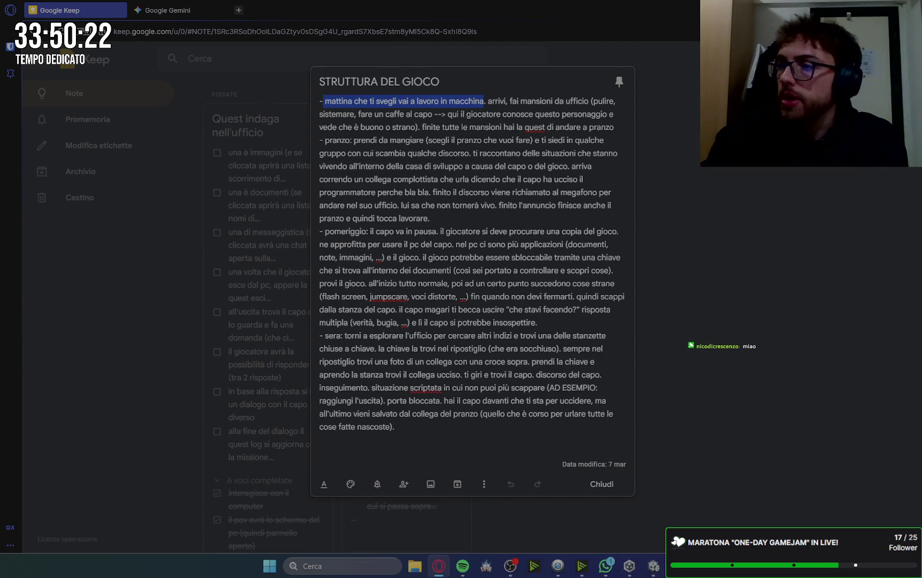
# Step: Close the STRUTTURA DEL GIOCO note in Keep, switch to Unity and enter Play mode
pyautogui.hotkey('alt', 'Tab')
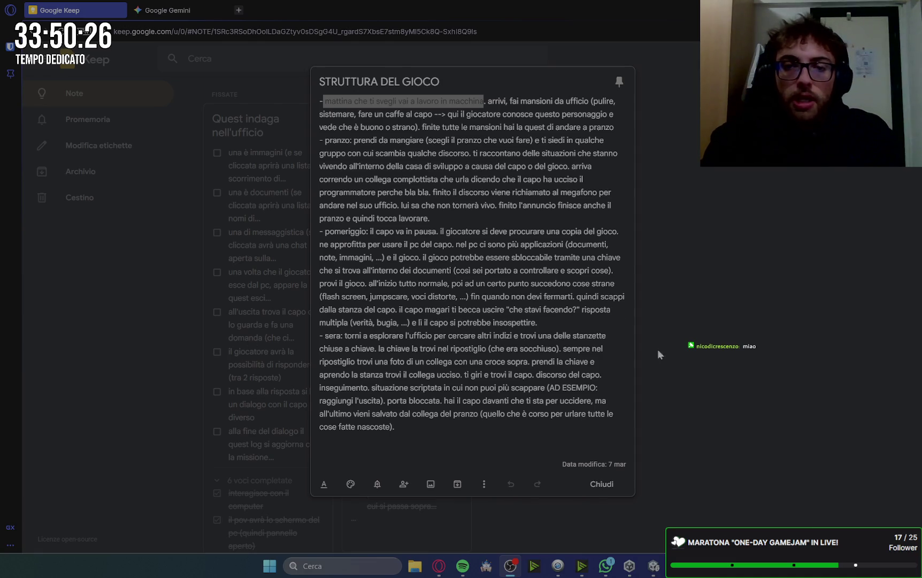
pyautogui.click(602, 483)
pyautogui.click(661, 572)
pyautogui.hotkey('ctrl', 'p')
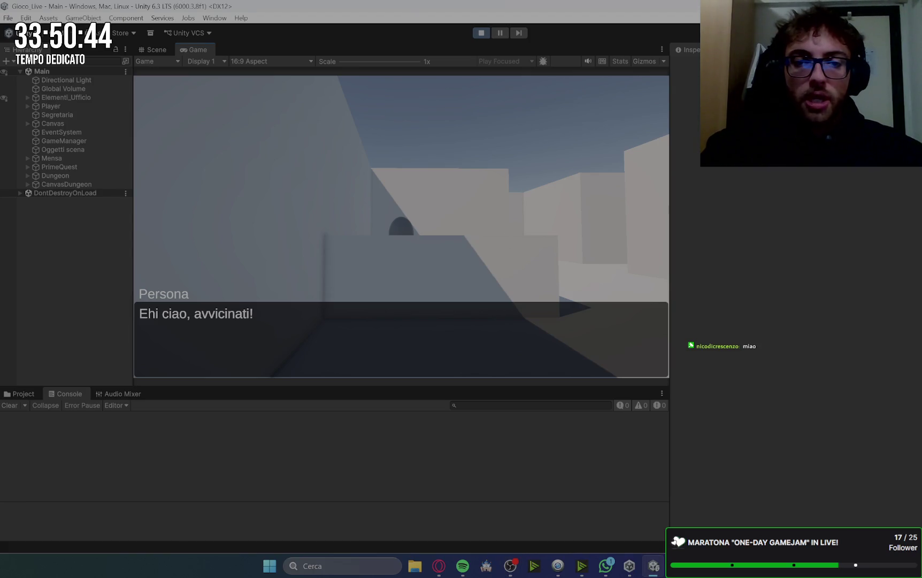
# Step: At Speed 20, walk the player up to the wall, then back toward the character in the doorway
pyautogui.press('w')
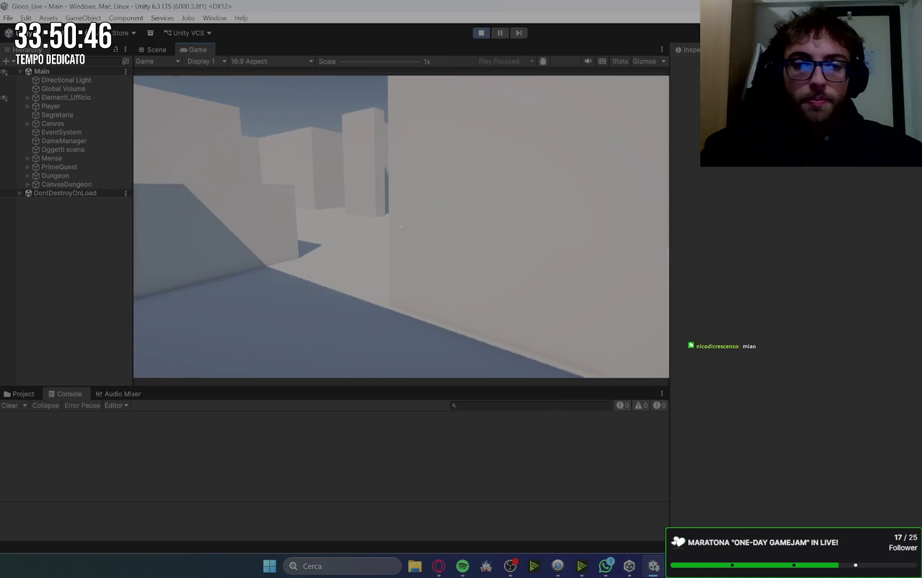
pyautogui.press('w')
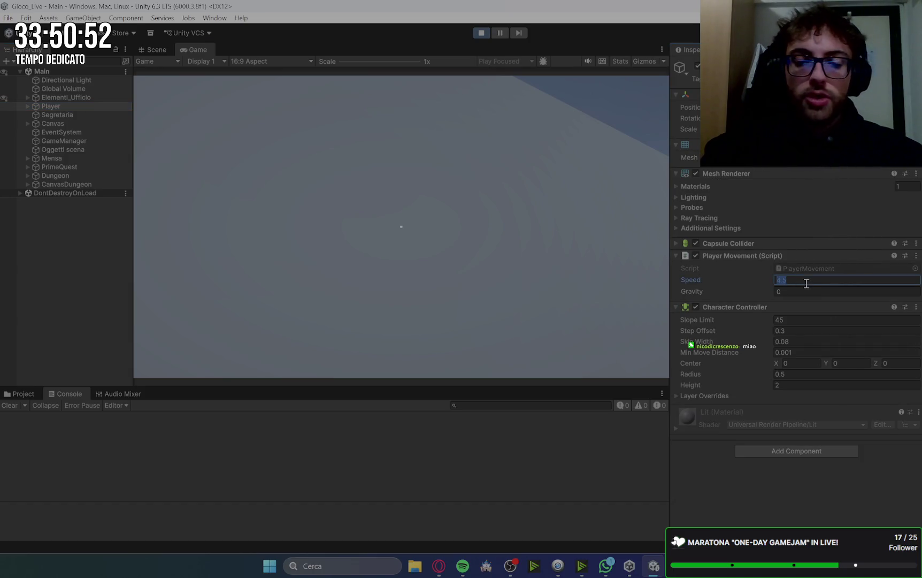
pyautogui.click(257, 192)
pyautogui.press('s')
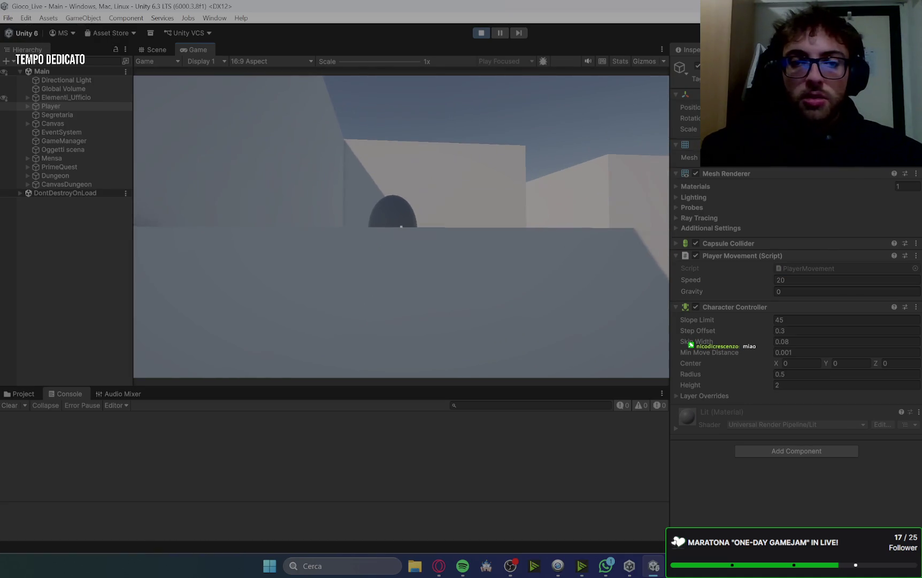
pyautogui.press('w')
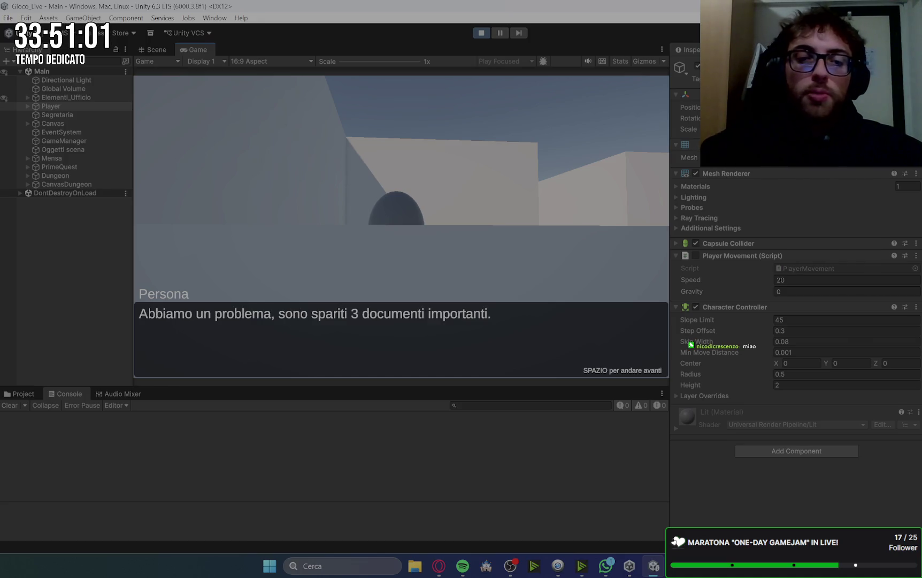
# Step: Accept the missing-documents quest and search the office, checking the box on the table
pyautogui.press('space')
pyautogui.press('space')
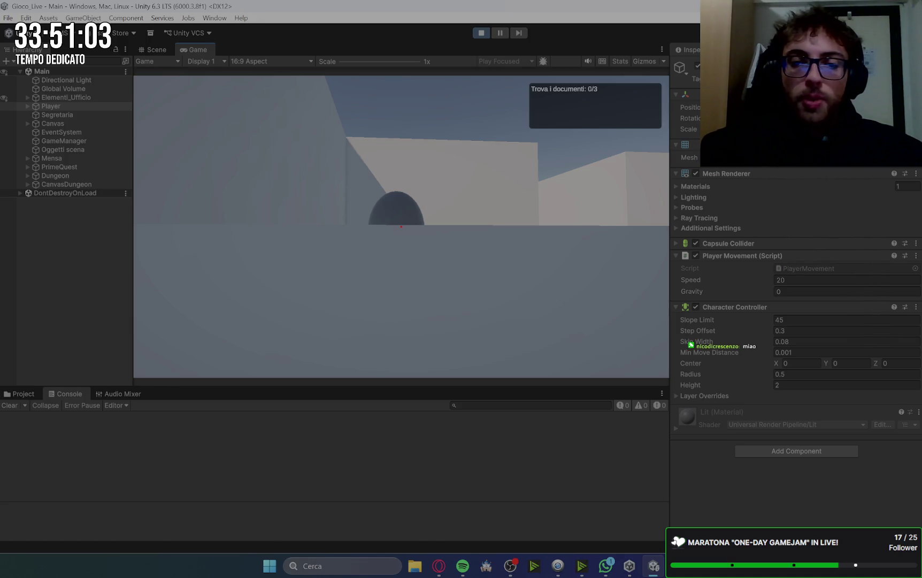
pyautogui.press('w')
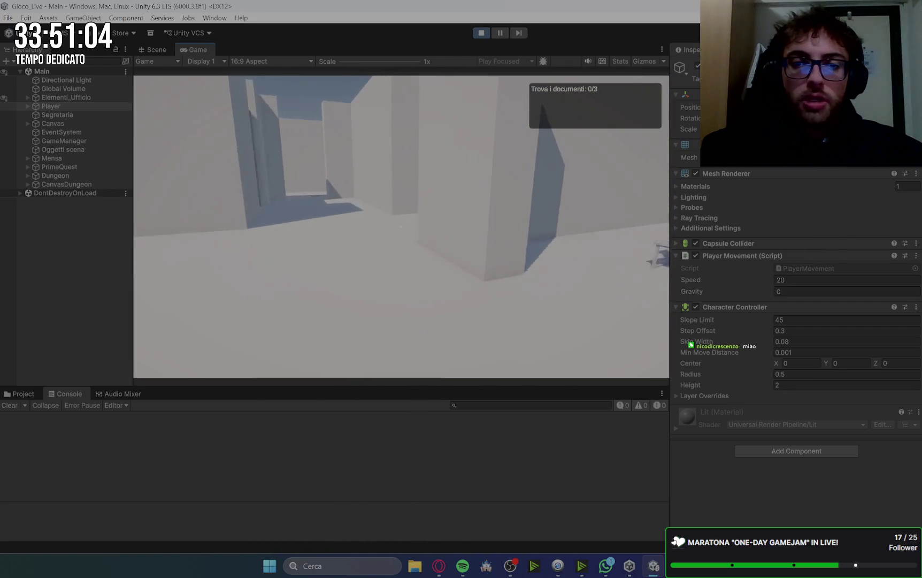
pyautogui.press('w')
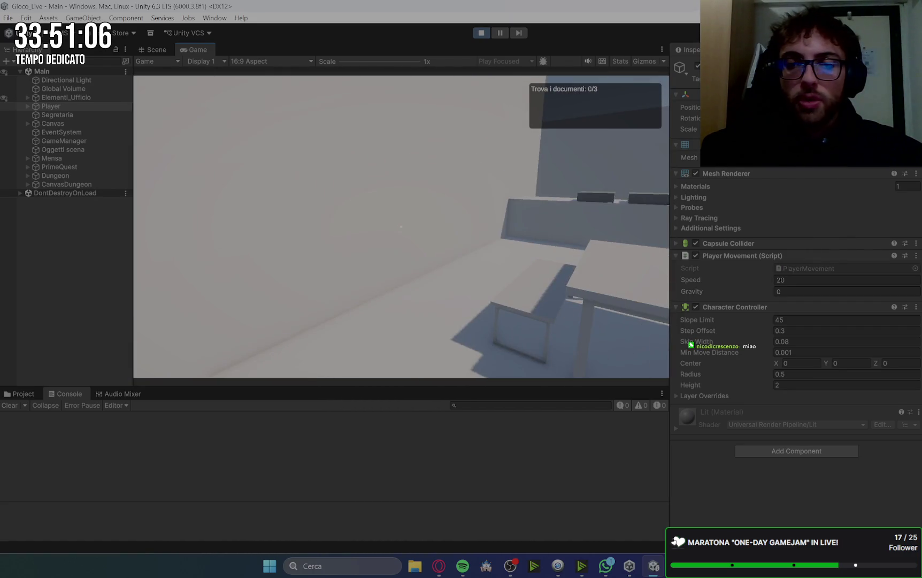
pyautogui.press('w')
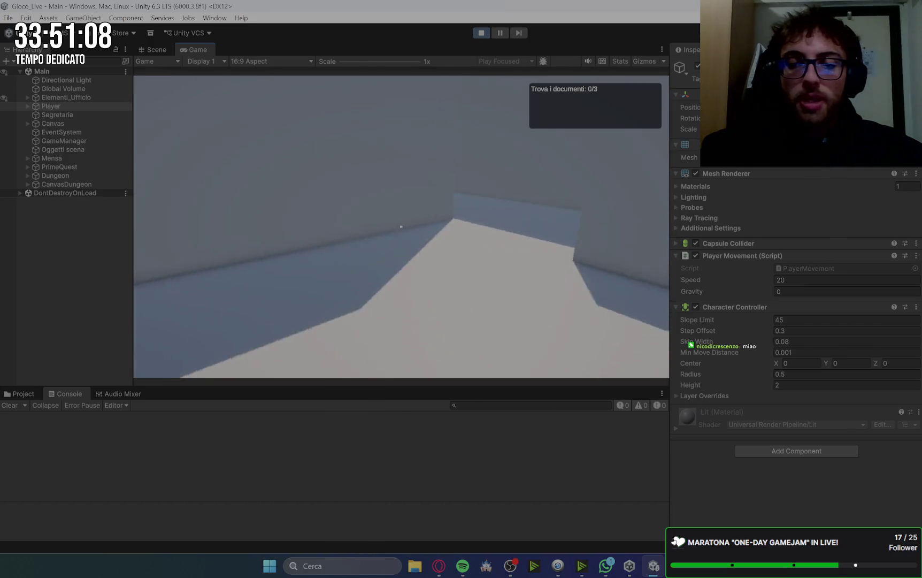
pyautogui.press('w')
pyautogui.press('e')
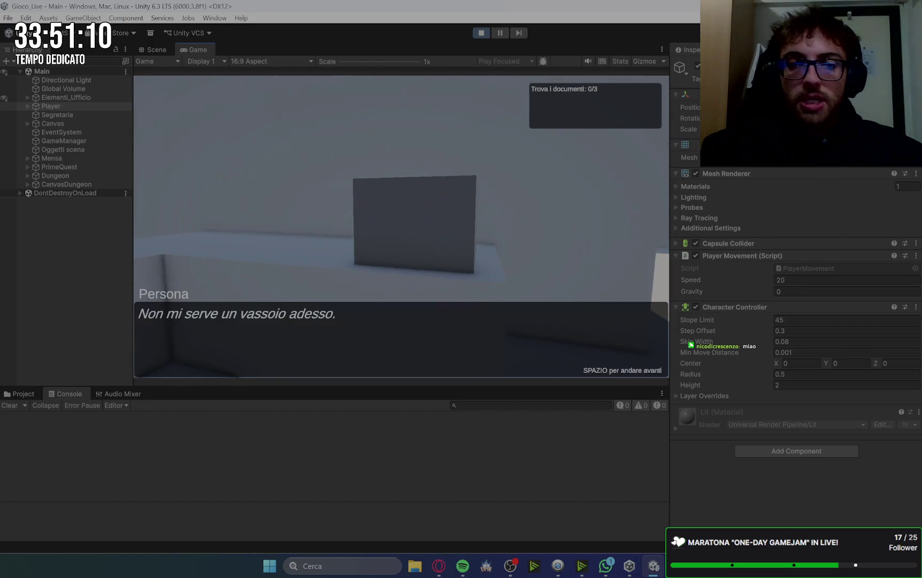
pyautogui.press('space')
# Step: Check the canteen tray and the dark box, then head back into the corridor
pyautogui.press('w')
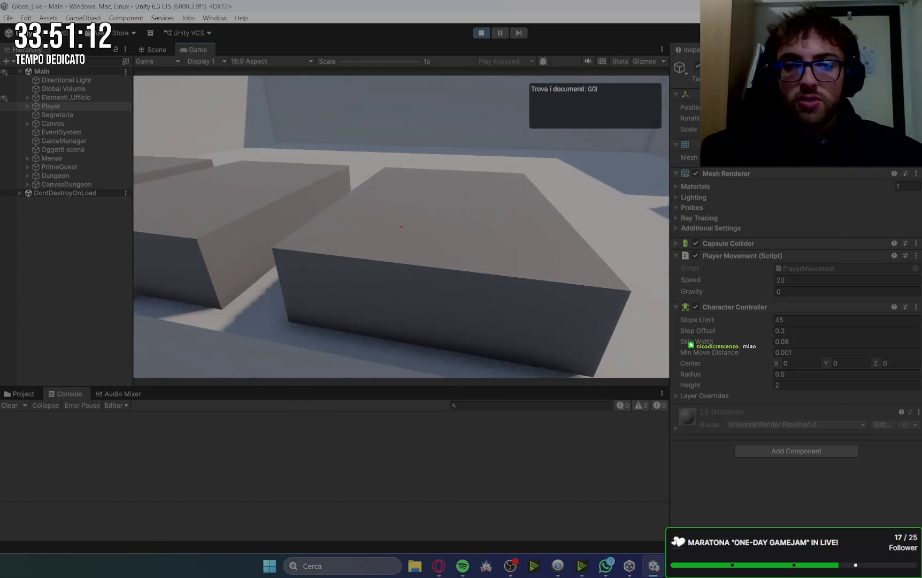
pyautogui.press('e')
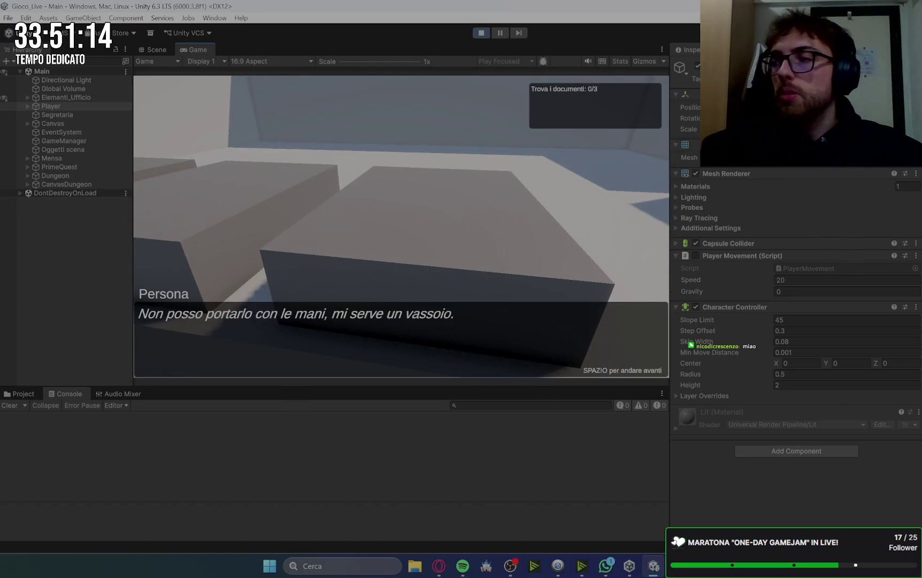
pyautogui.press('space')
pyautogui.press('e')
pyautogui.press('space')
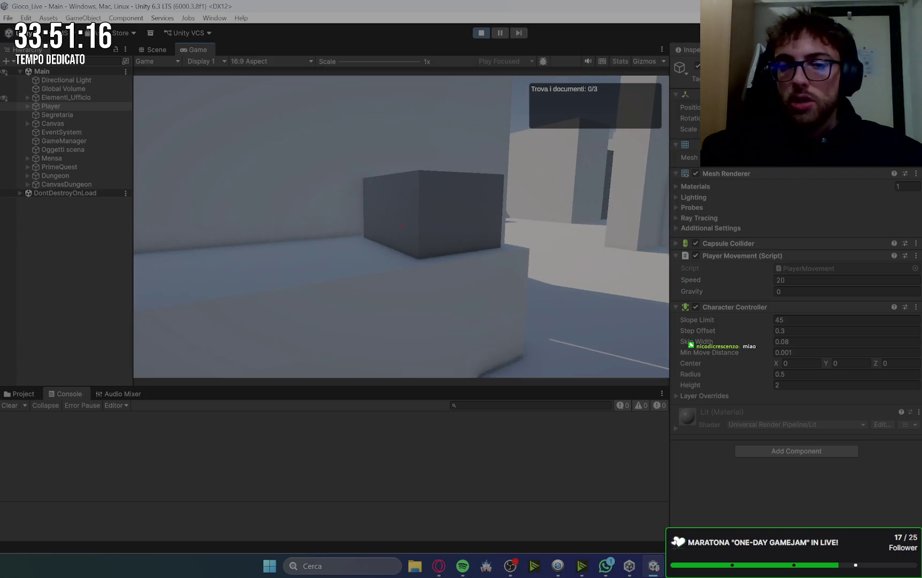
pyautogui.press('w')
pyautogui.press('w')
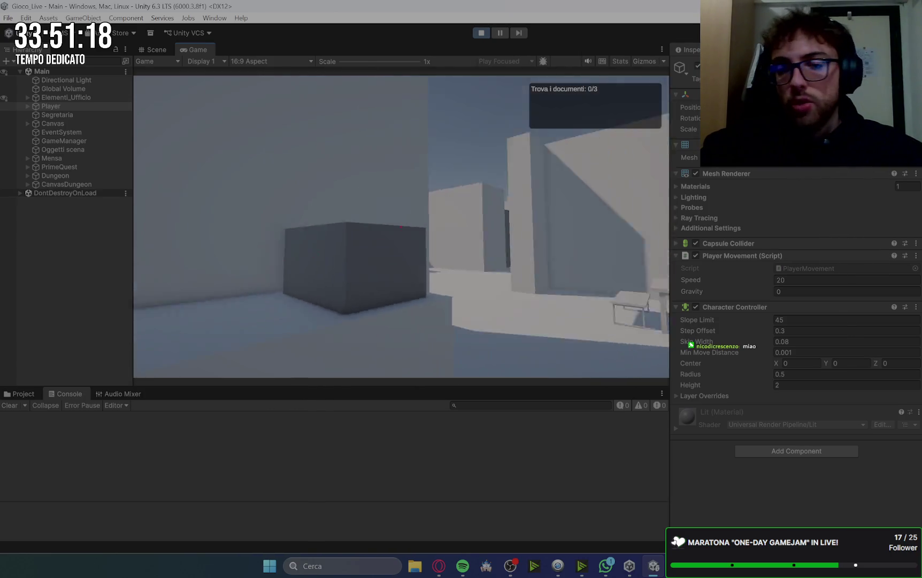
pyautogui.press('w')
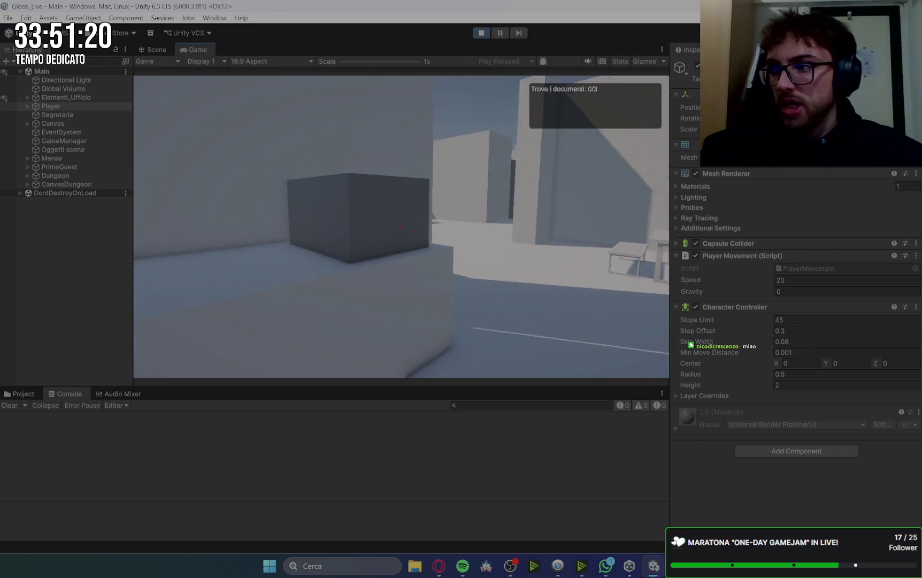
pyautogui.press('w')
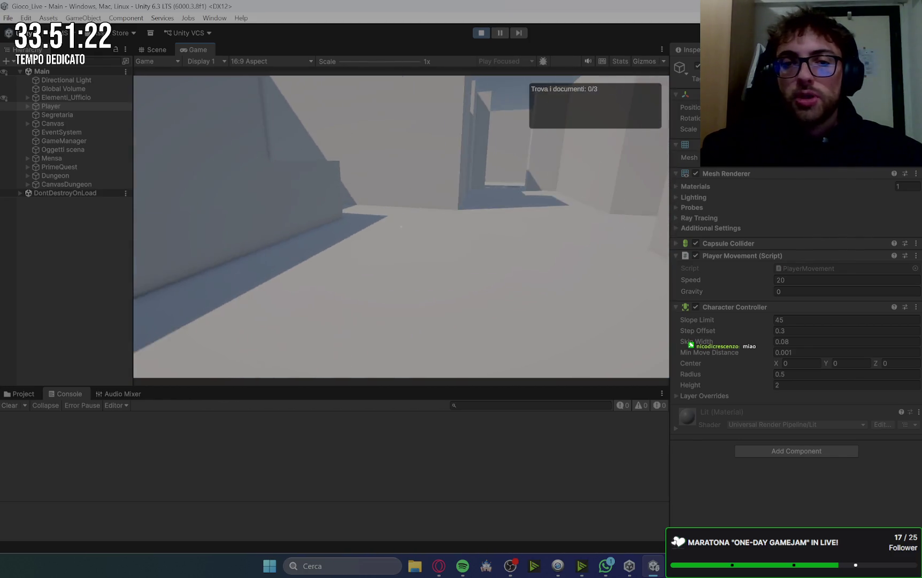
pyautogui.press('w')
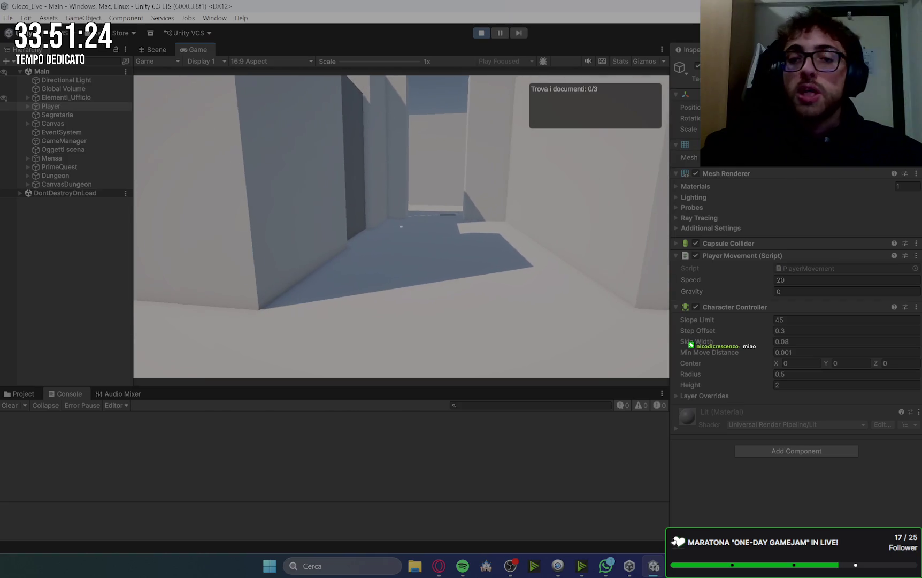
# Step: Knock on the boss's door and pick up the document on his desk
pyautogui.press('e')
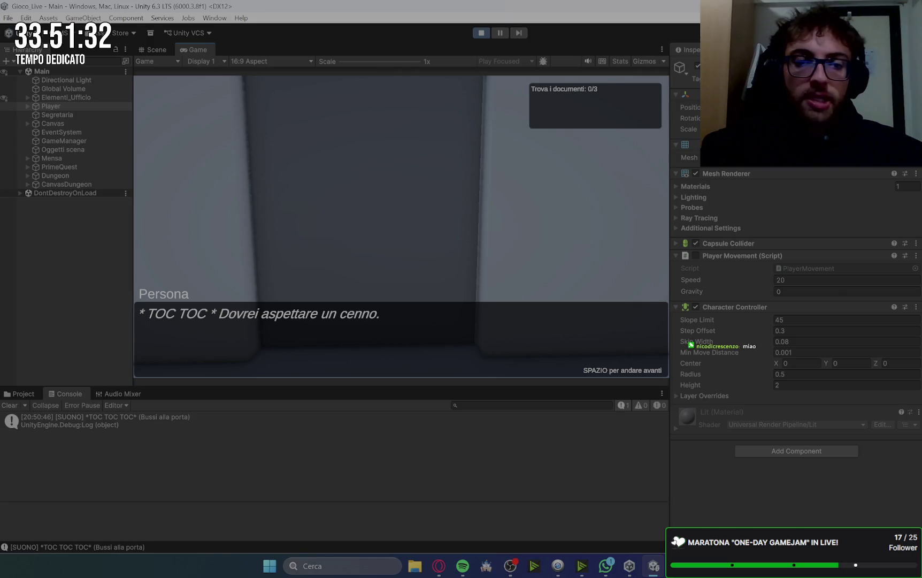
pyautogui.press('space')
pyautogui.press('e')
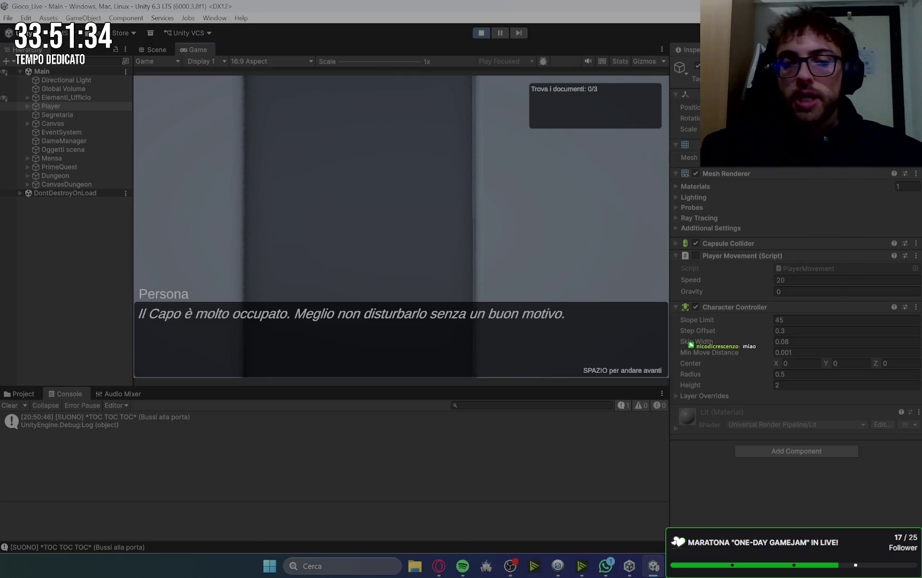
pyautogui.press('space')
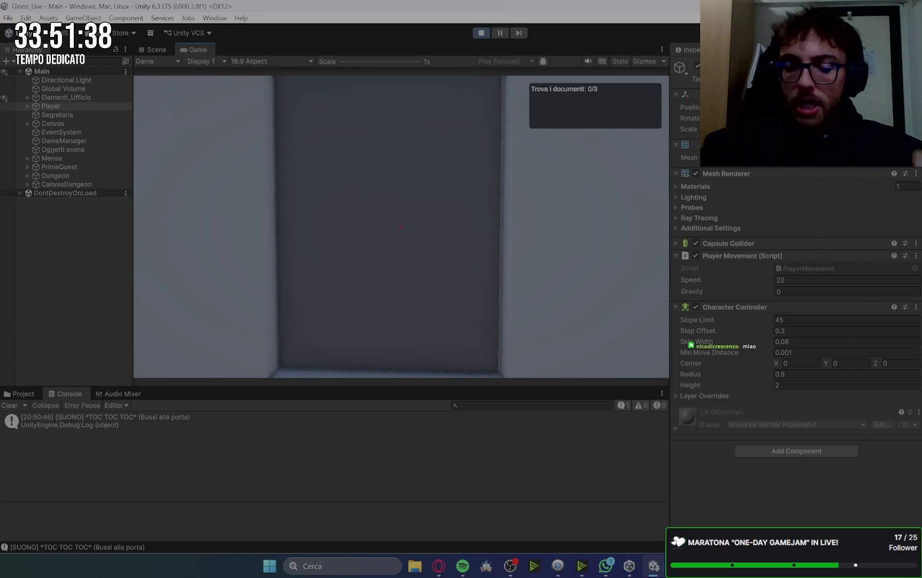
pyautogui.press('e')
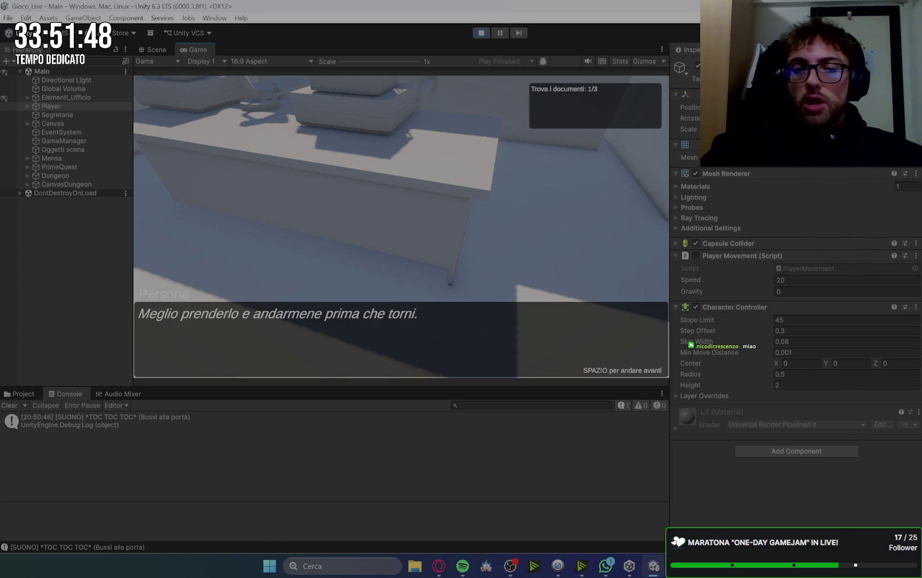
pyautogui.press('space')
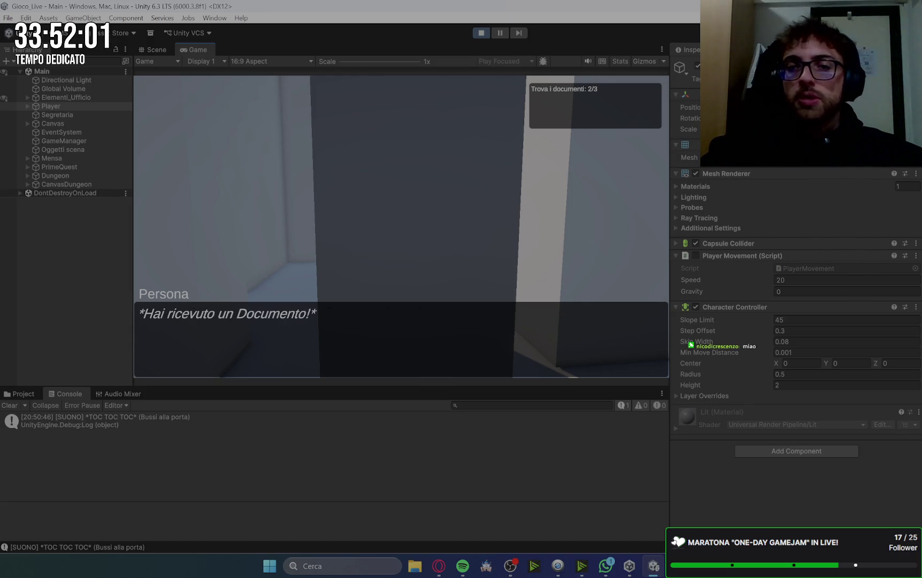
# Step: Talk to the colleague in the corridor to receive the last document
pyautogui.press('w')
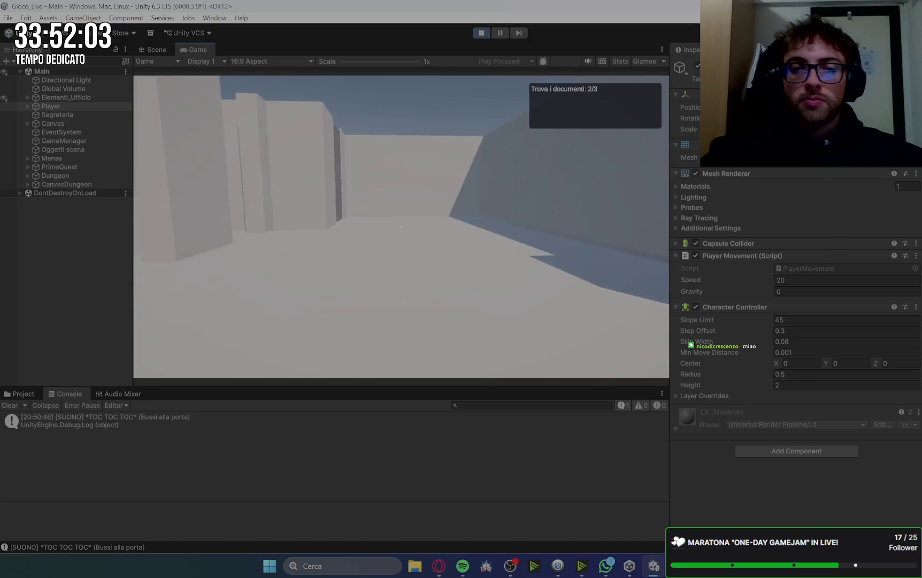
pyautogui.press('w')
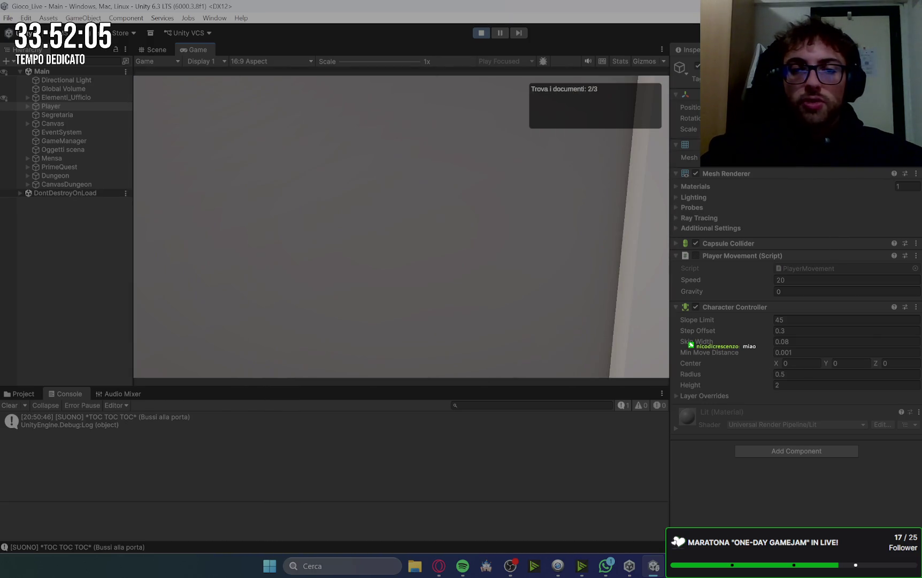
pyautogui.press('e')
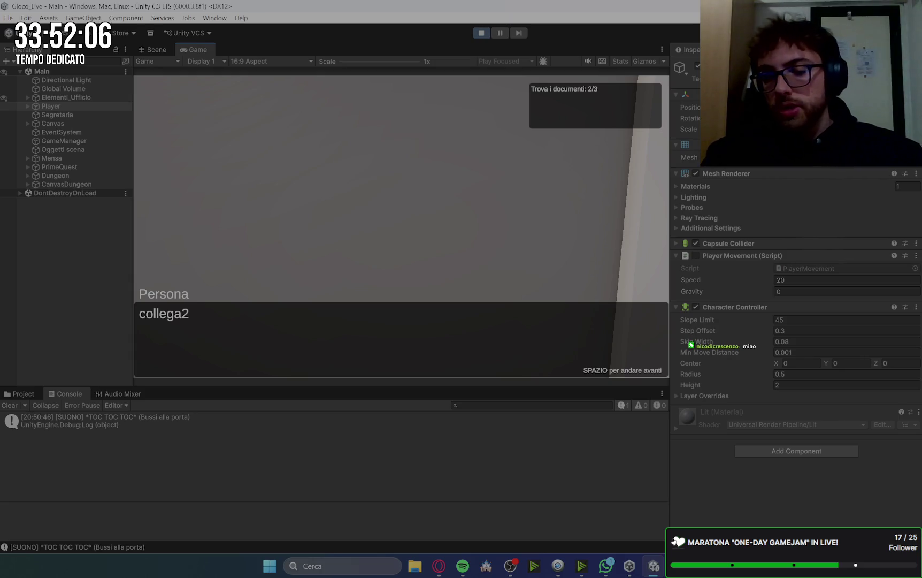
pyautogui.press('space')
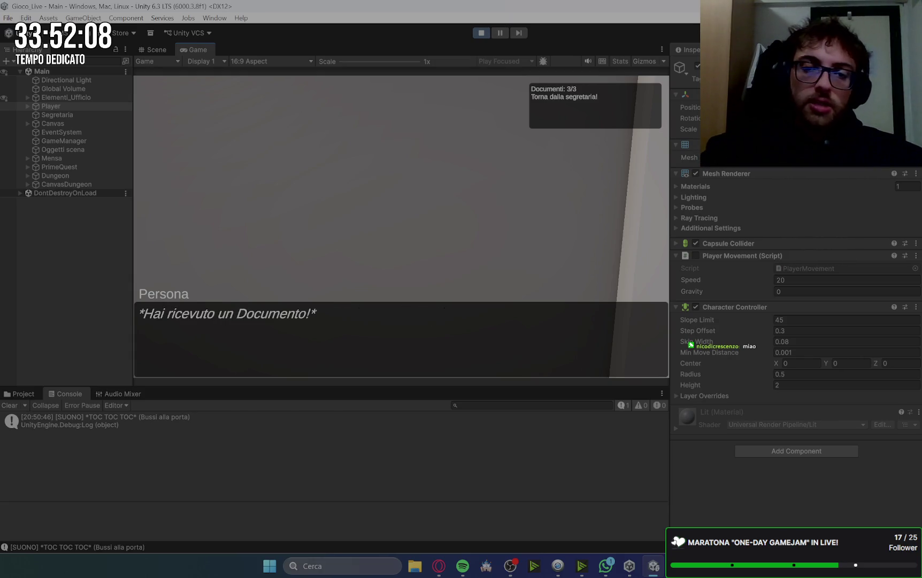
# Step: Talk to the characters to receive the cleaning quest and set off for the mop
pyautogui.press('space')
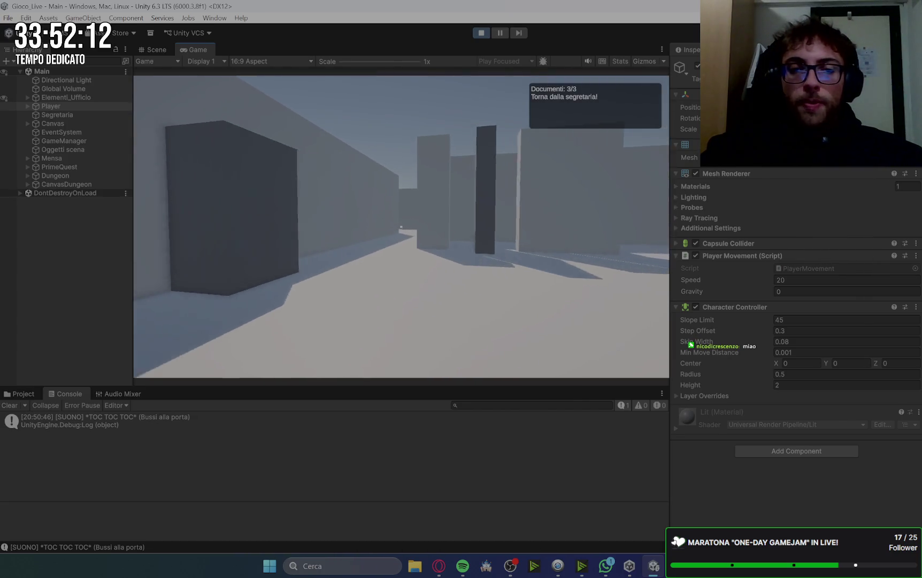
pyautogui.press('e')
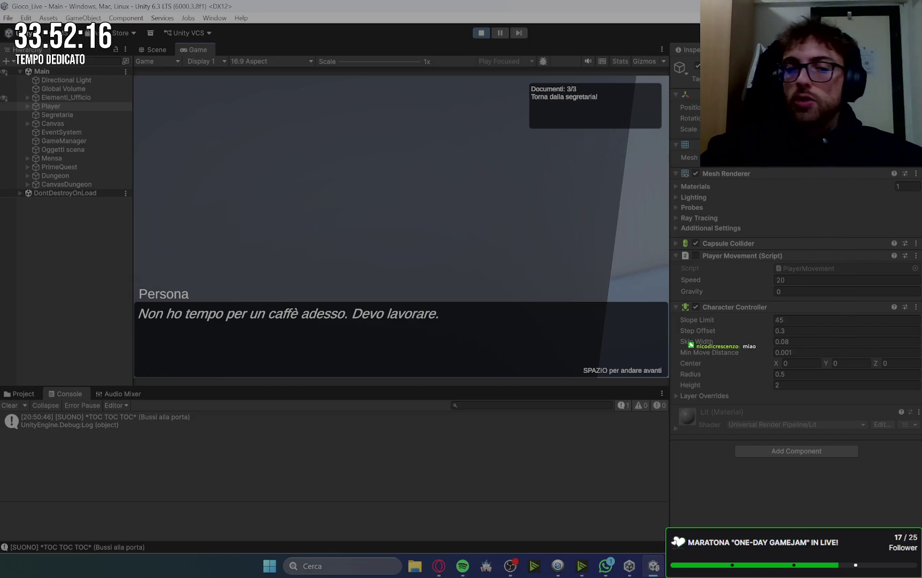
pyautogui.press('space')
pyautogui.press('w')
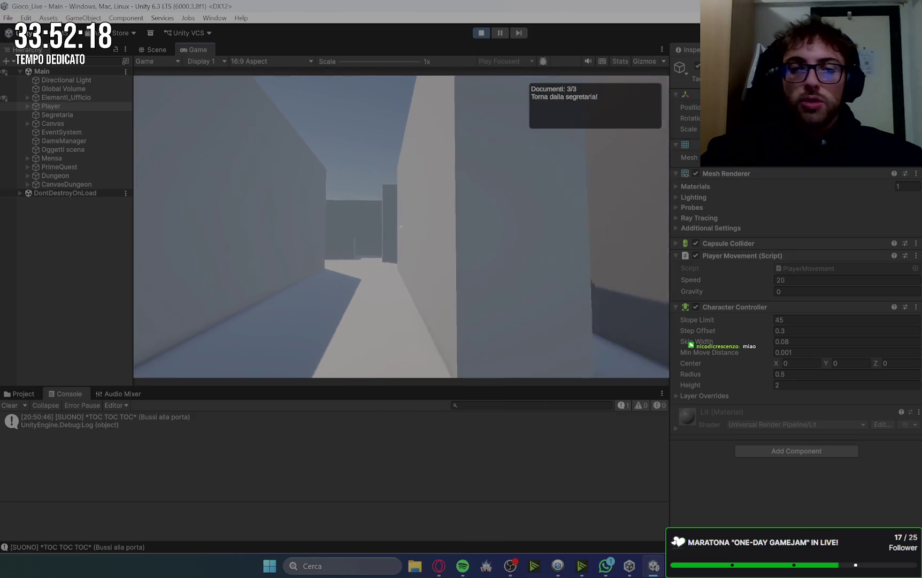
pyautogui.press('e')
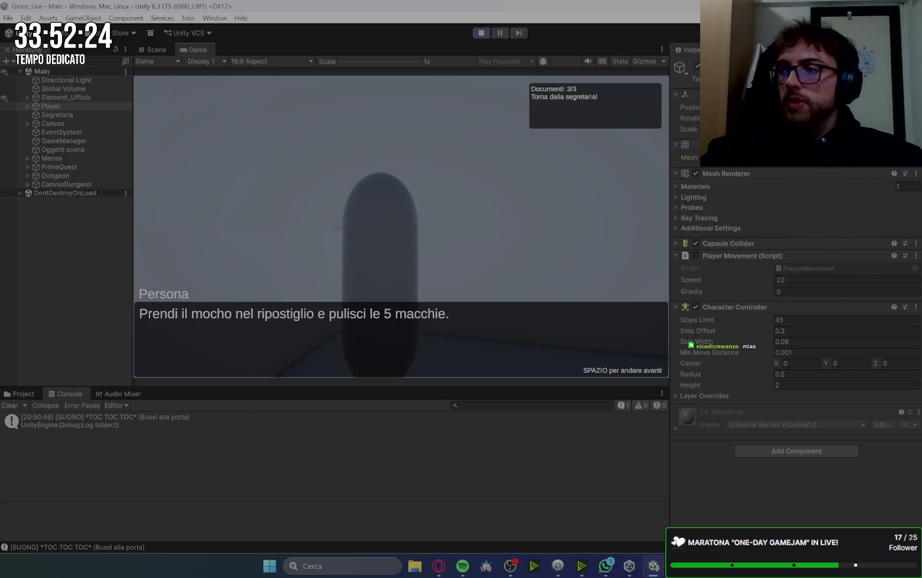
pyautogui.press('space')
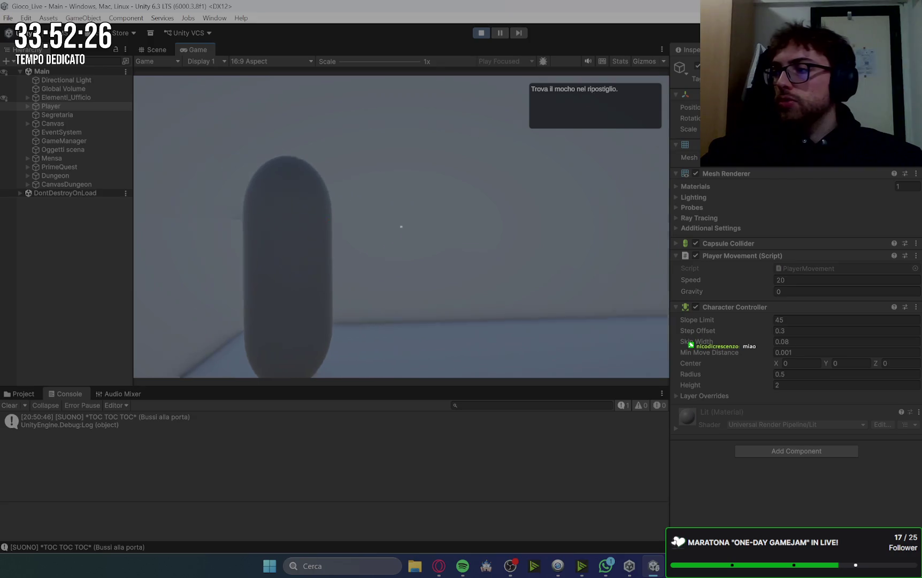
pyautogui.press('w')
# Step: Walk into the storeroom and take the mop
pyautogui.press('w')
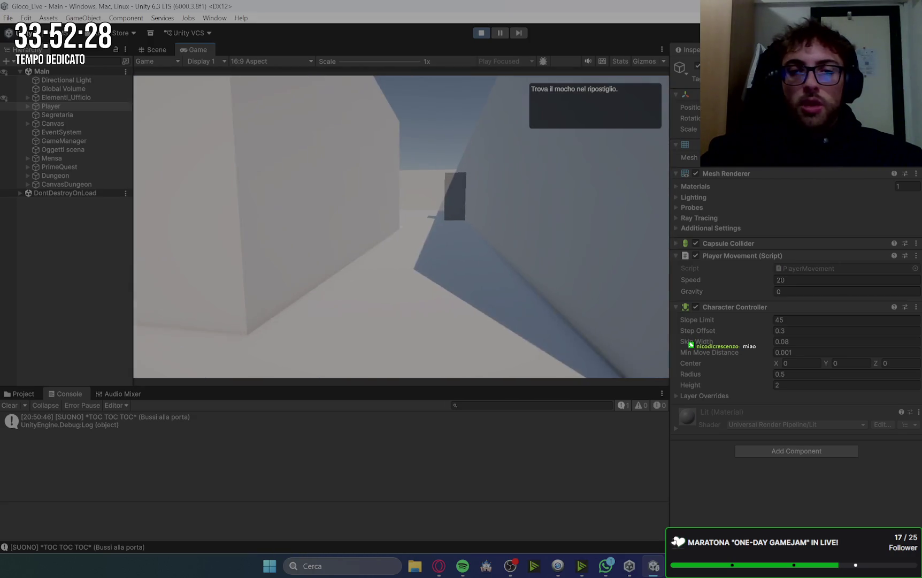
pyautogui.press('w')
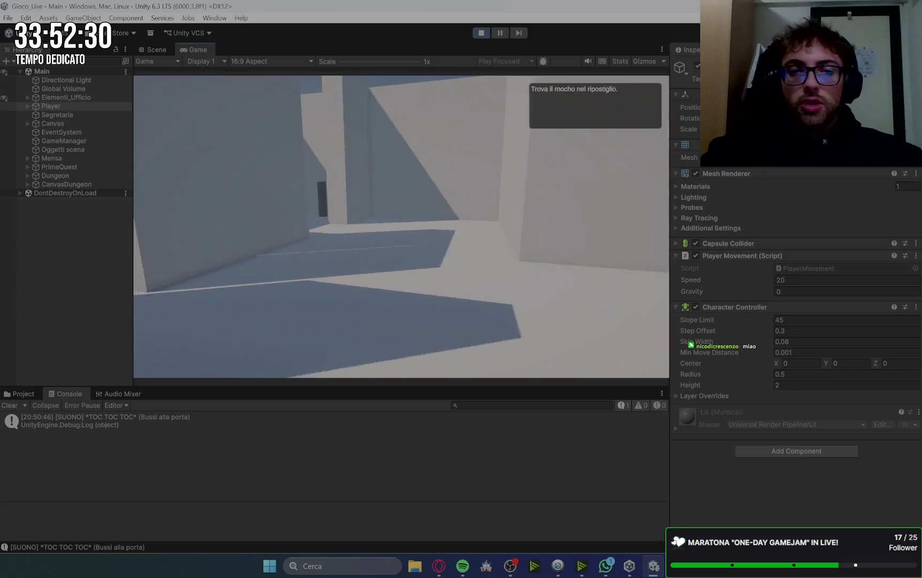
pyautogui.press('e')
pyautogui.press('space')
pyautogui.press('w')
# Step: Clean all 5 stains, return the mop to the storeroom and talk to the secretary
pyautogui.press('w')
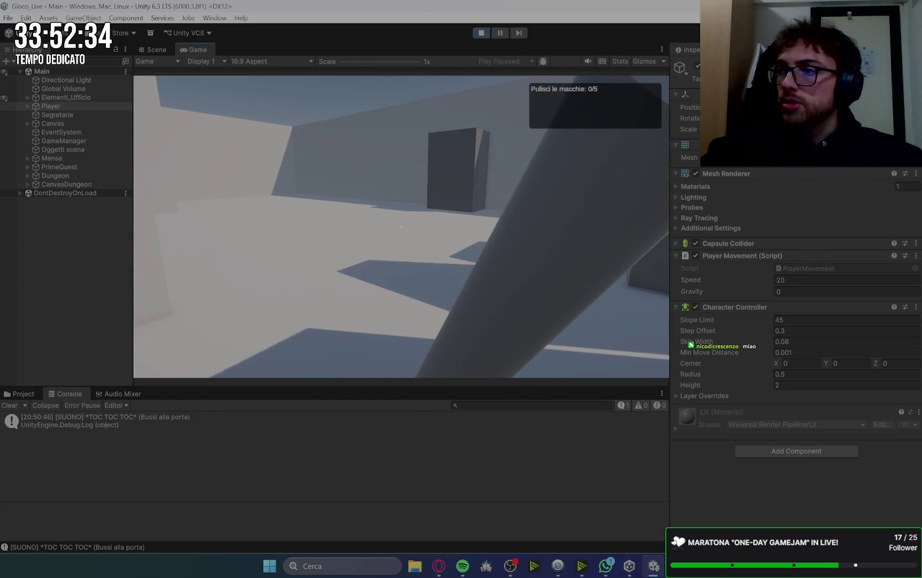
pyautogui.press('w')
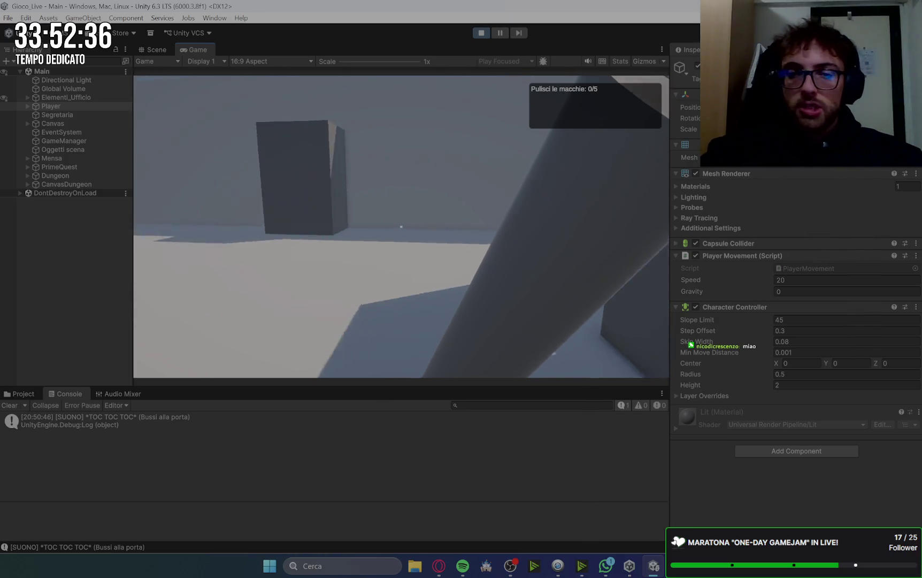
pyautogui.press('w')
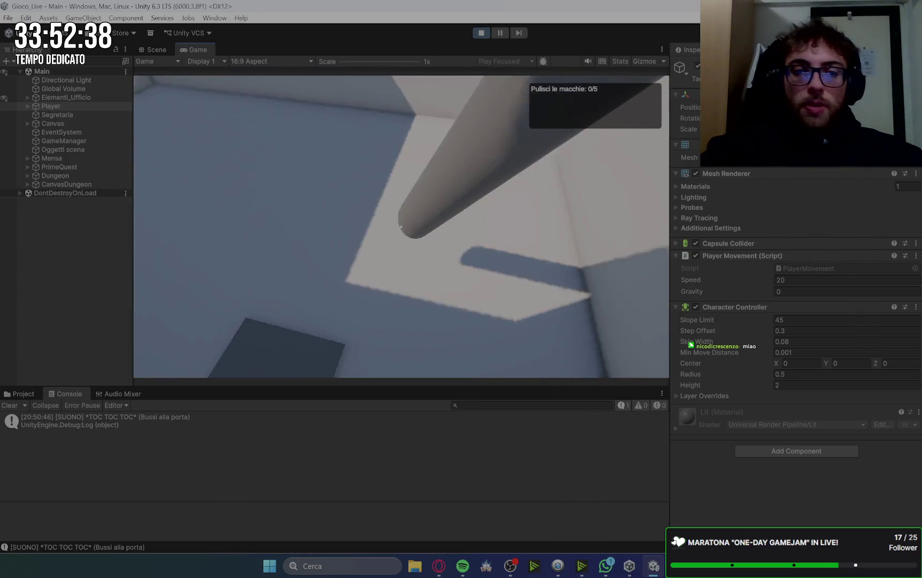
pyautogui.press('w')
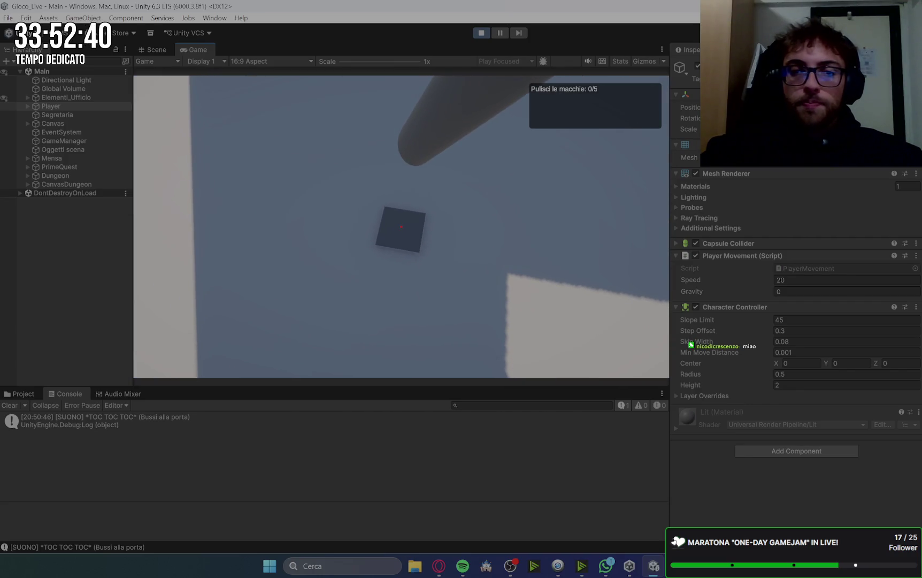
pyautogui.press('w')
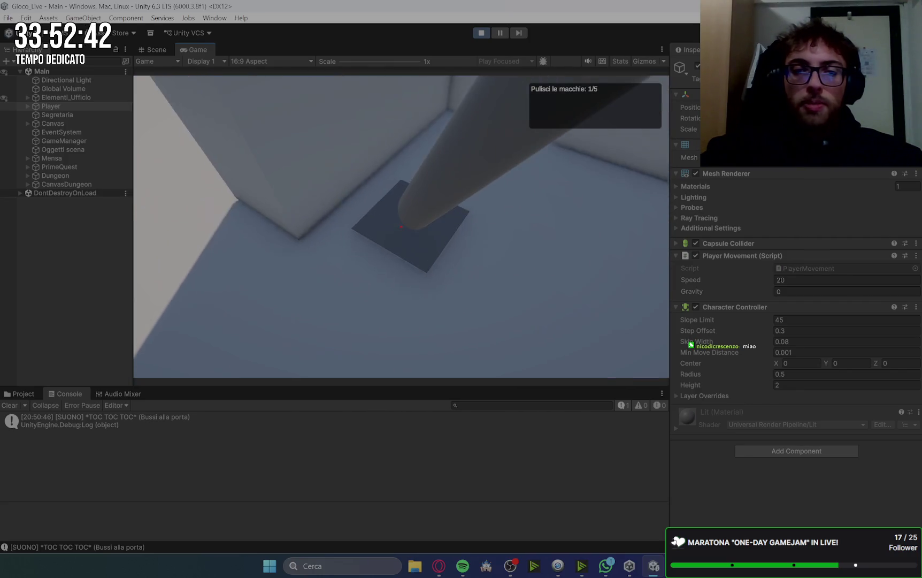
pyautogui.press('s')
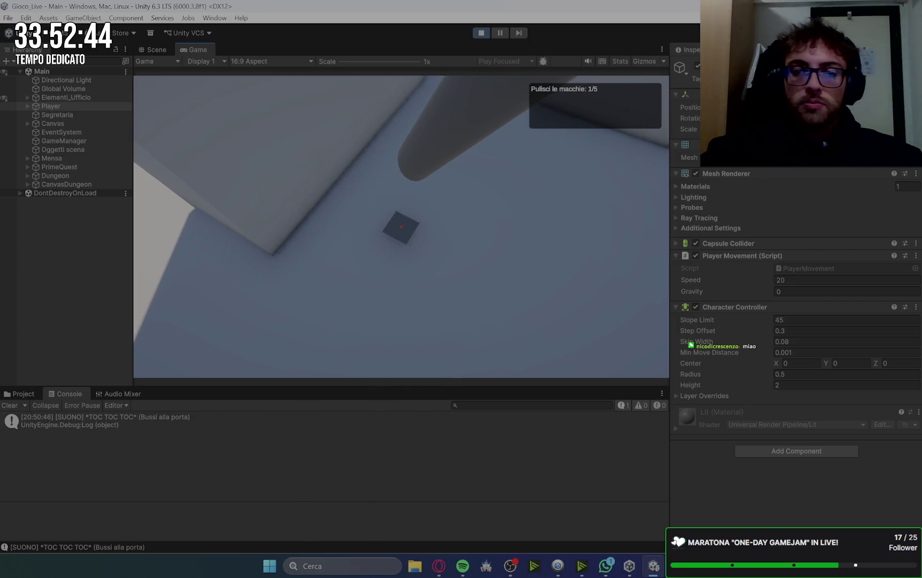
pyautogui.press('w')
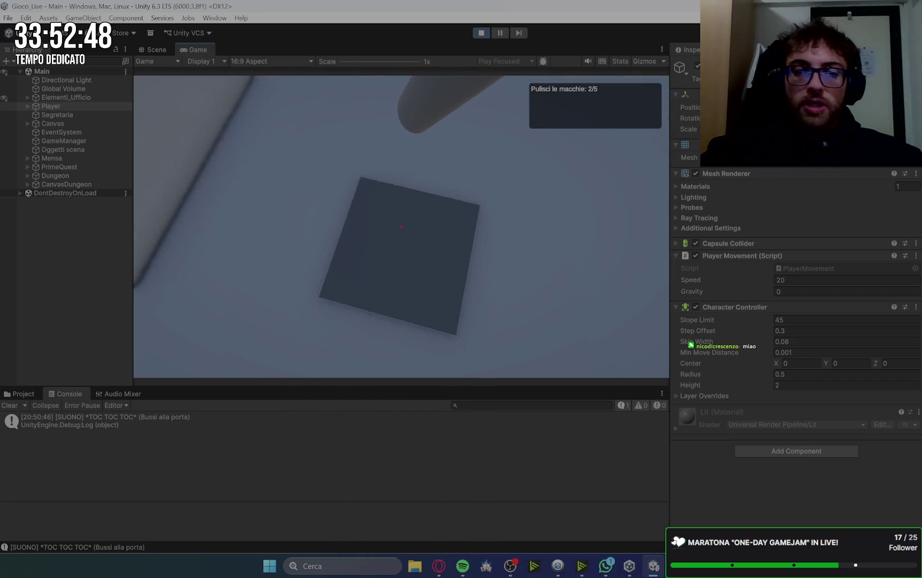
pyautogui.press('s')
pyautogui.click(401, 227)
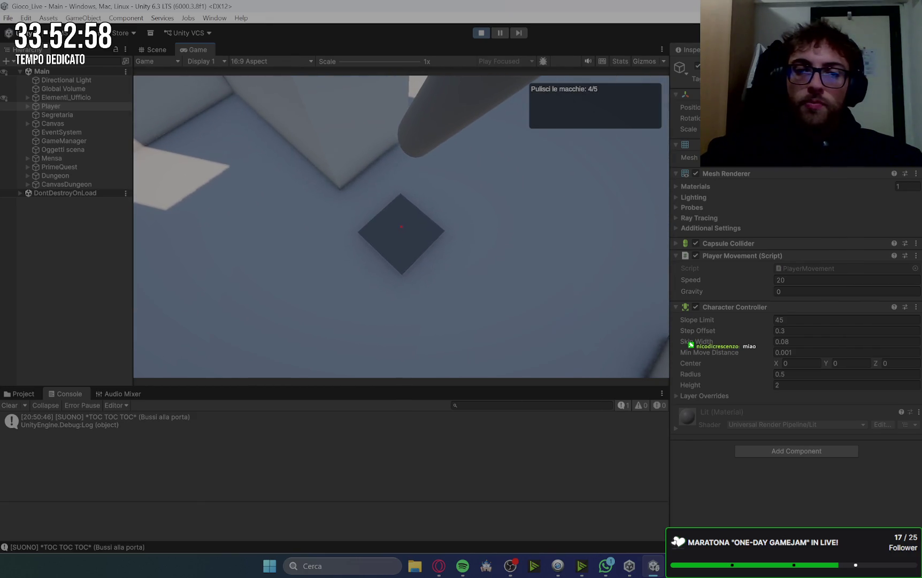
pyautogui.click(401, 228)
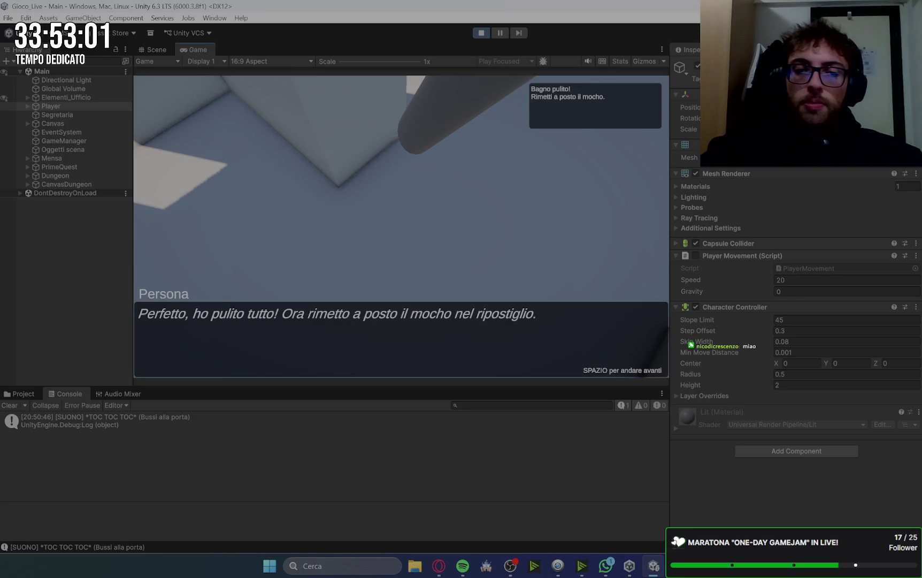
pyautogui.click(401, 228)
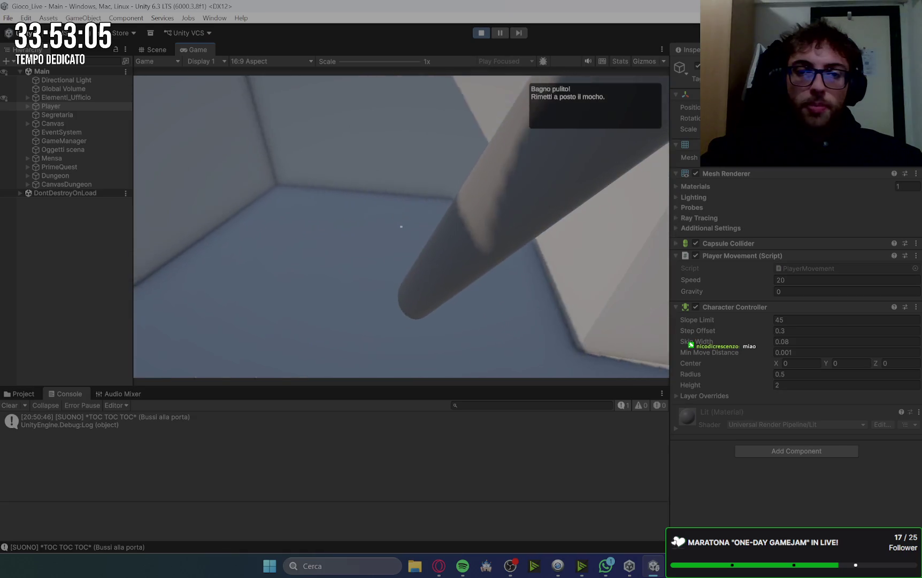
pyautogui.click(401, 226)
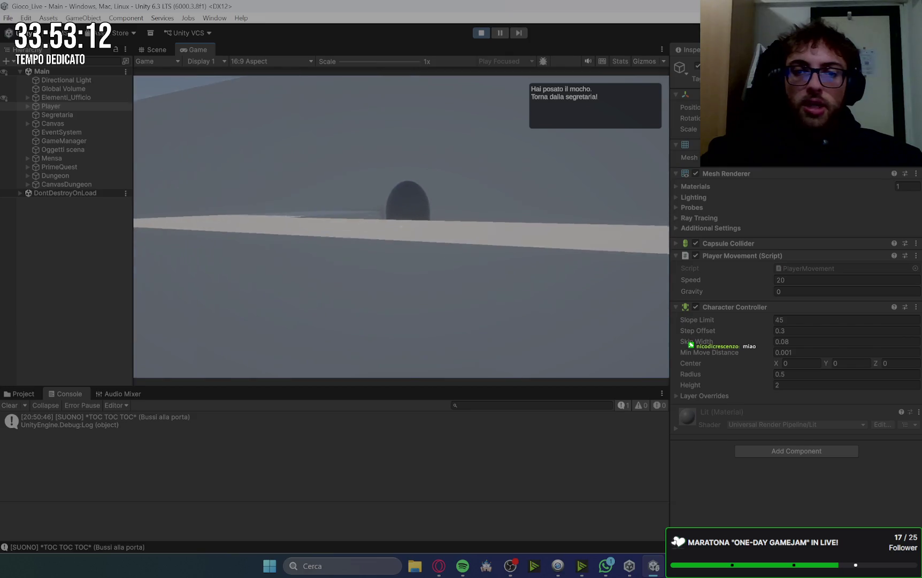
pyautogui.click(401, 226)
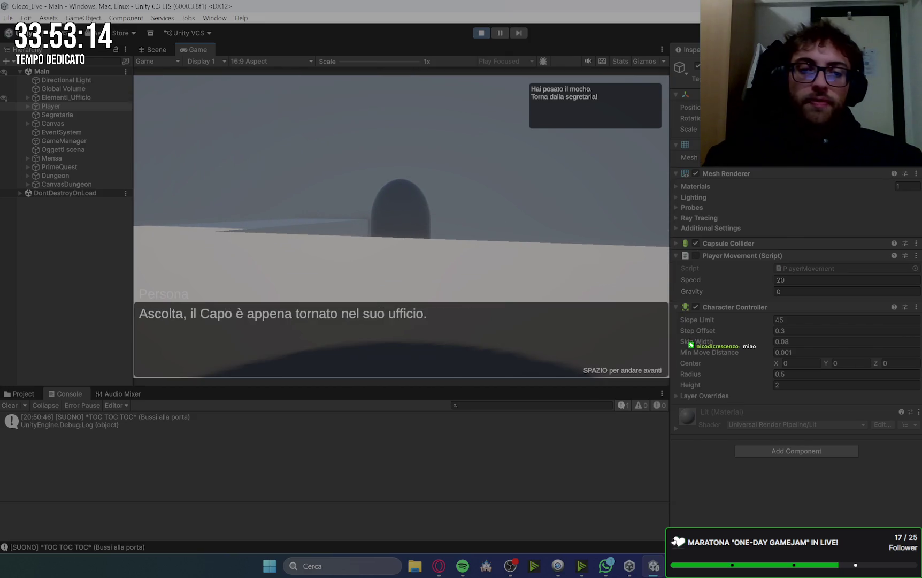
# Step: Take the coffee quest from the secretary and collect coffee from the machine
pyautogui.press('space')
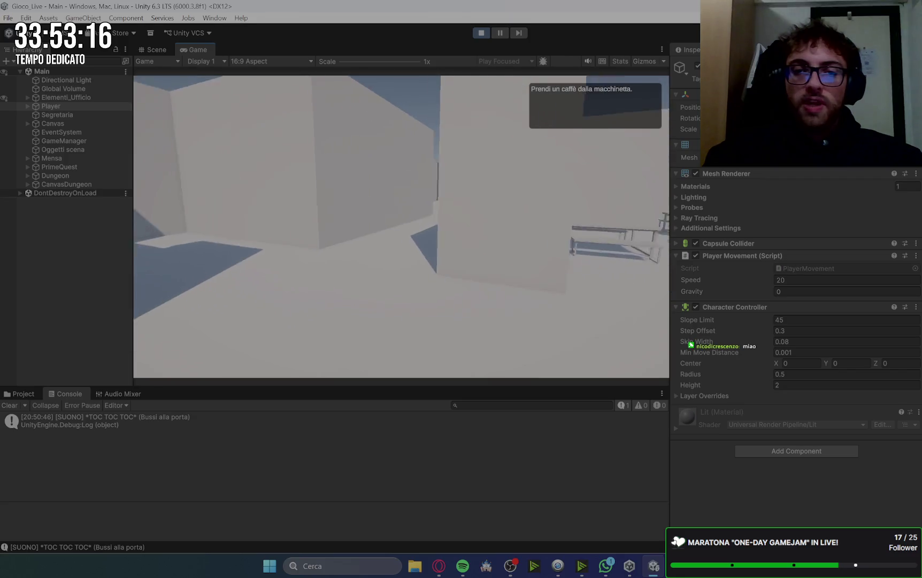
pyautogui.click(400, 227)
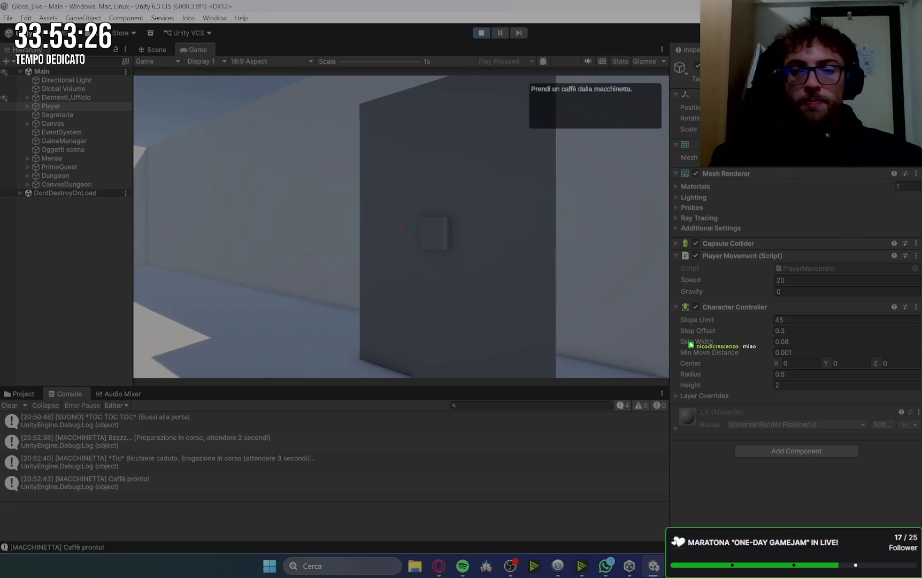
pyautogui.press('e')
# Step: Carry the coffee into the boss's office and finish his dialogue
pyautogui.press('space')
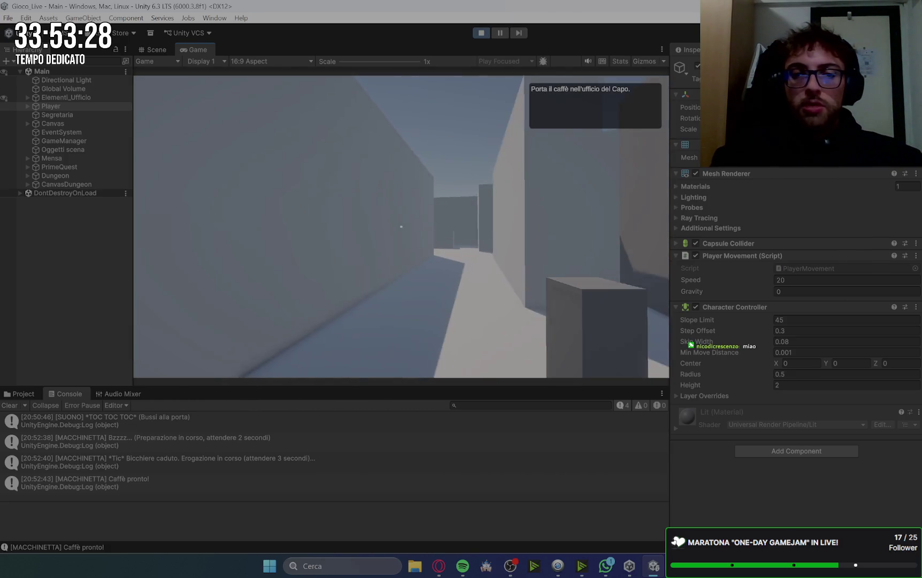
pyautogui.press('w')
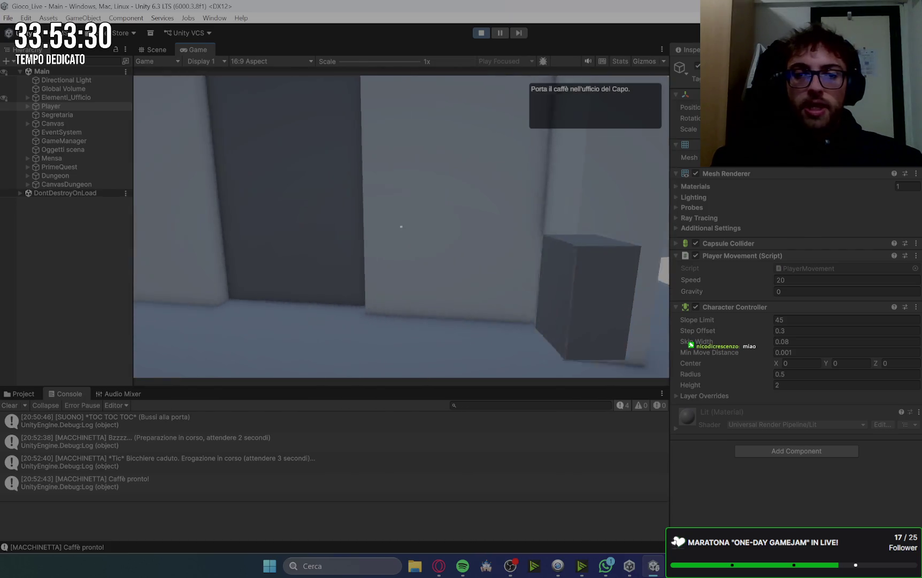
pyautogui.press('e')
pyautogui.press('w')
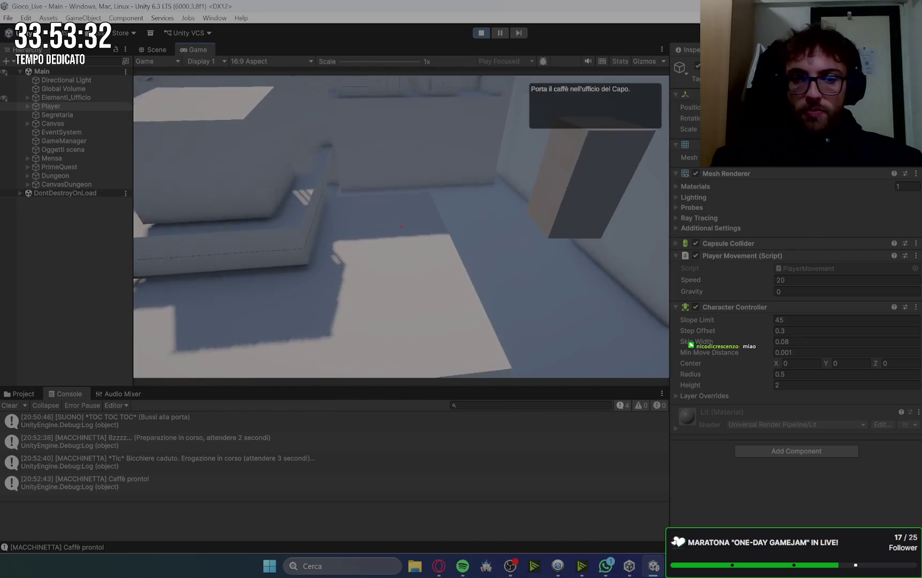
pyautogui.press('e')
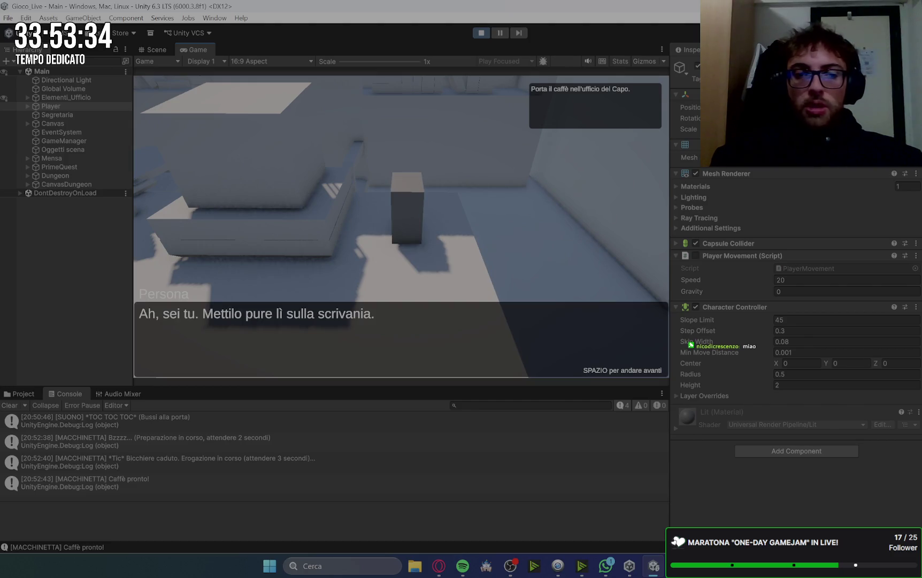
pyautogui.press('space')
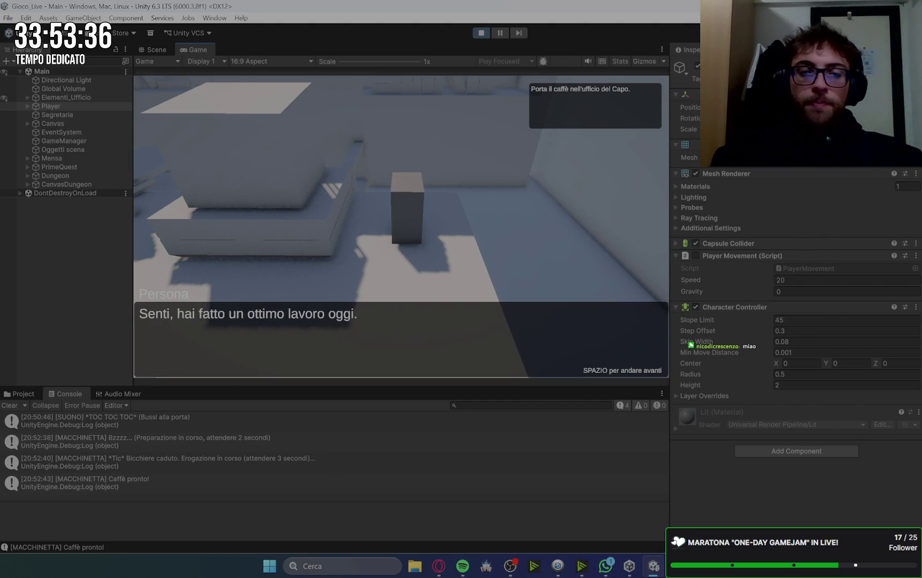
pyautogui.press('space')
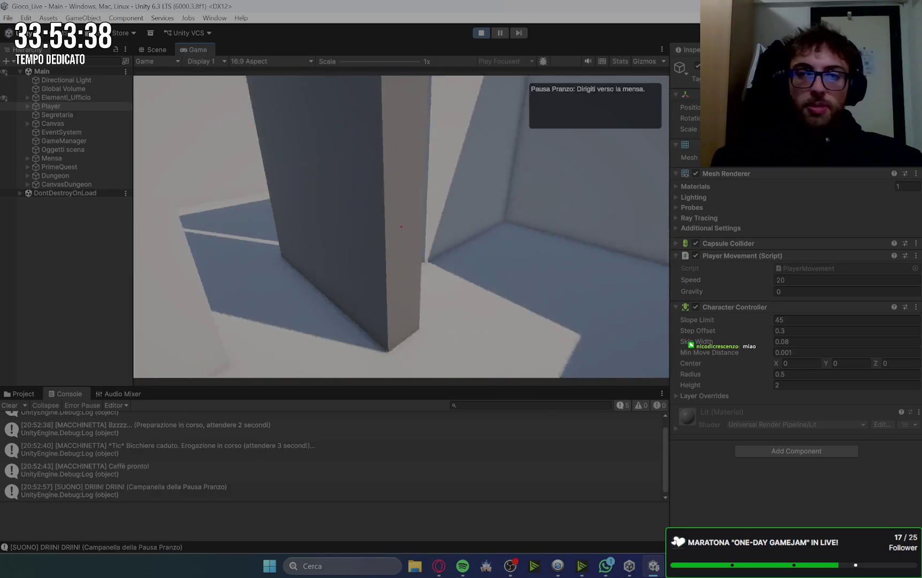
# Step: Walk into the canteen and collect the three food trays
pyautogui.press('w')
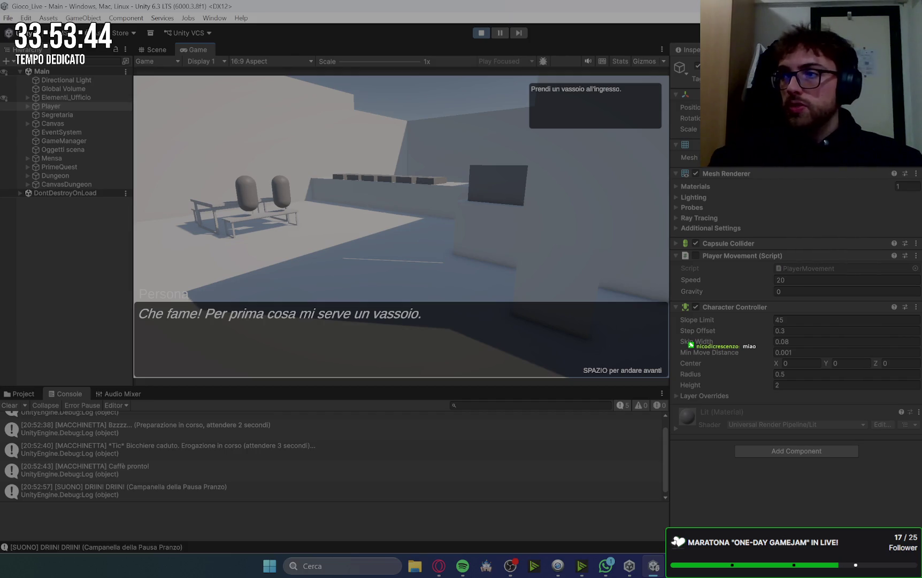
pyautogui.press('space')
pyautogui.press('w')
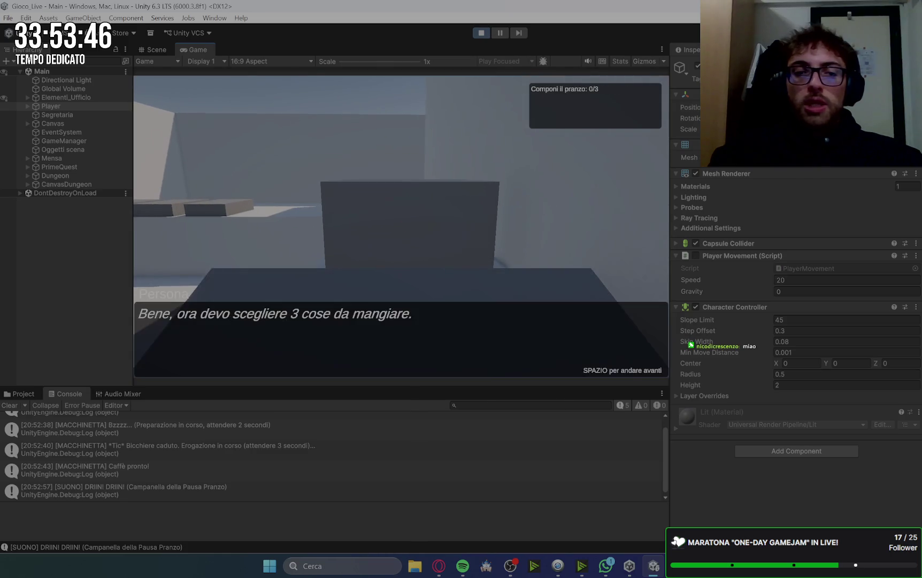
pyautogui.press('space')
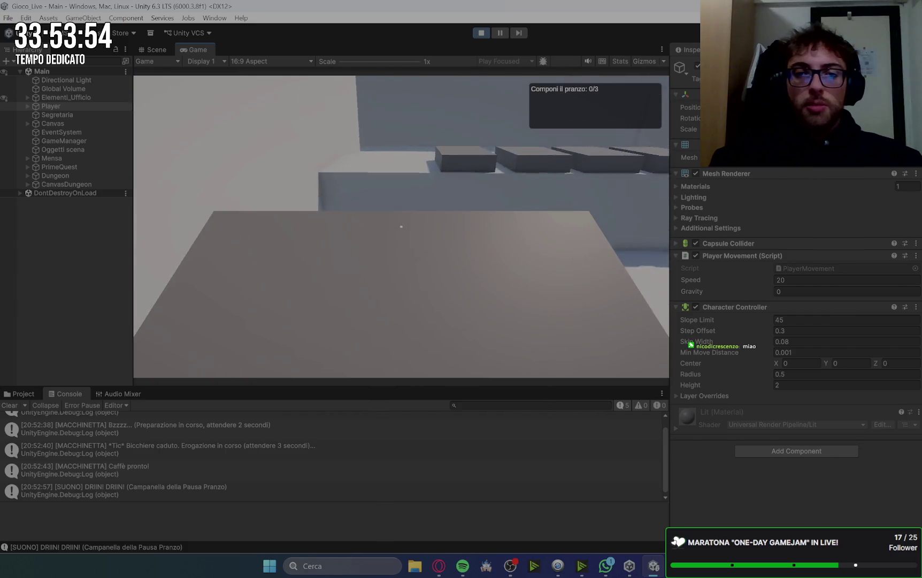
pyautogui.press('e')
pyautogui.press('e')
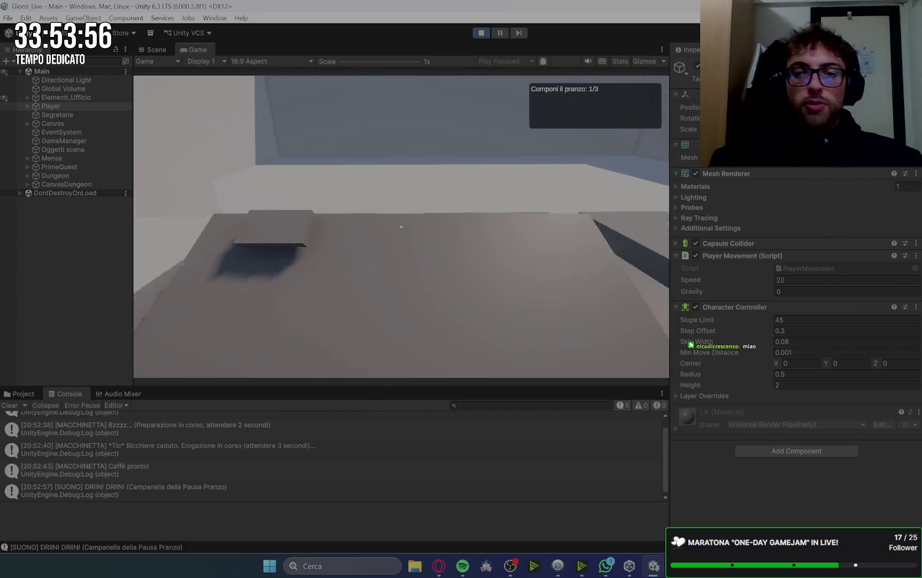
pyautogui.press('e')
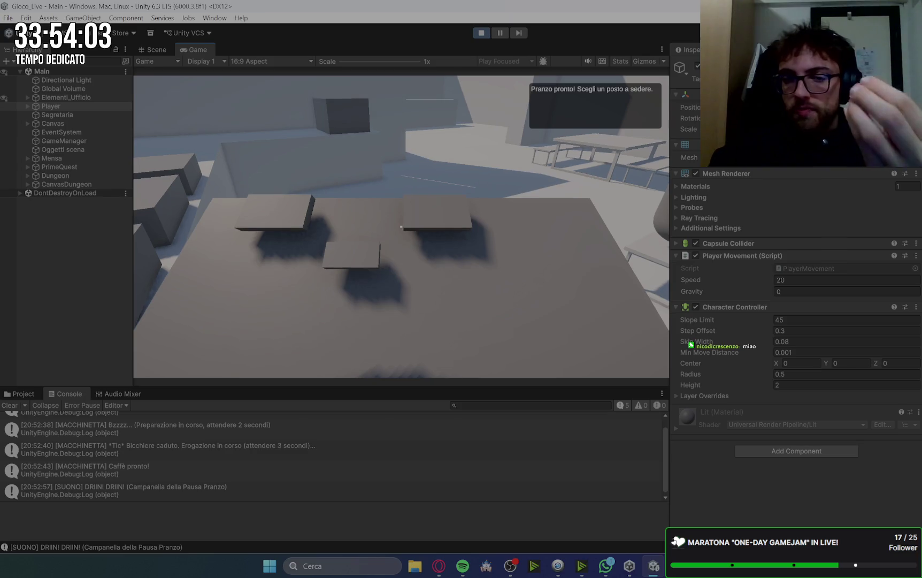
# Step: Sit down at the table with the two colleagues
pyautogui.press('w')
pyautogui.press('w')
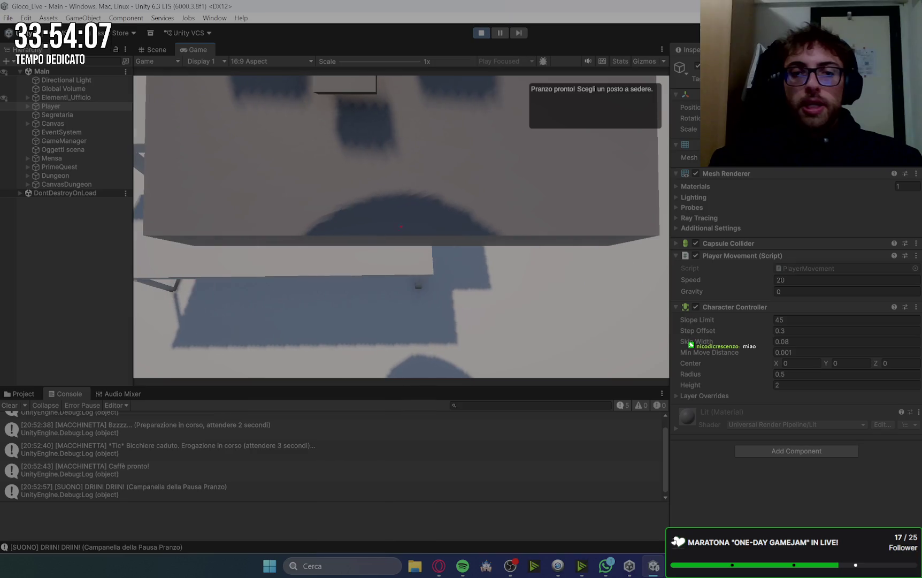
pyautogui.press('e')
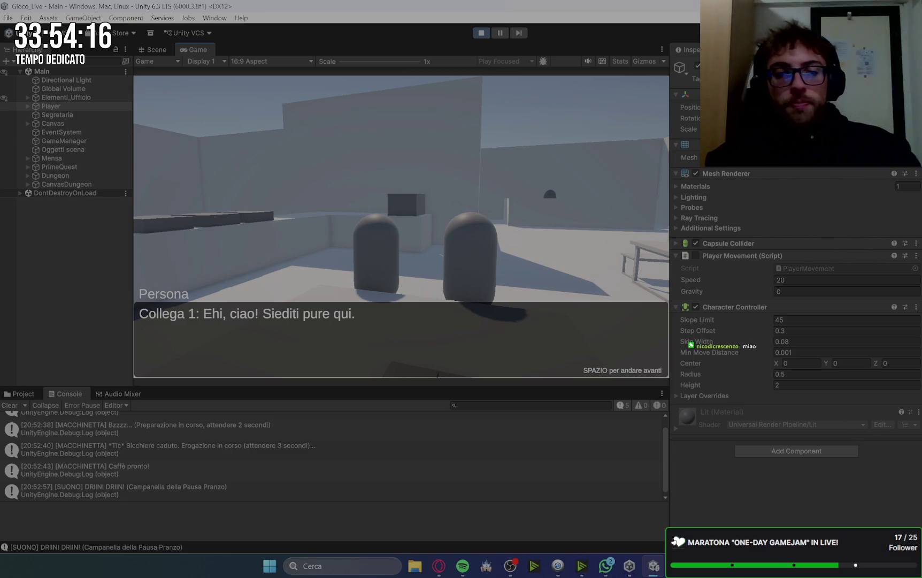
pyautogui.press('space')
# Step: Go through the colleagues' and mysterious colleague's dialogue, then walk on through the canteen
pyautogui.press('space')
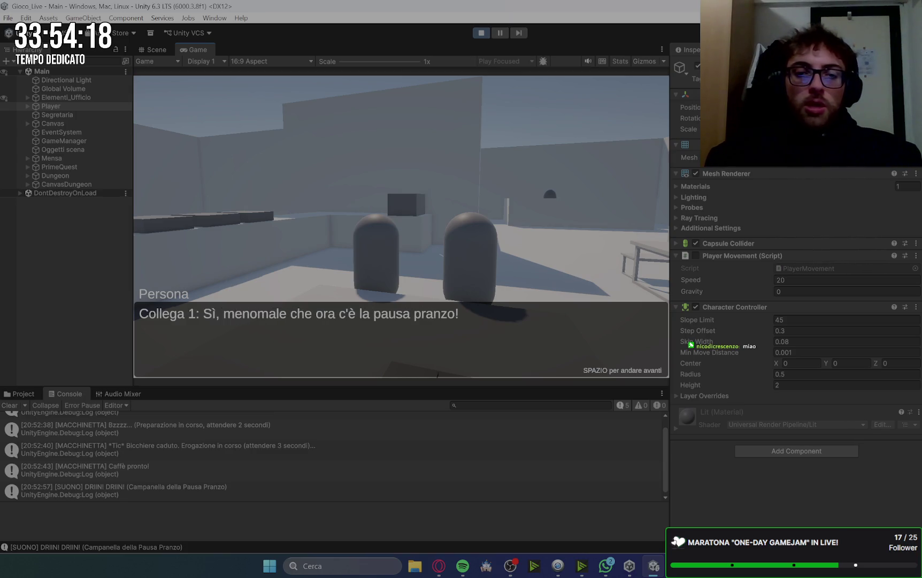
pyautogui.press('space')
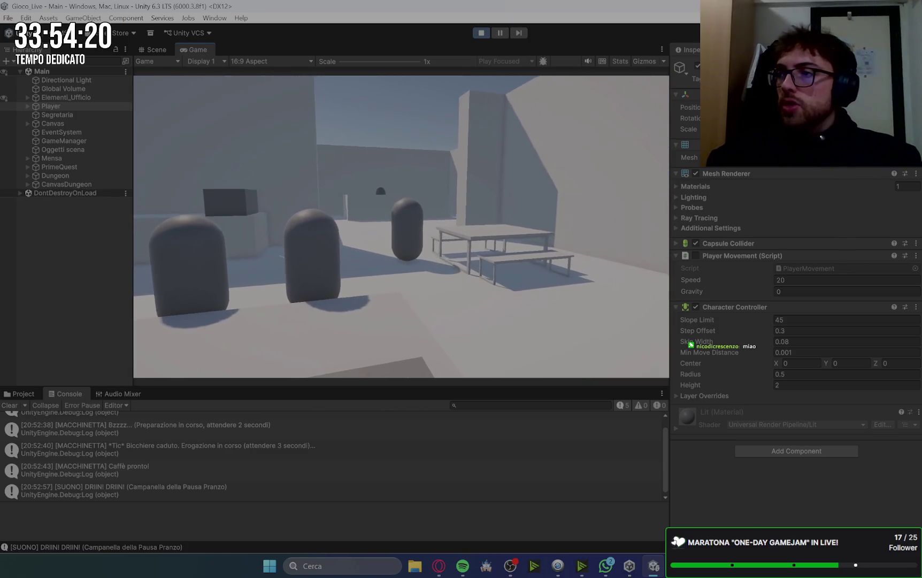
pyautogui.press('w')
pyautogui.press('space')
pyautogui.press('space')
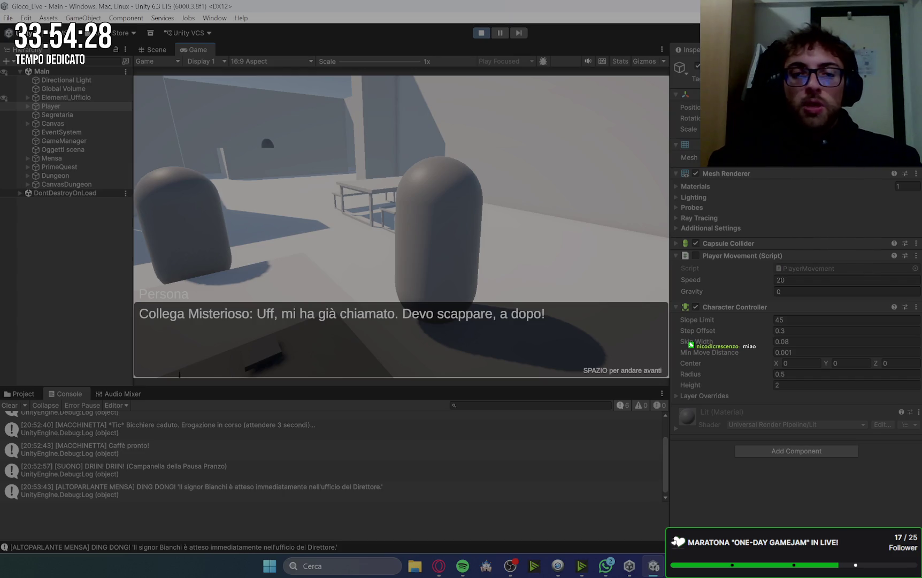
pyautogui.press('space')
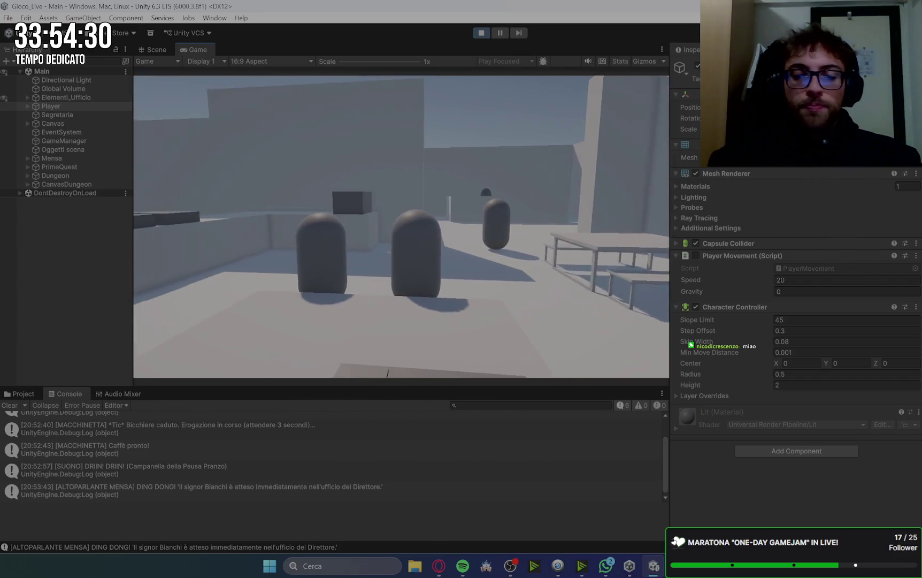
pyautogui.press('w')
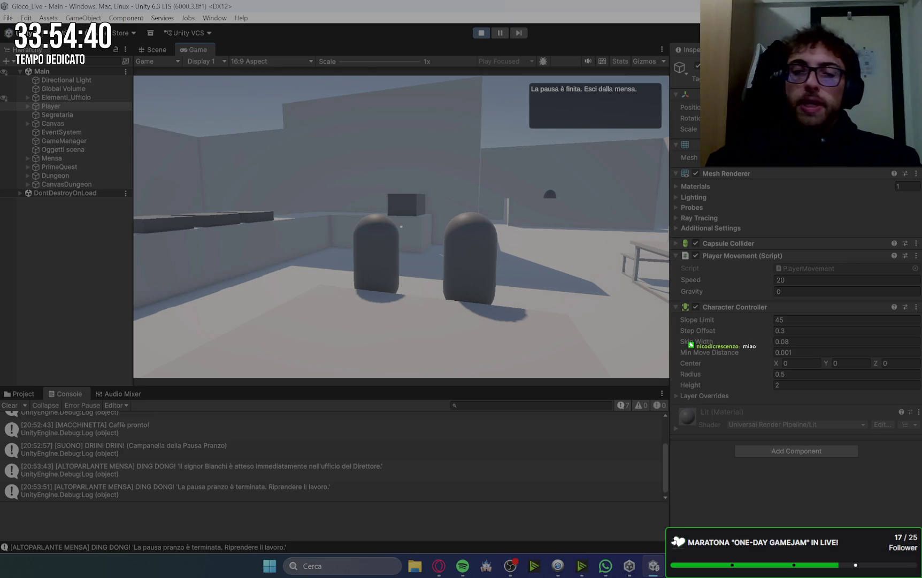
# Step: Walk from the canteen down the corridor into the boss's office and use his computer
pyautogui.press('w')
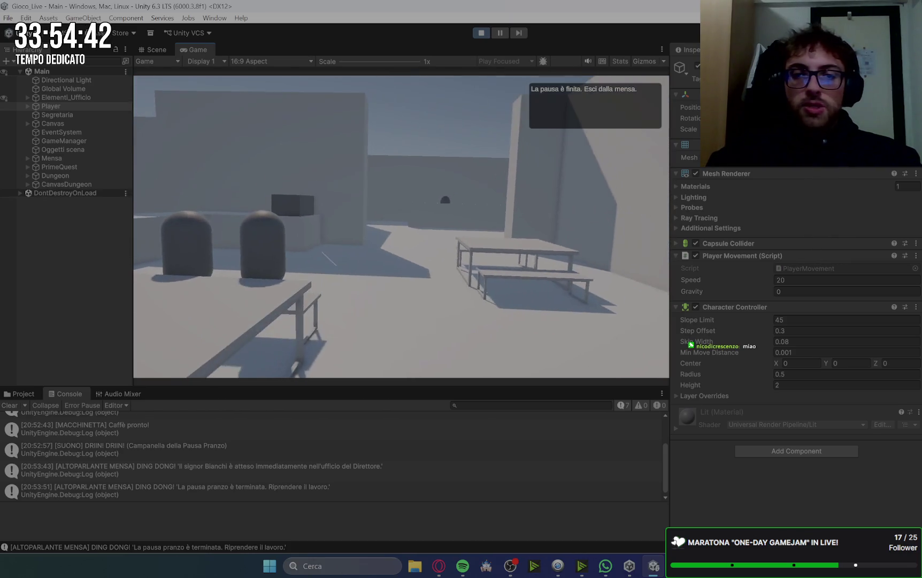
pyautogui.press('w')
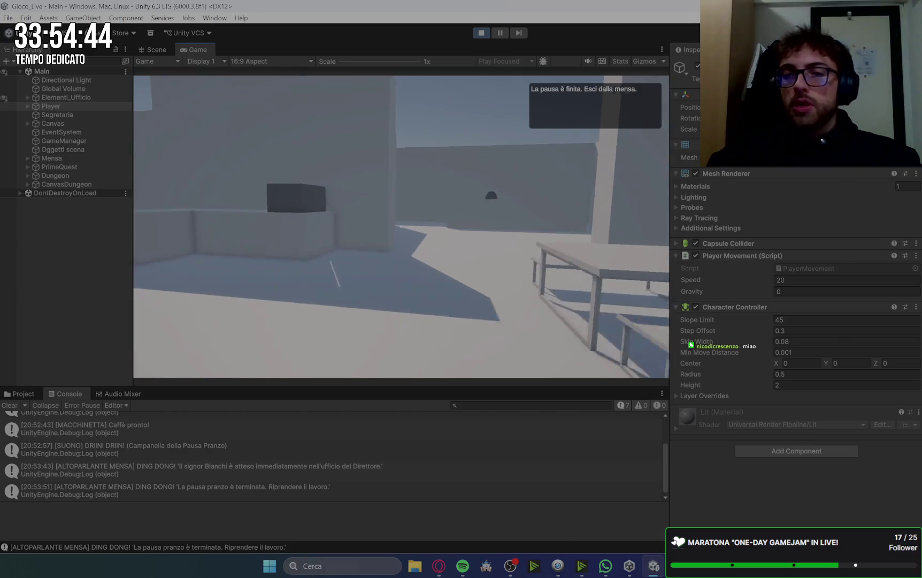
pyautogui.press('w')
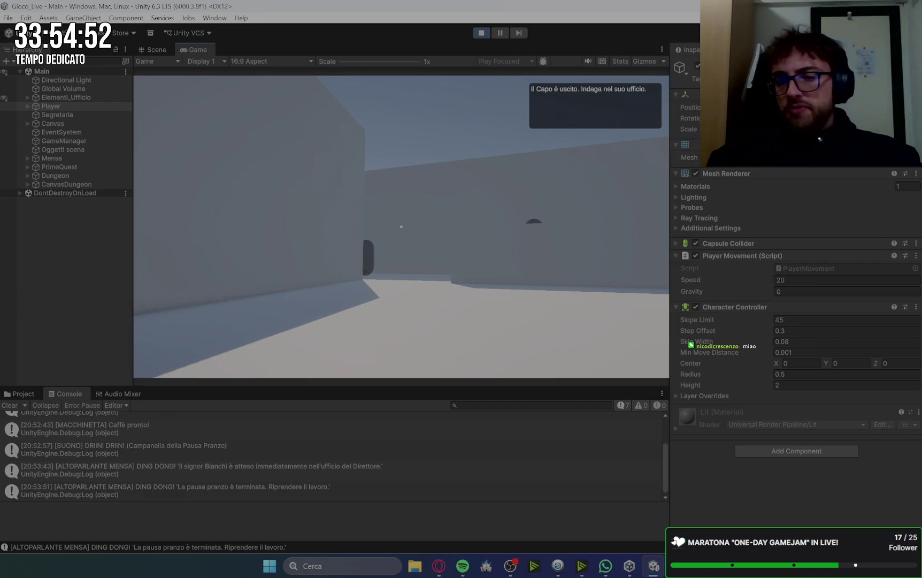
pyautogui.press('w')
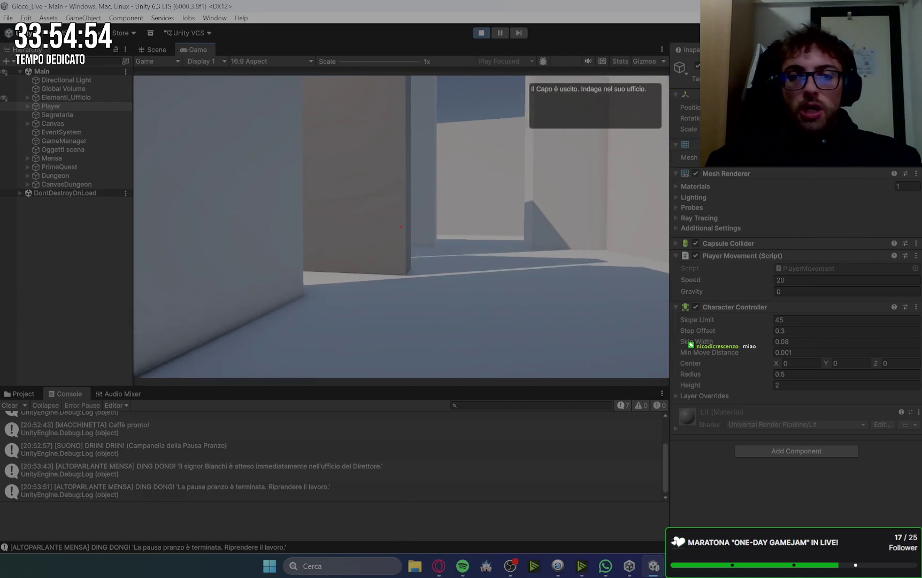
pyautogui.press('w')
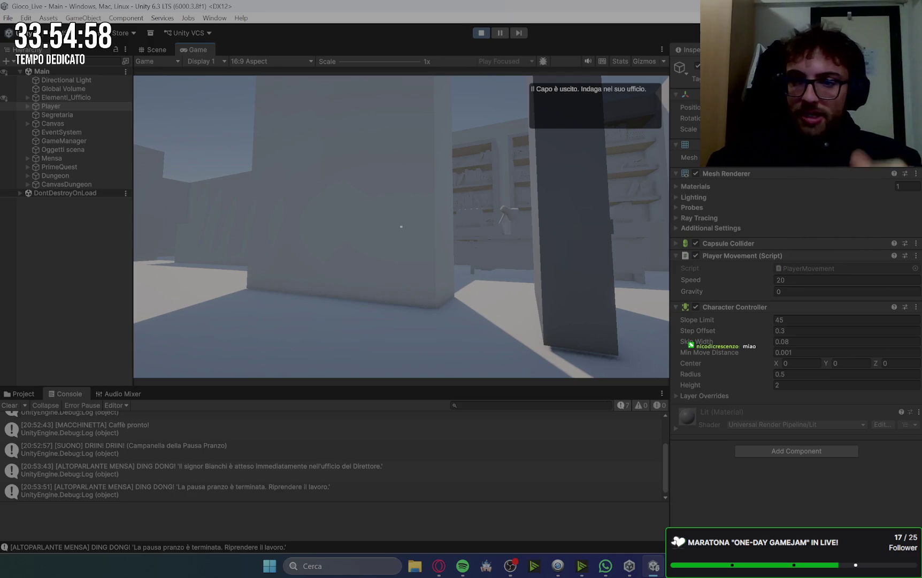
pyautogui.press('w')
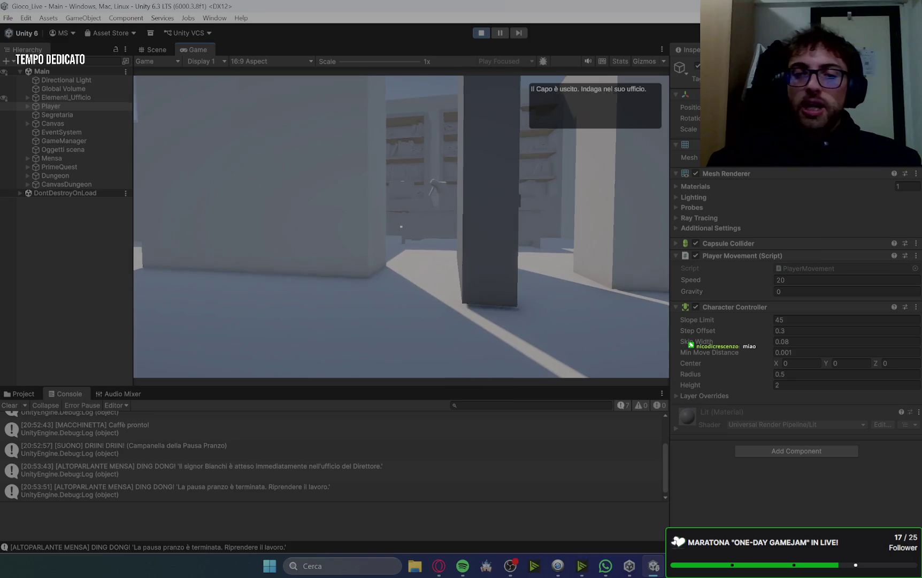
pyautogui.press('w')
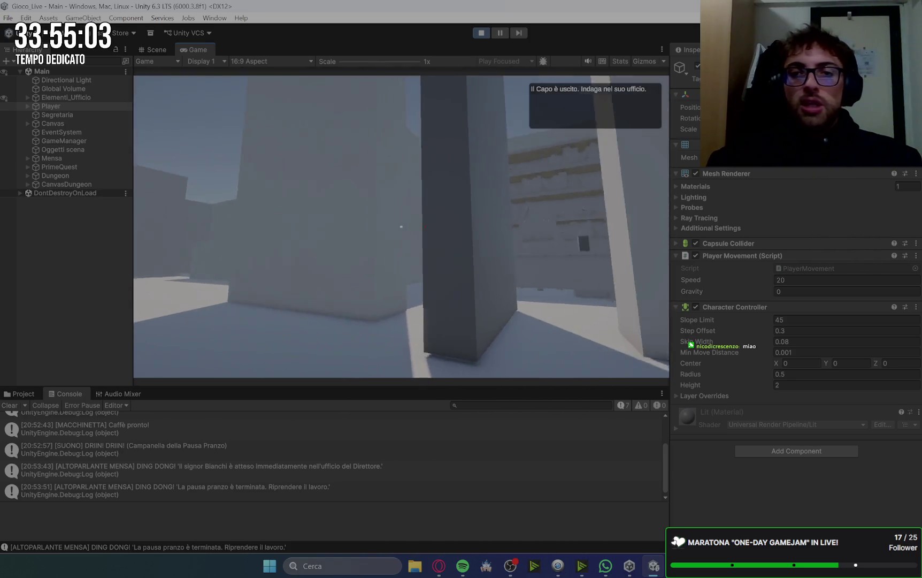
pyautogui.press('w')
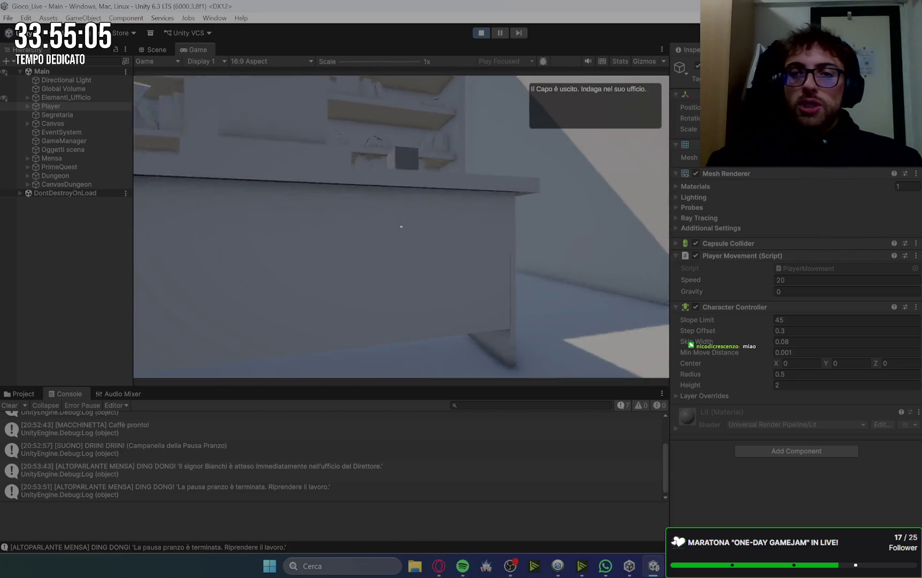
pyautogui.press('e')
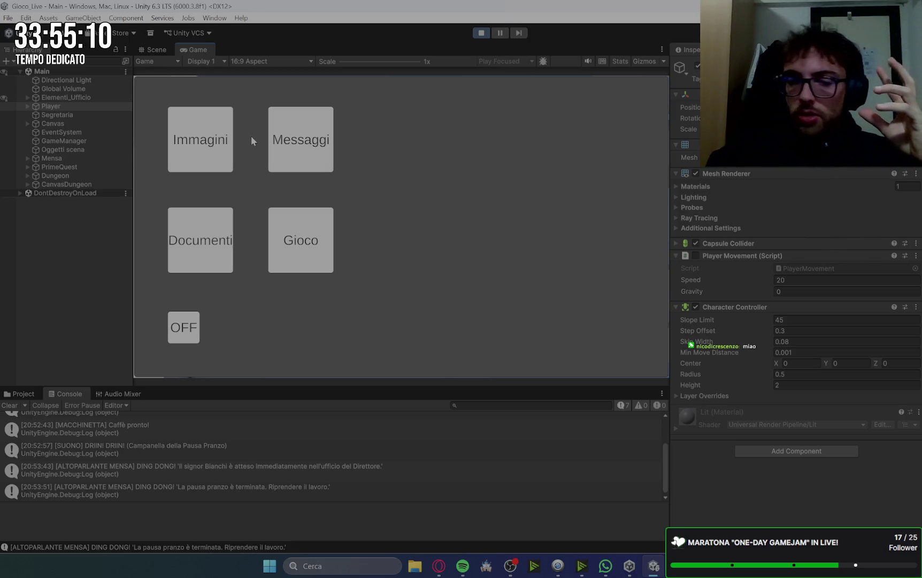
# Step: Open Immagini and the other computer apps in turn, closing each one
pyautogui.click(226, 148)
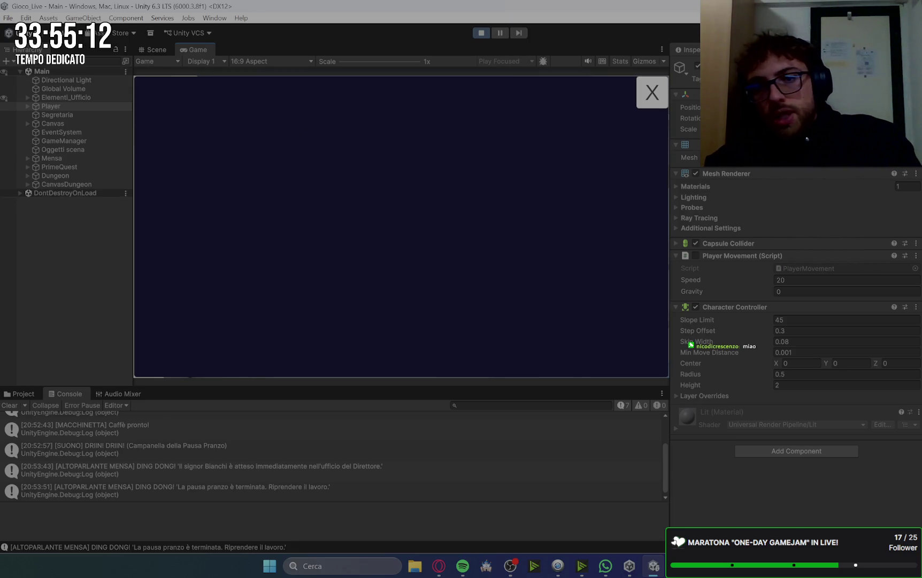
pyautogui.click(642, 99)
pyautogui.click(293, 134)
pyautogui.click(652, 95)
pyautogui.click(182, 225)
pyautogui.click(651, 94)
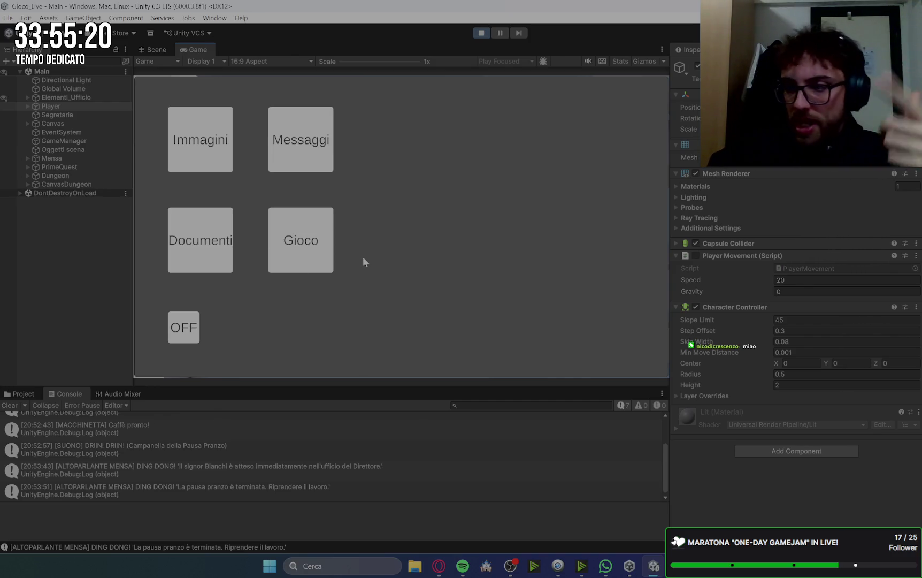
# Step: Launch the Gioco app and submit the beta access code
pyautogui.click(302, 253)
pyautogui.click(400, 228)
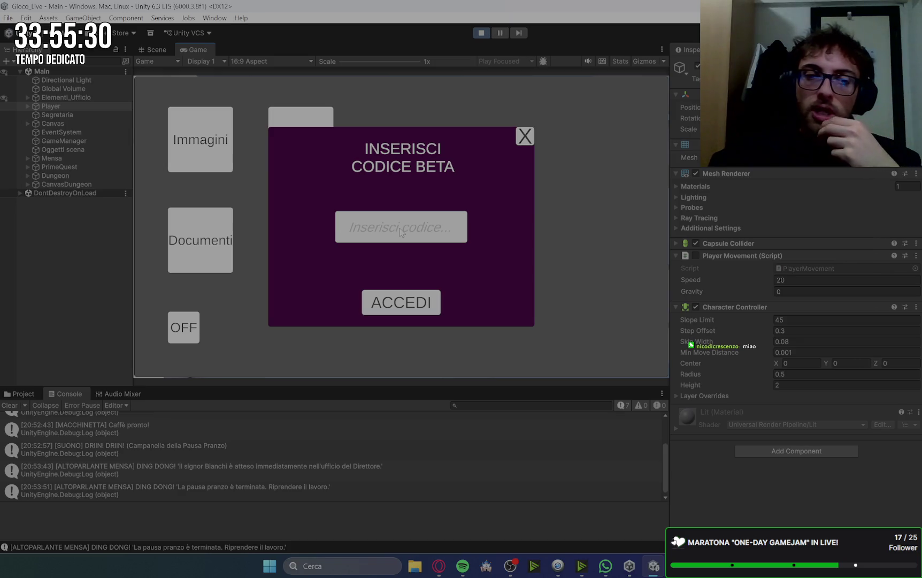
pyautogui.write('8')
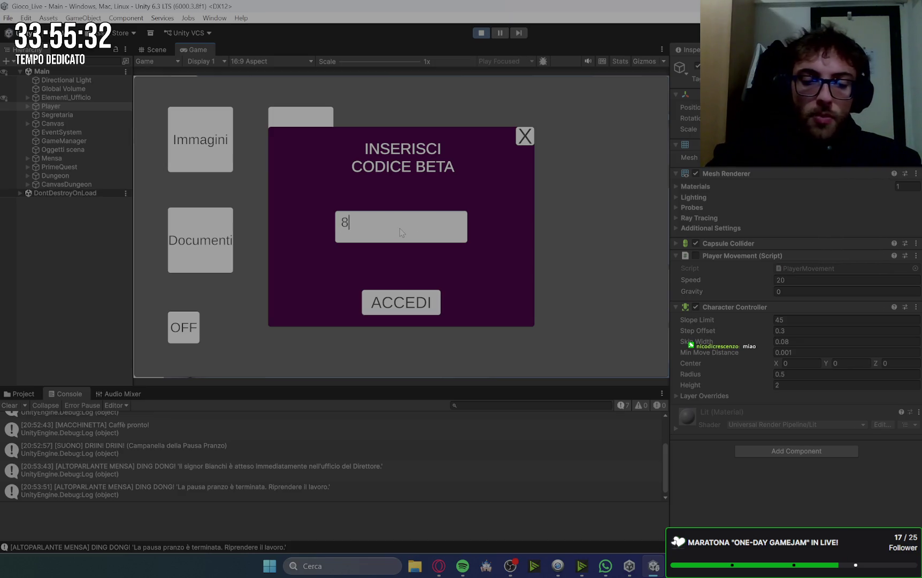
pyautogui.write('008_13')
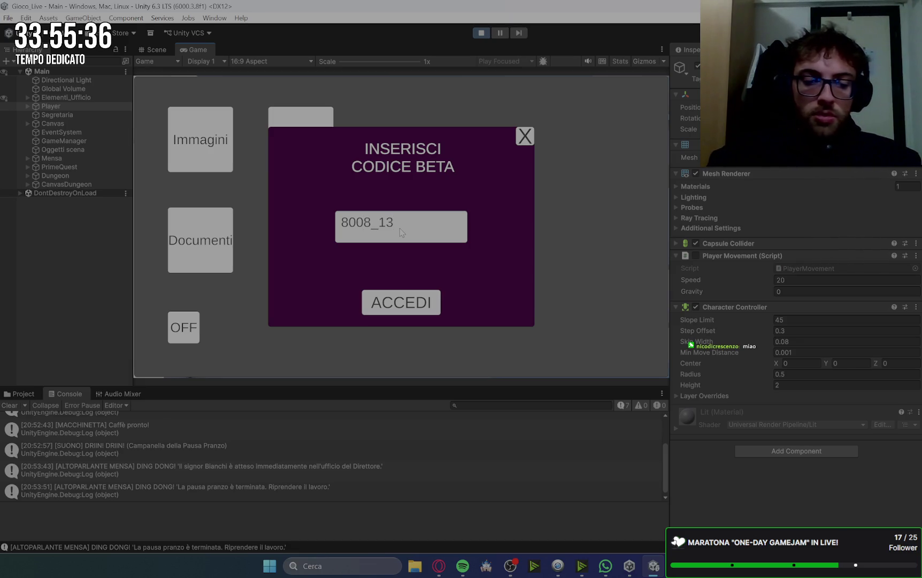
pyautogui.write('5')
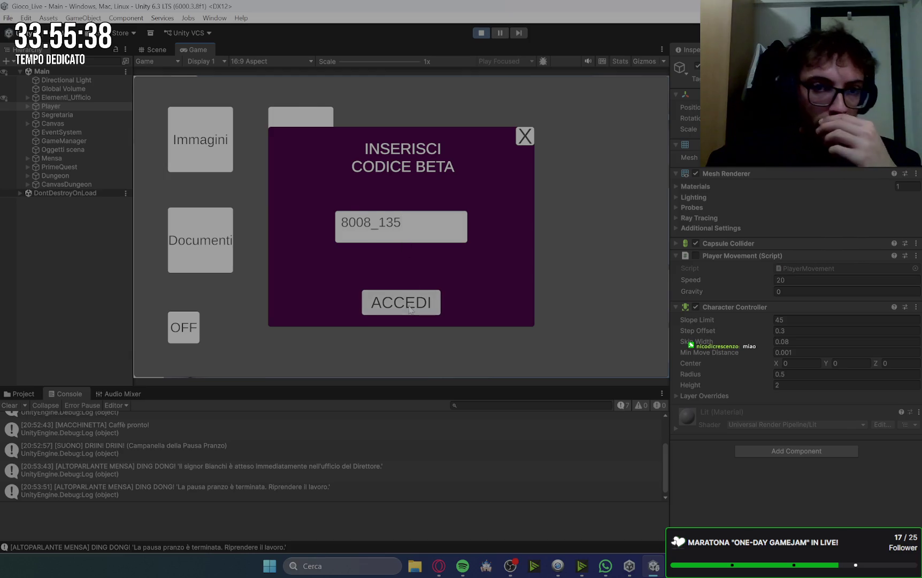
pyautogui.click(410, 309)
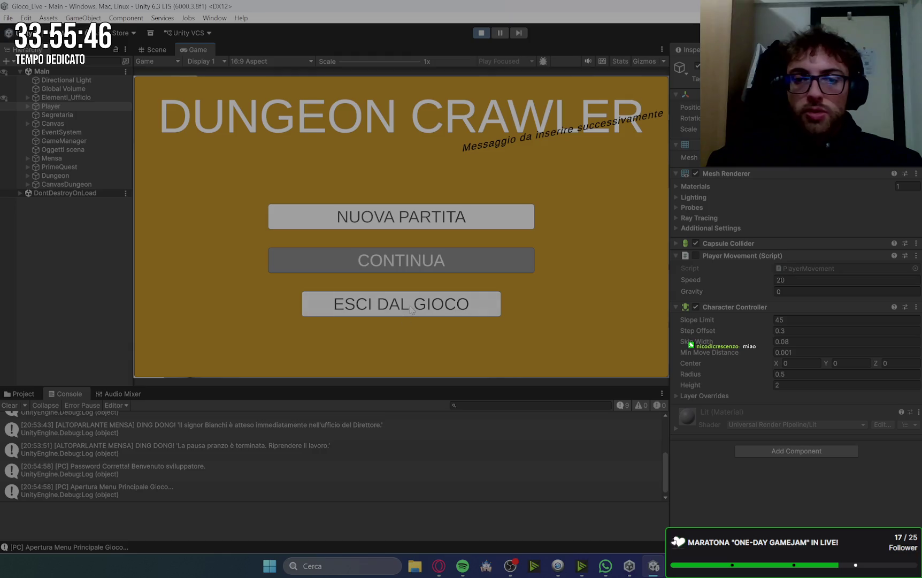
# Step: Quit Dungeon Crawler, reopen it, resubmit the code and start a new game
pyautogui.click(409, 309)
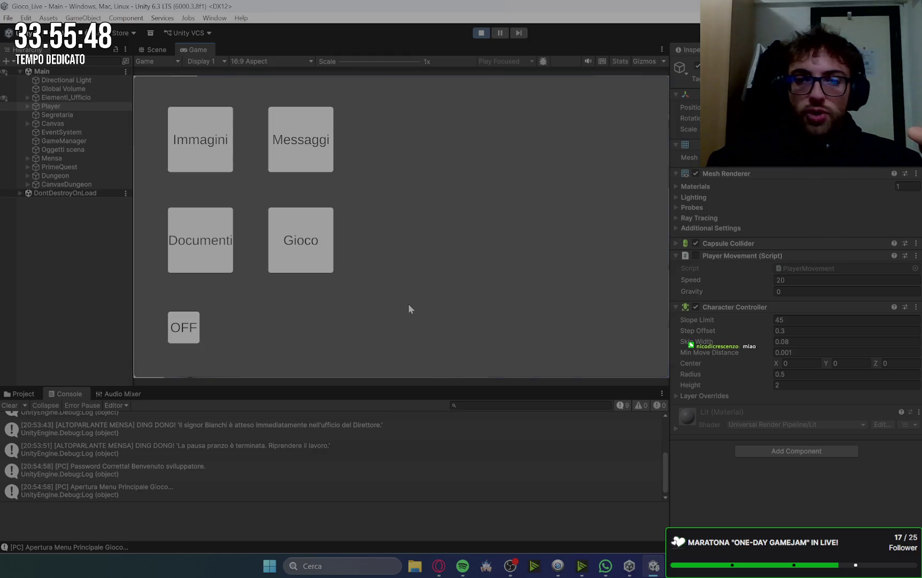
pyautogui.click(287, 226)
pyautogui.click(419, 307)
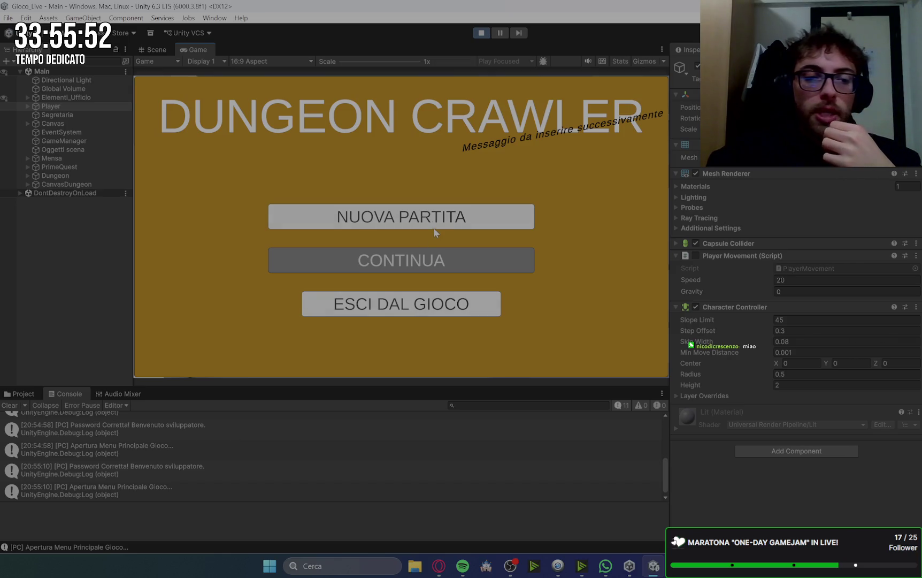
pyautogui.click(443, 221)
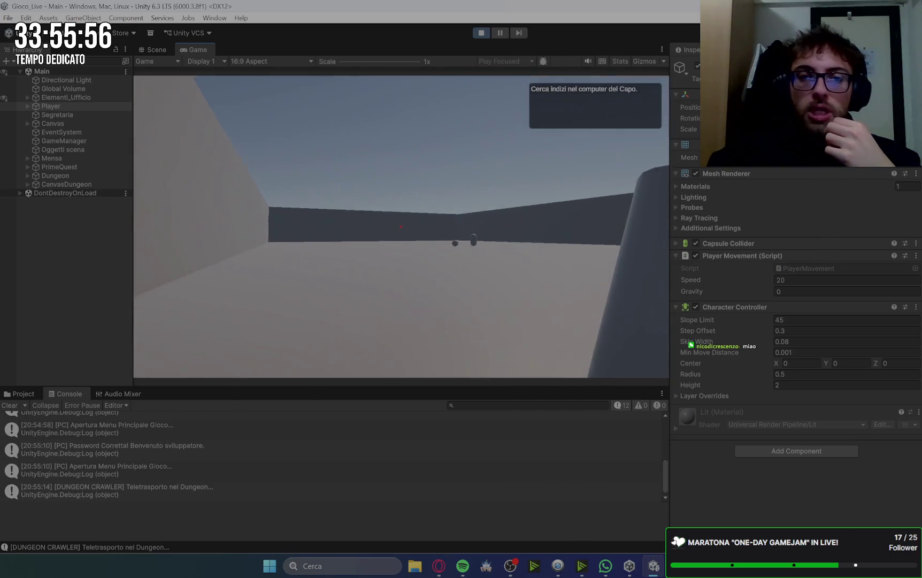
# Step: Walk through the dungeon, killing the slime and then the skeleton
pyautogui.press('s')
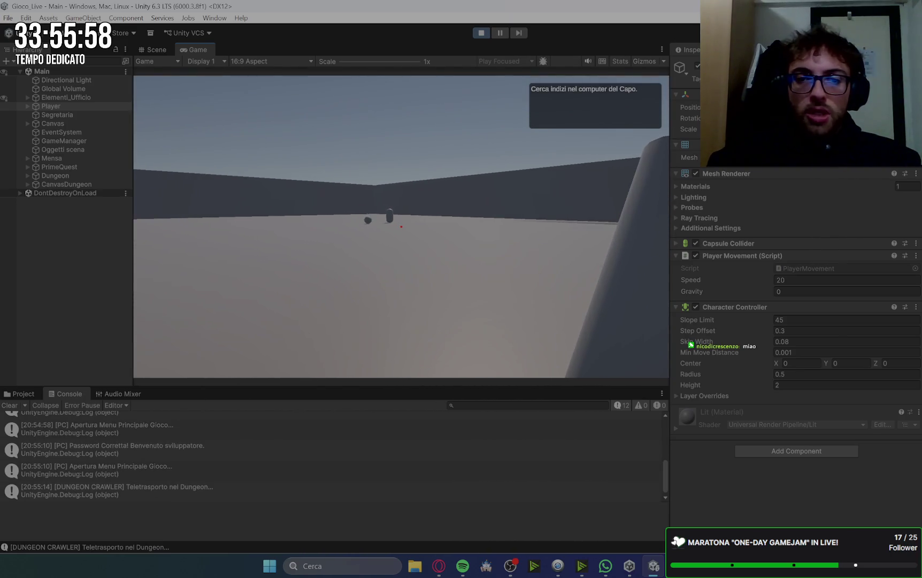
pyautogui.press('w')
pyautogui.press('s')
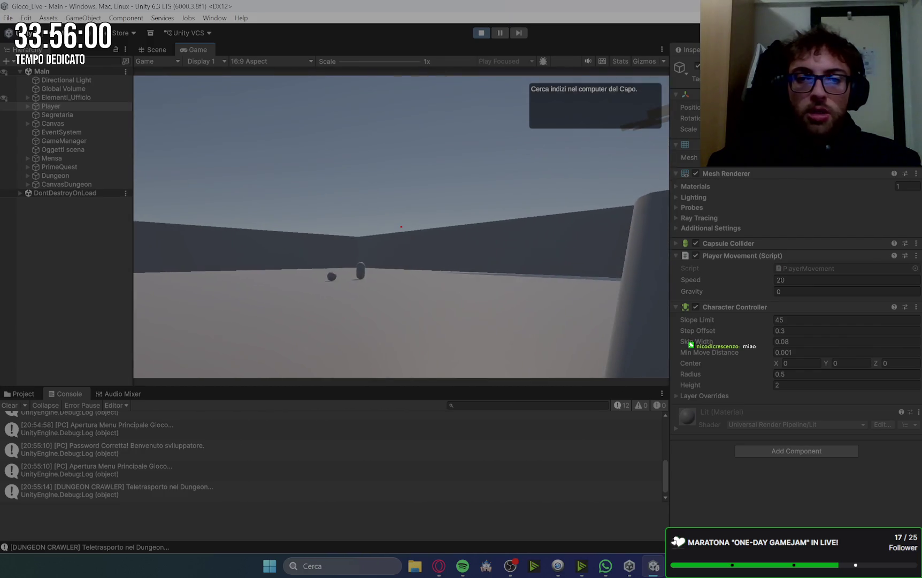
pyautogui.press('w')
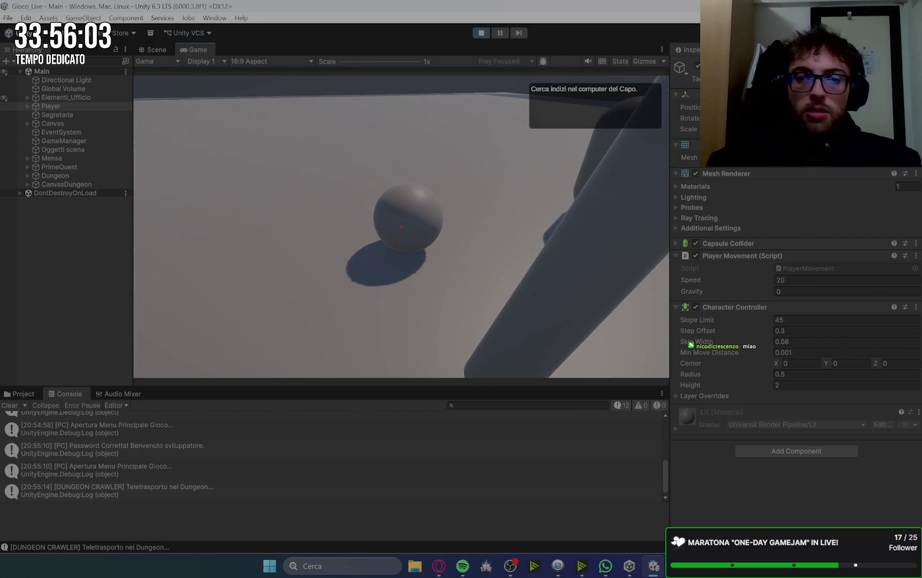
pyautogui.click(401, 226)
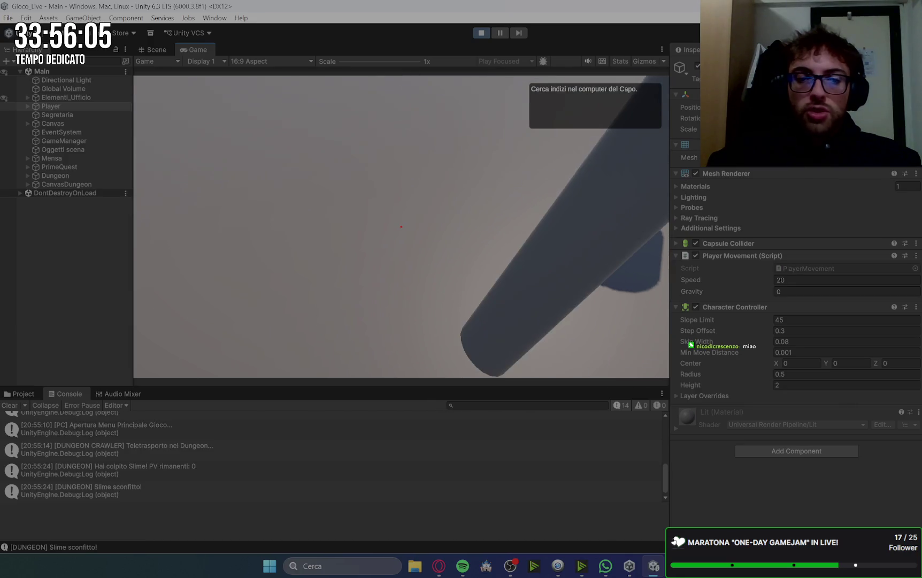
pyautogui.press('w')
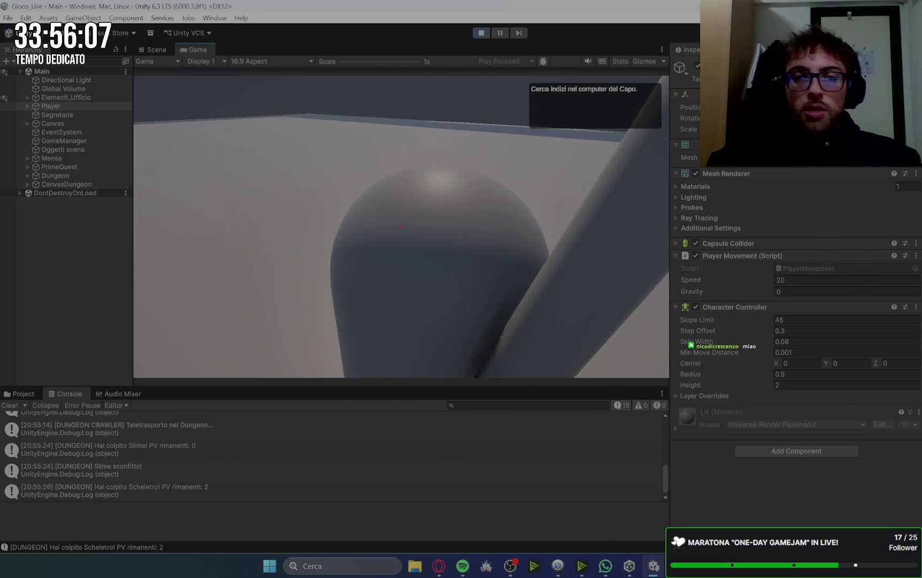
pyautogui.click(401, 226)
pyautogui.click(401, 226)
pyautogui.click(401, 226)
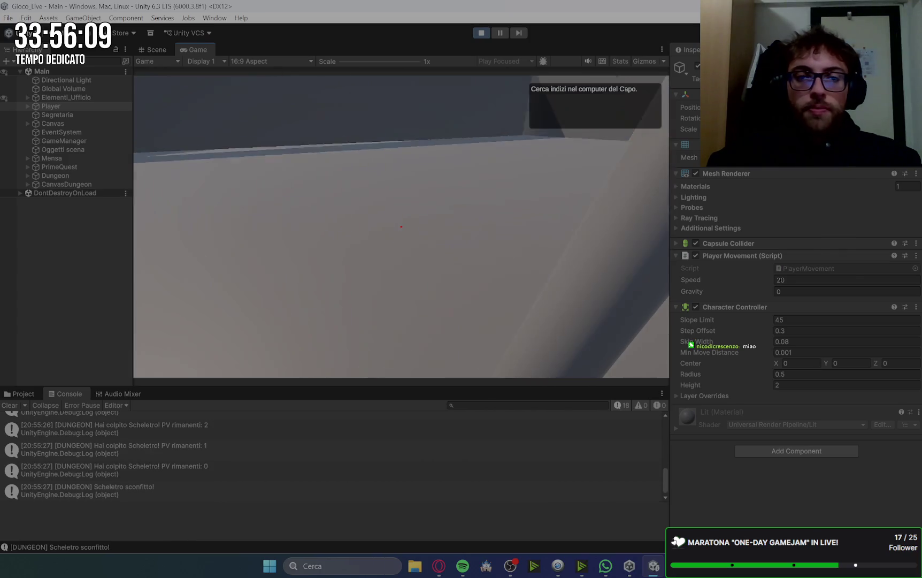
# Step: Read and close the parchment, then exit the ERROR 404 screen to the desktop
pyautogui.press('w')
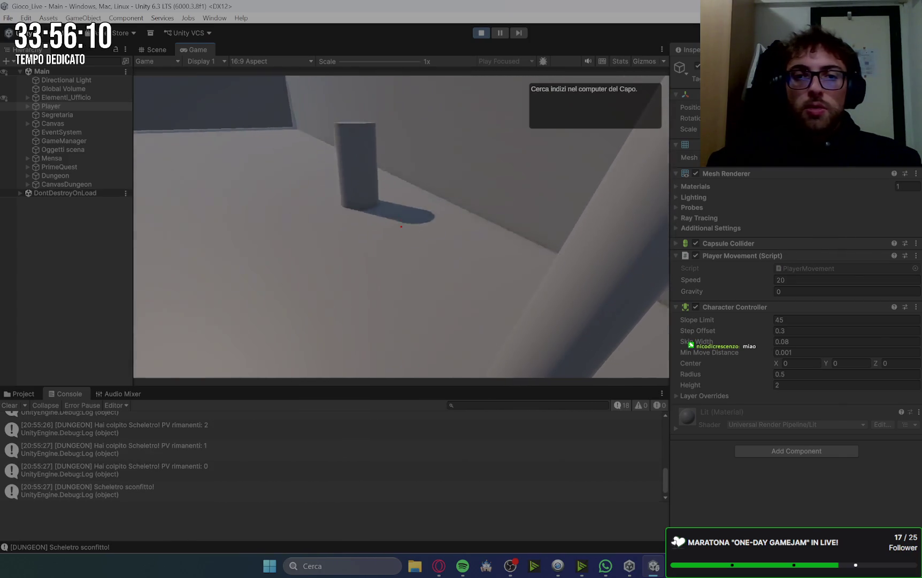
pyautogui.click(401, 226)
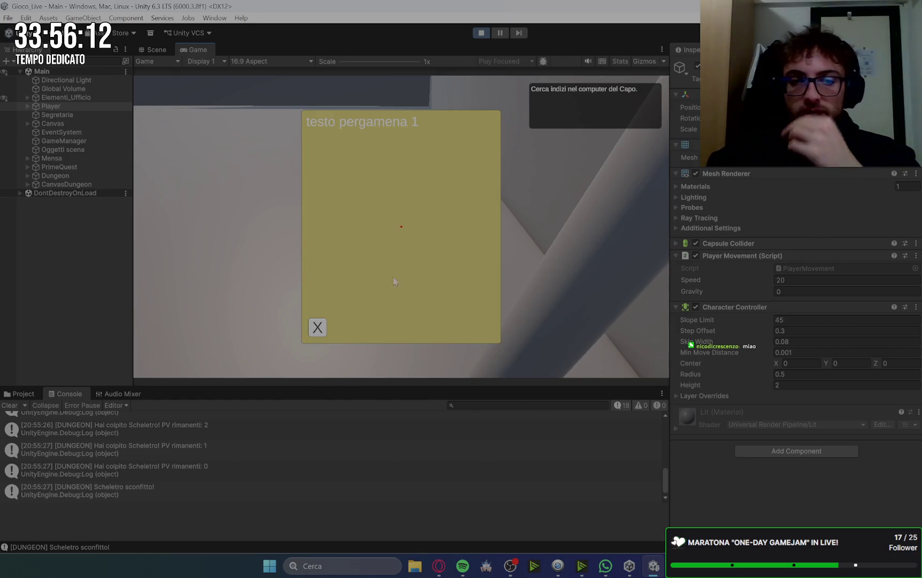
pyautogui.click(318, 327)
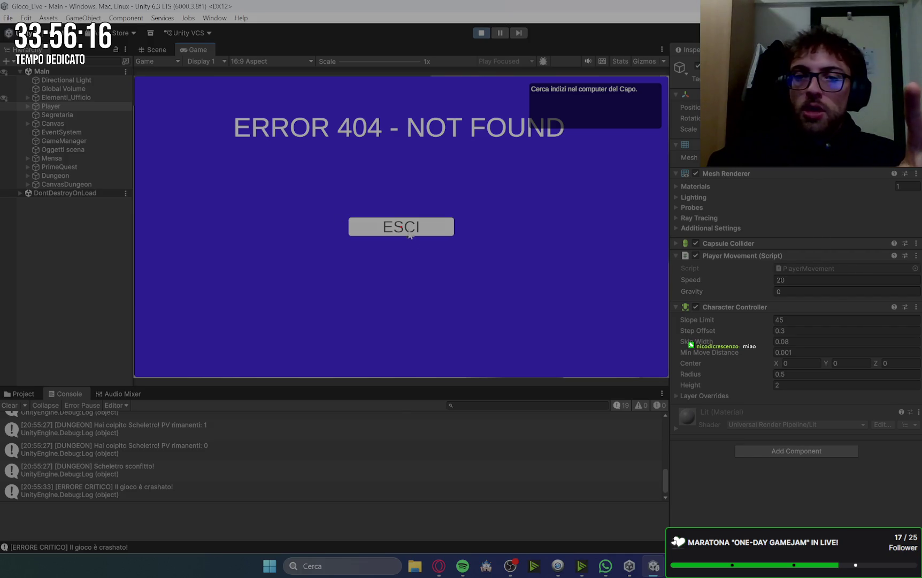
pyautogui.click(426, 235)
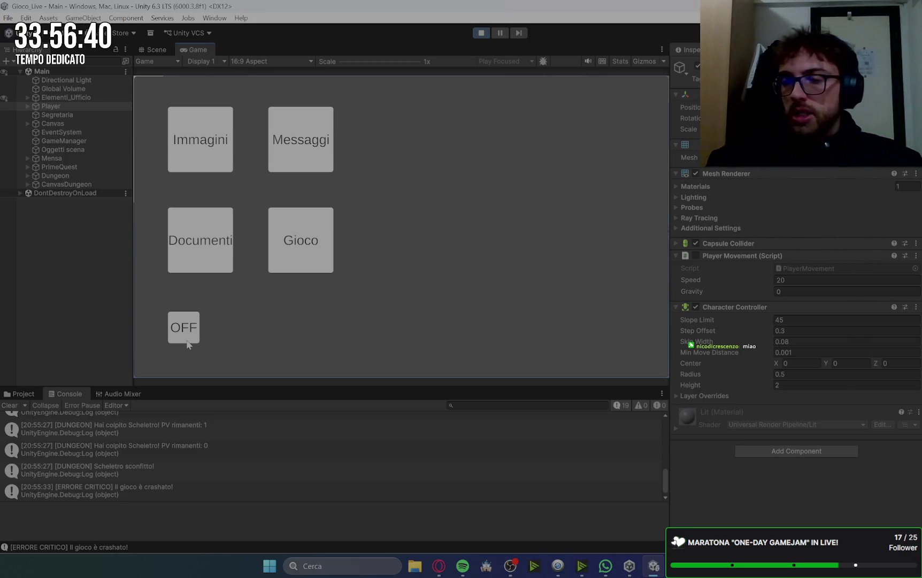
# Step: Switch off the in-game PC, walk through the office, clear the Console and stop Play mode
pyautogui.click(192, 331)
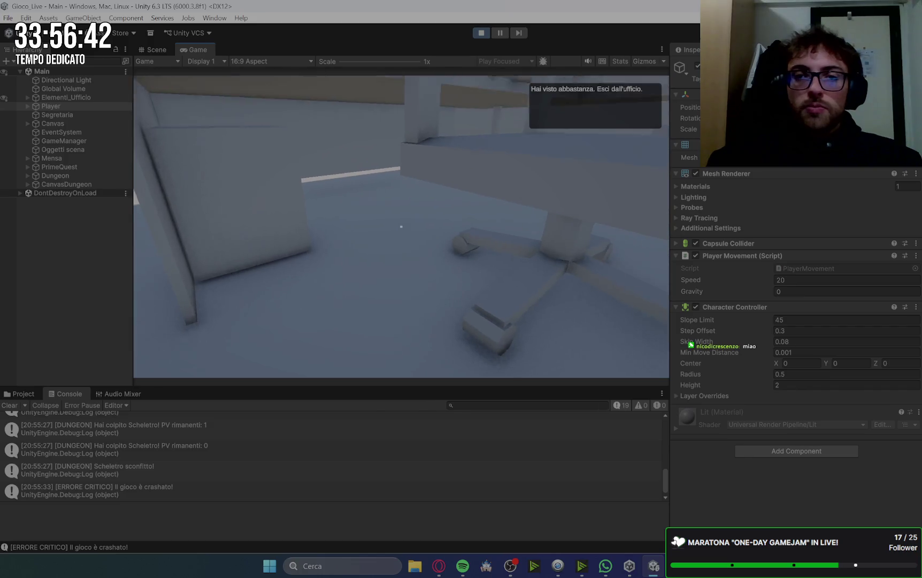
pyautogui.press('w')
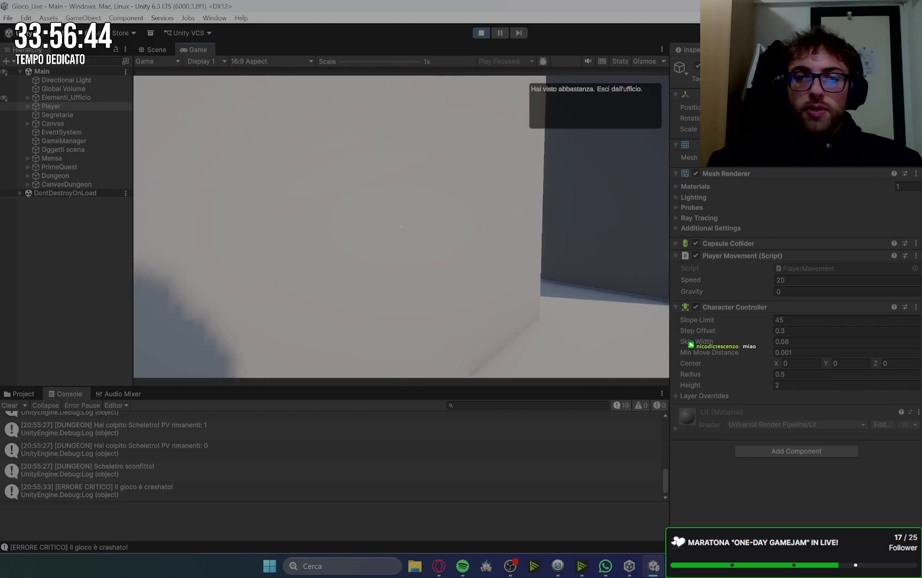
pyautogui.press('w')
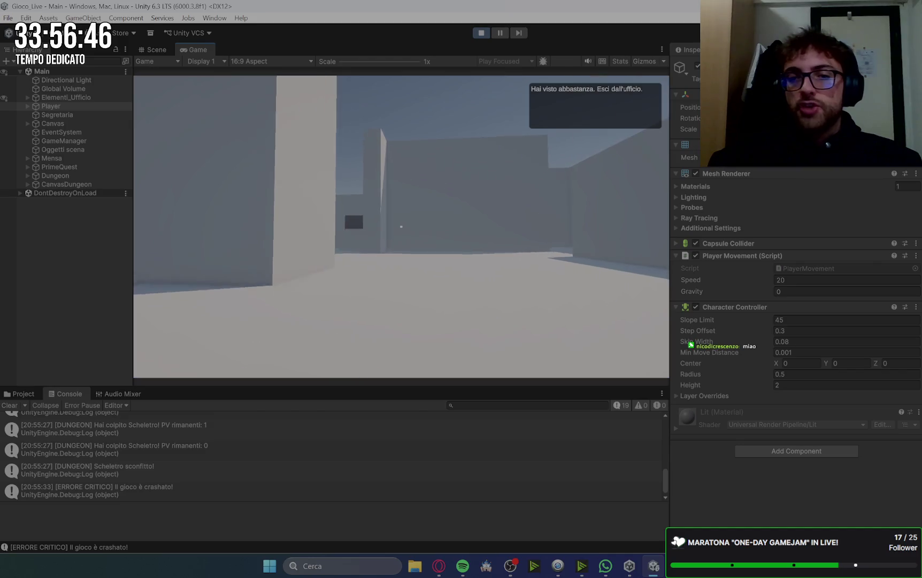
pyautogui.click(11, 406)
pyautogui.click(481, 33)
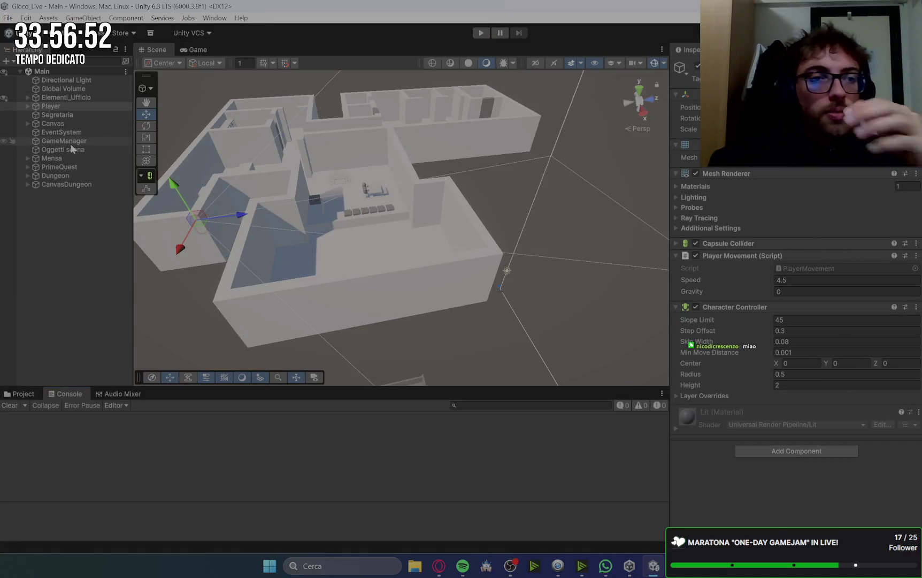
# Step: Expand Mensa > Sedute and select the seats' POV2 and POV1 viewpoints
pyautogui.click(27, 158)
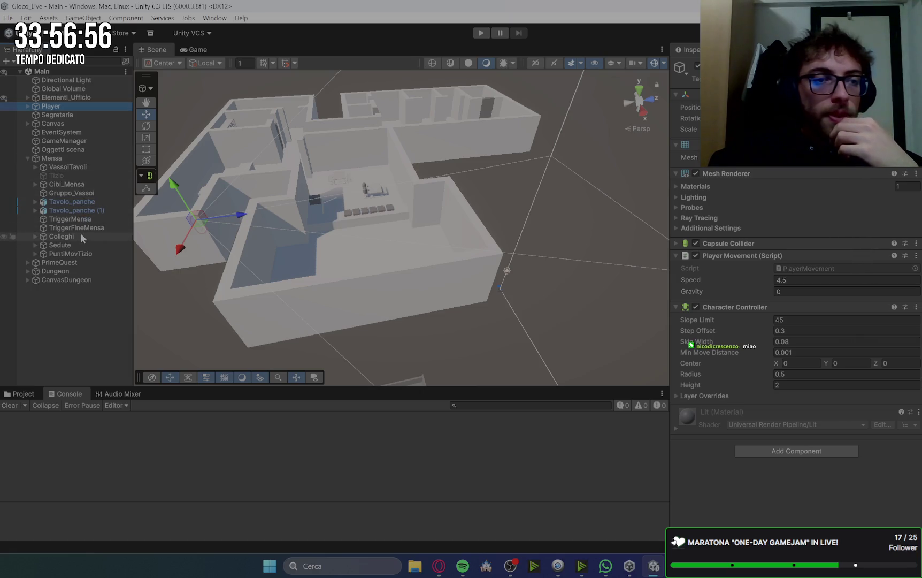
pyautogui.click(70, 245)
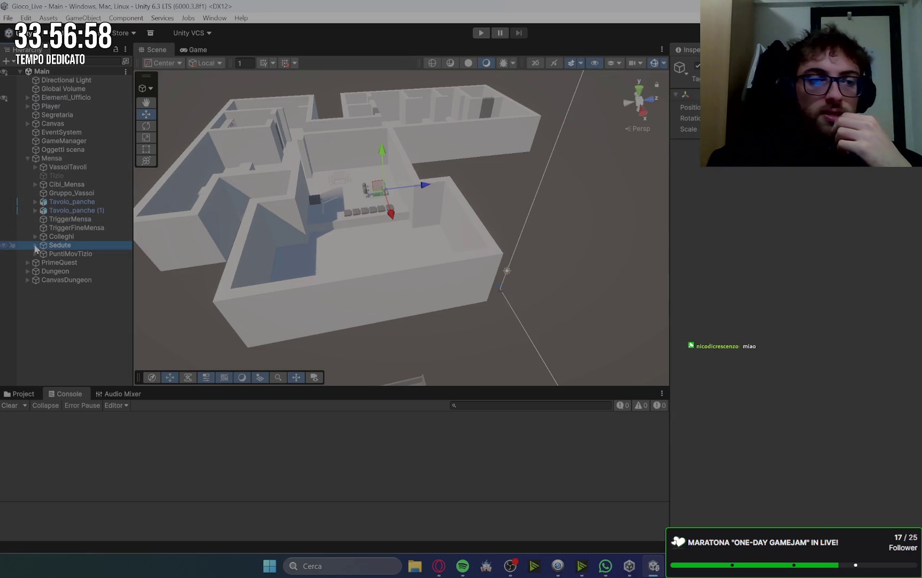
pyautogui.click(36, 245)
pyautogui.click(54, 255)
pyautogui.click(43, 253)
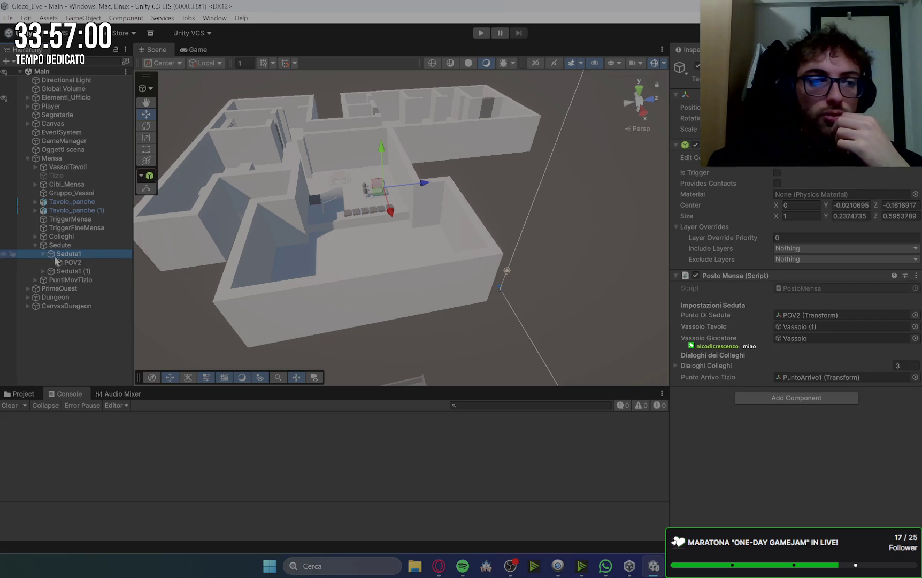
pyautogui.click(73, 262)
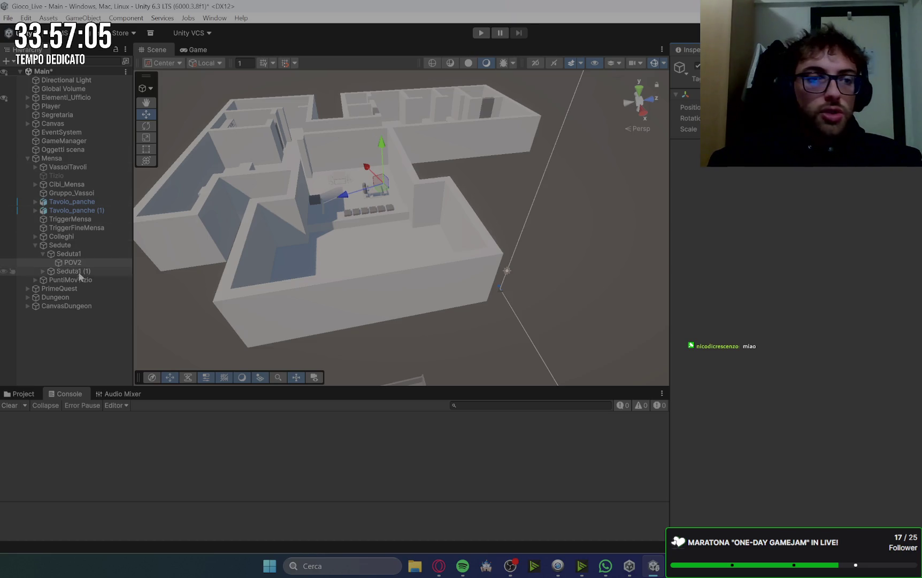
pyautogui.click(44, 271)
pyautogui.click(88, 281)
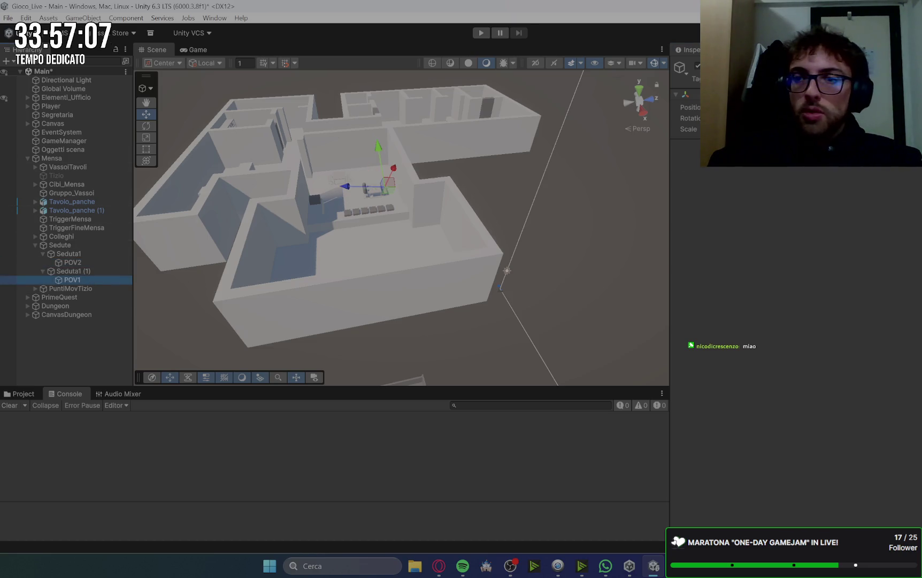
# Step: Try moving the POV2 and POV1 seat viewpoints, undoing the POV2 move, then reselect POV2
pyautogui.click(530, 204)
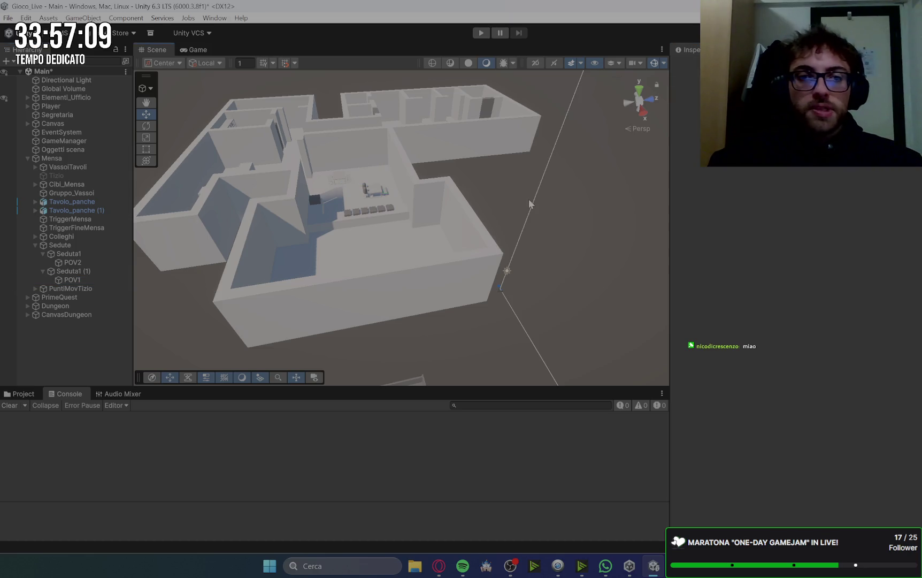
pyautogui.click(77, 261)
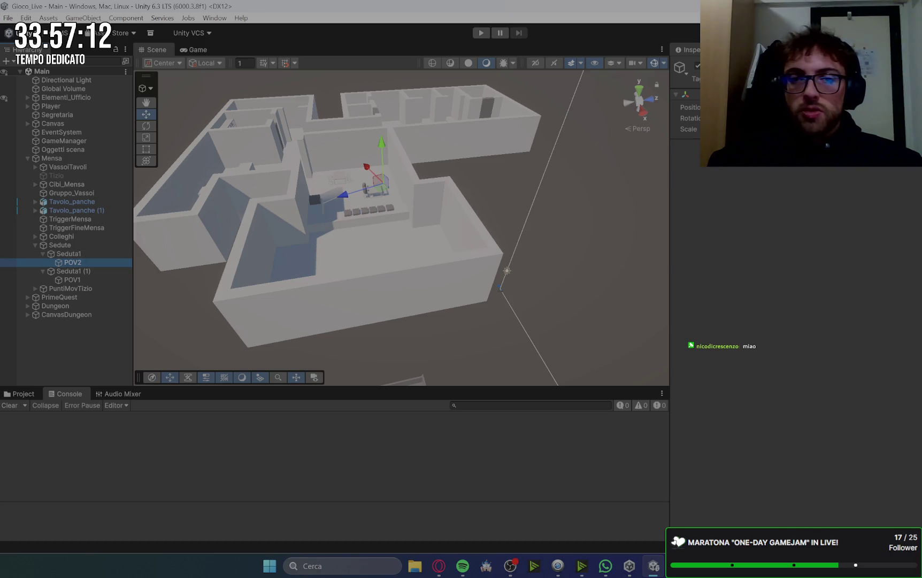
pyautogui.moveTo(378, 184); pyautogui.dragTo(387, 182)
pyautogui.hotkey('ctrl', 'z')
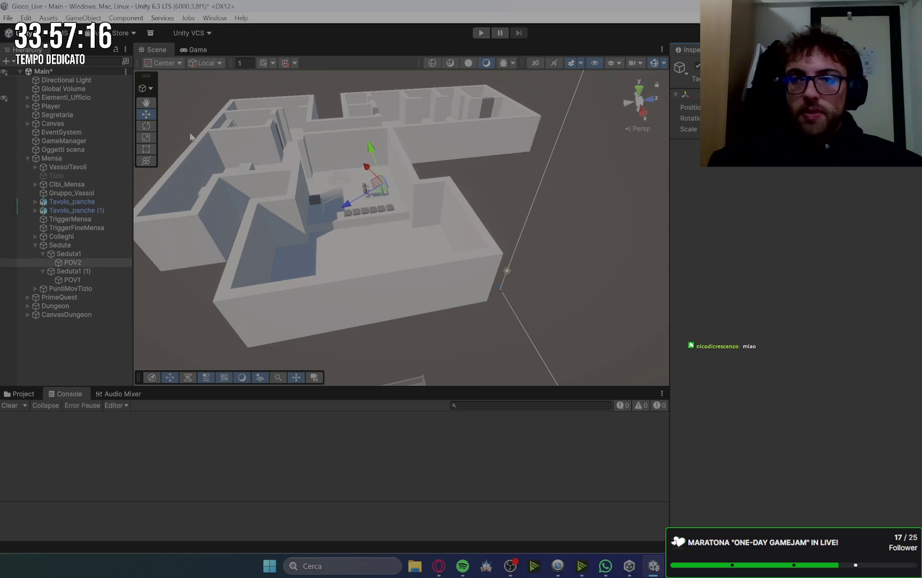
pyautogui.click(74, 280)
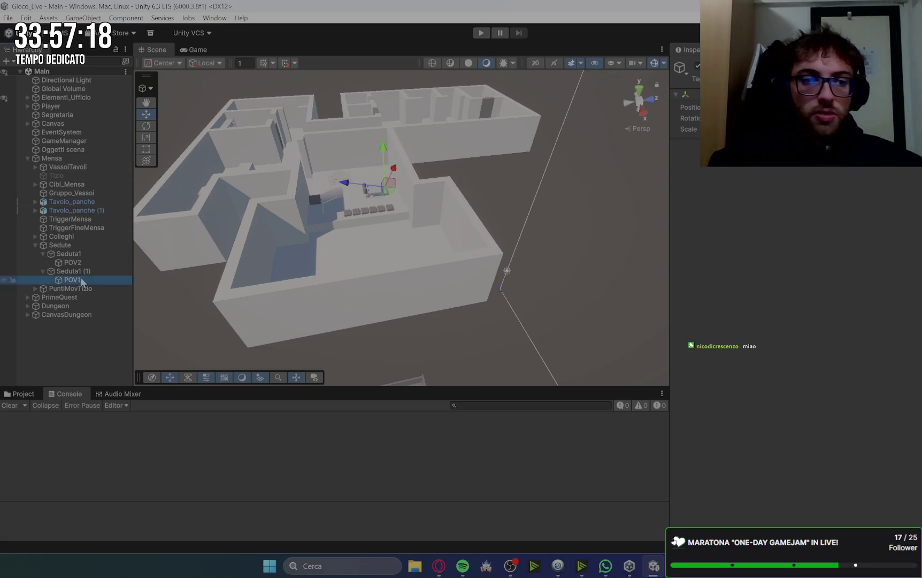
pyautogui.moveTo(383, 184); pyautogui.dragTo(377, 191)
pyautogui.hotkey('ctrl', 's')
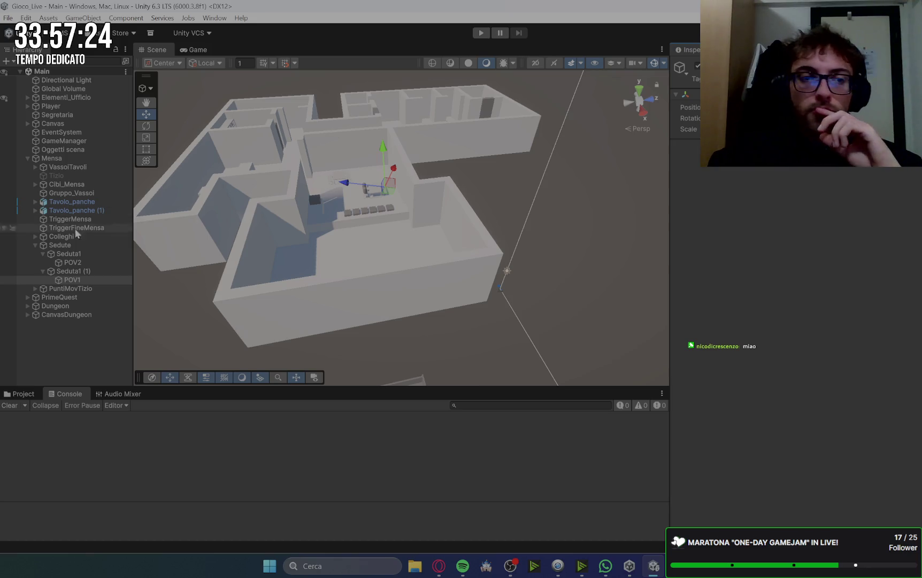
pyautogui.click(85, 261)
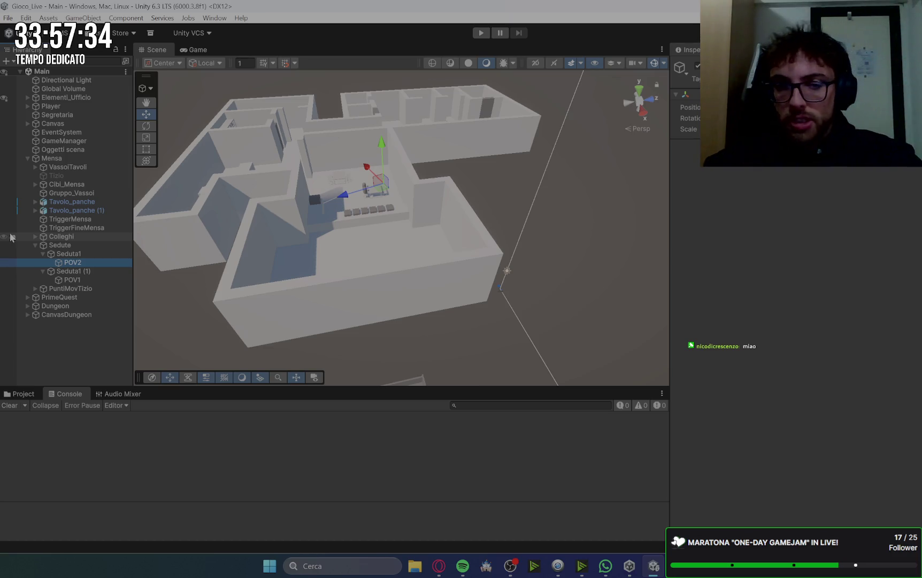
# Step: Compare the seat settings of Seduta1 and Seduta1 (1), then collapse Sedute
pyautogui.click(35, 245)
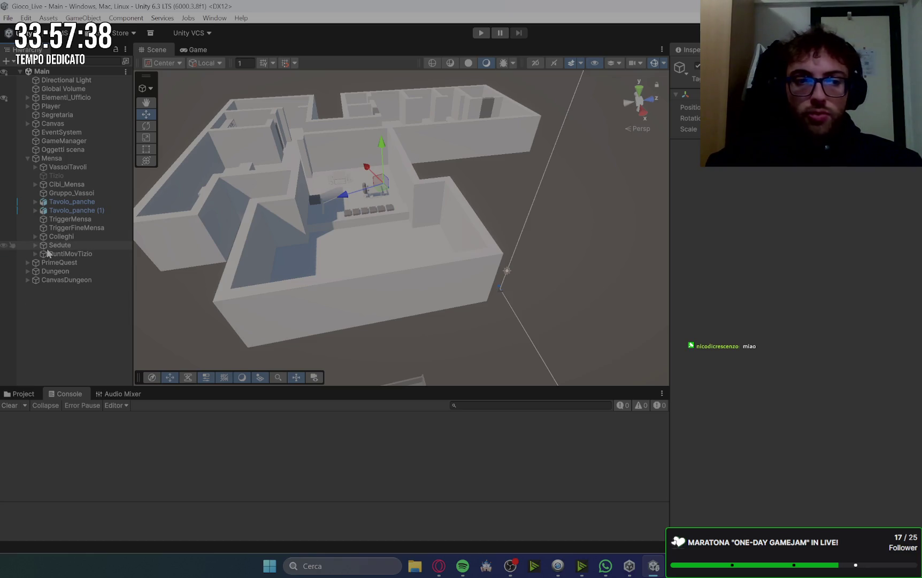
pyautogui.click(40, 245)
pyautogui.click(57, 254)
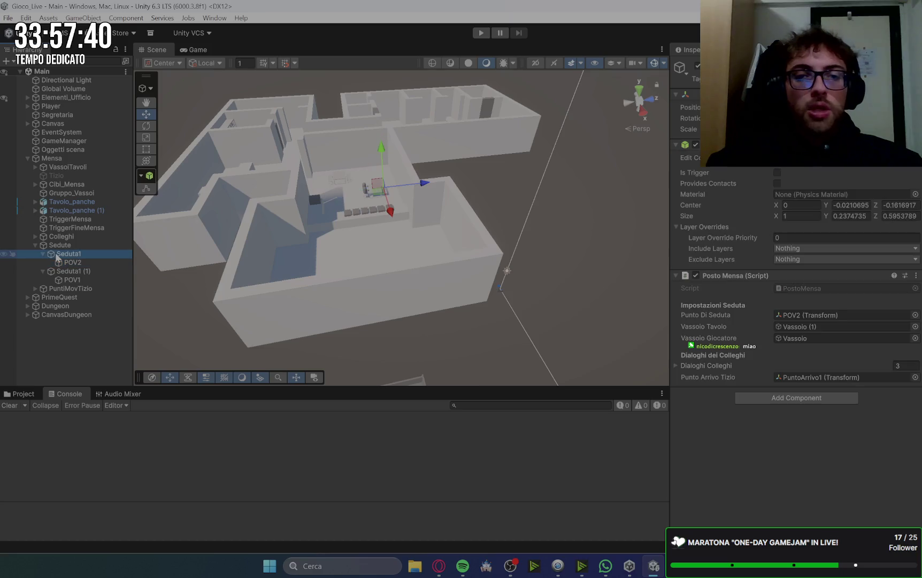
pyautogui.click(84, 271)
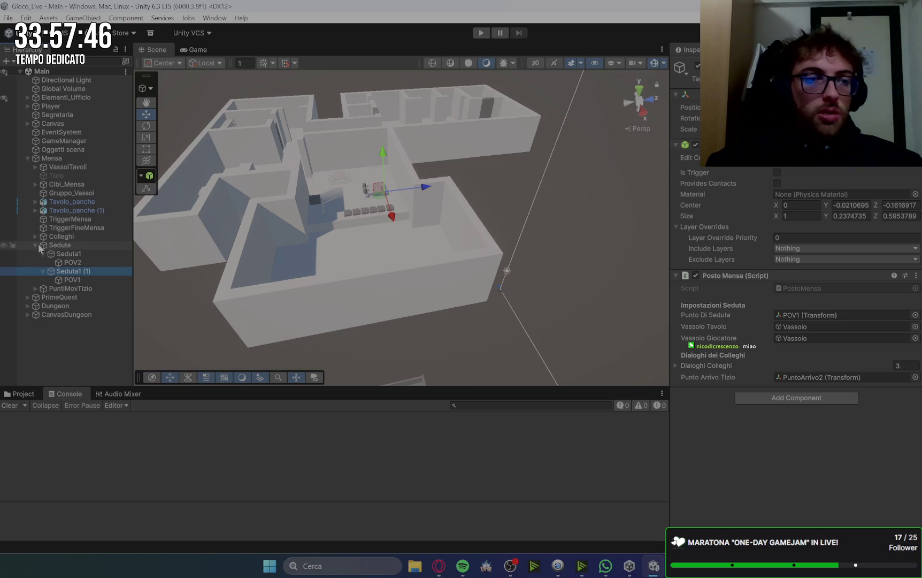
pyautogui.click(36, 245)
# Step: Drag the TriggerMensa and TriggerFineMensa trigger boxes into place by the canteen doorway
pyautogui.click(75, 220)
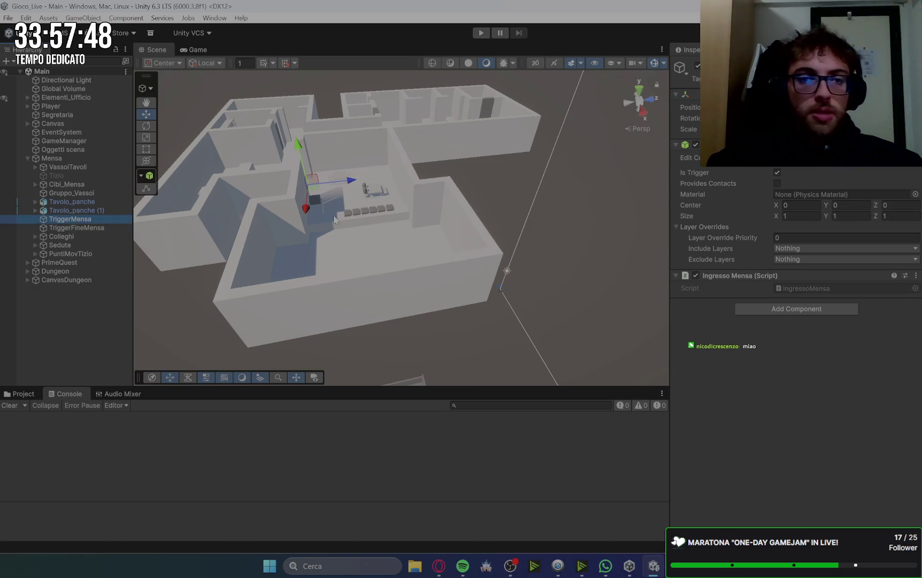
pyautogui.scroll(5, 240, 161)
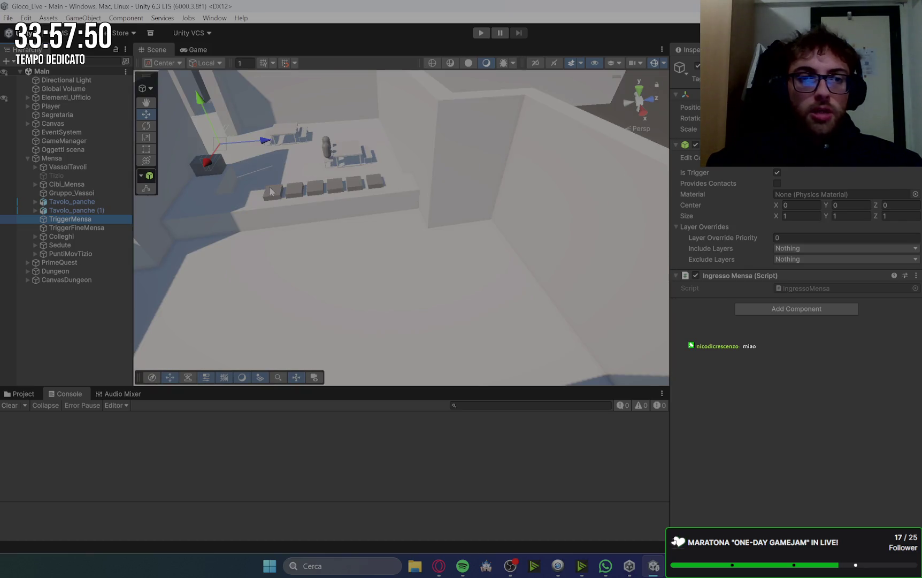
pyautogui.scroll(-10, 264, 190)
pyautogui.scroll(5, 251, 208)
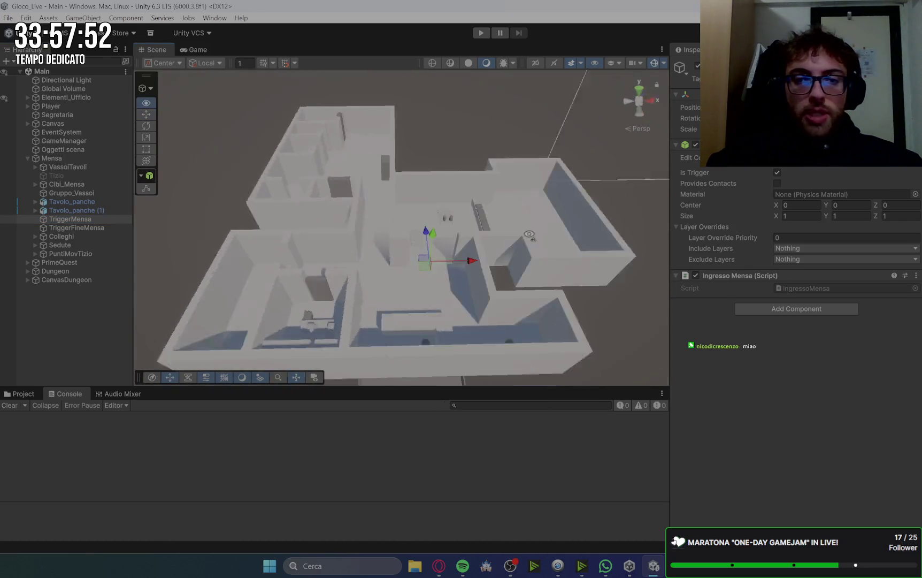
pyautogui.scroll(5, 426, 242)
pyautogui.scroll(-3, 382, 238)
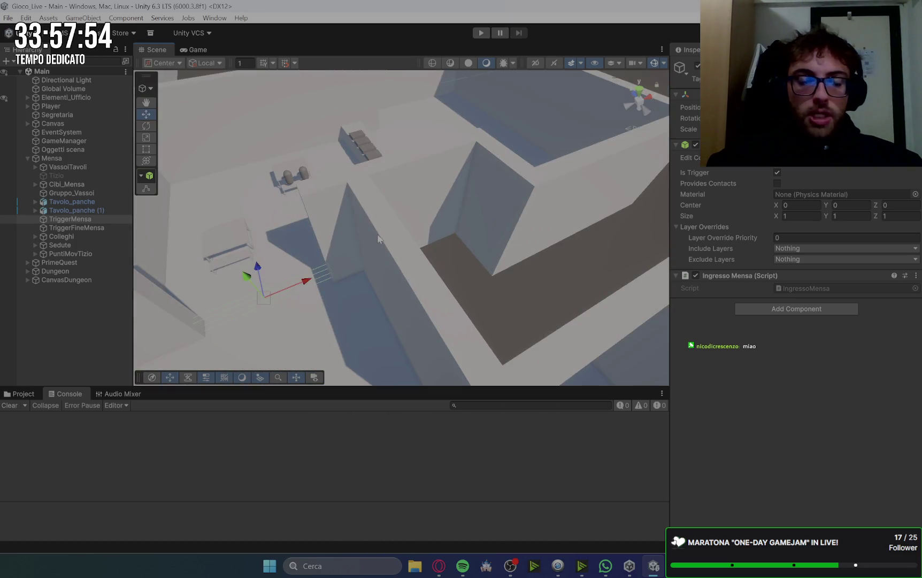
pyautogui.scroll(3, 404, 228)
pyautogui.scroll(-5, 404, 228)
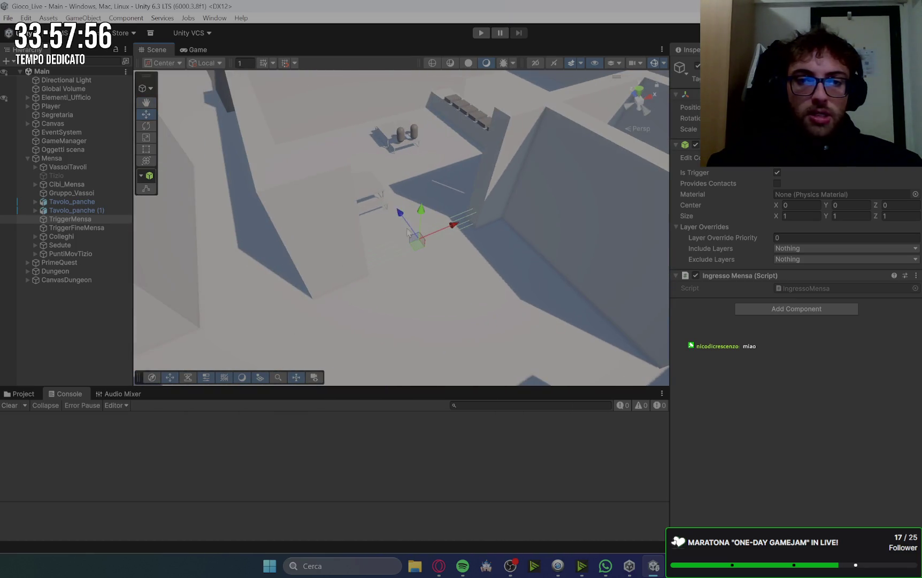
pyautogui.scroll(3, 575, 223)
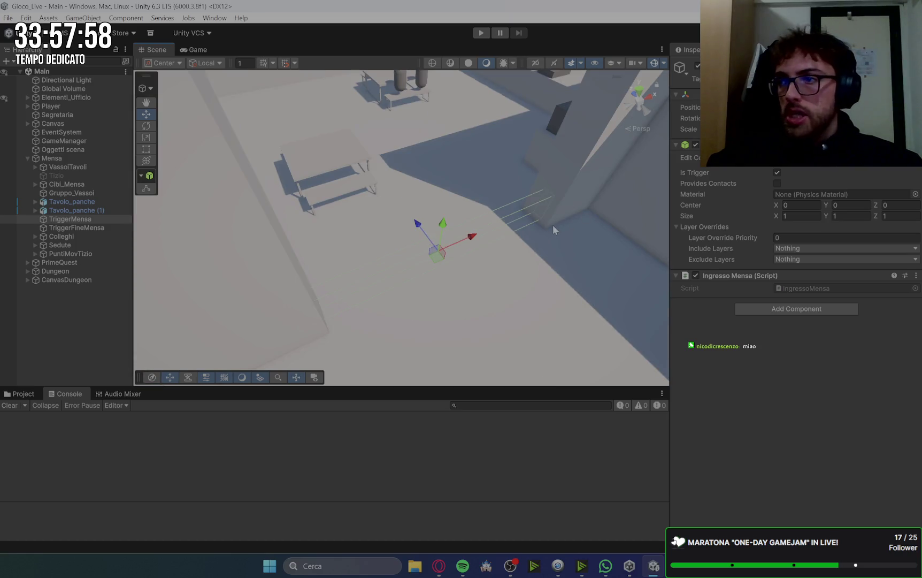
pyautogui.moveTo(414, 228); pyautogui.dragTo(381, 201)
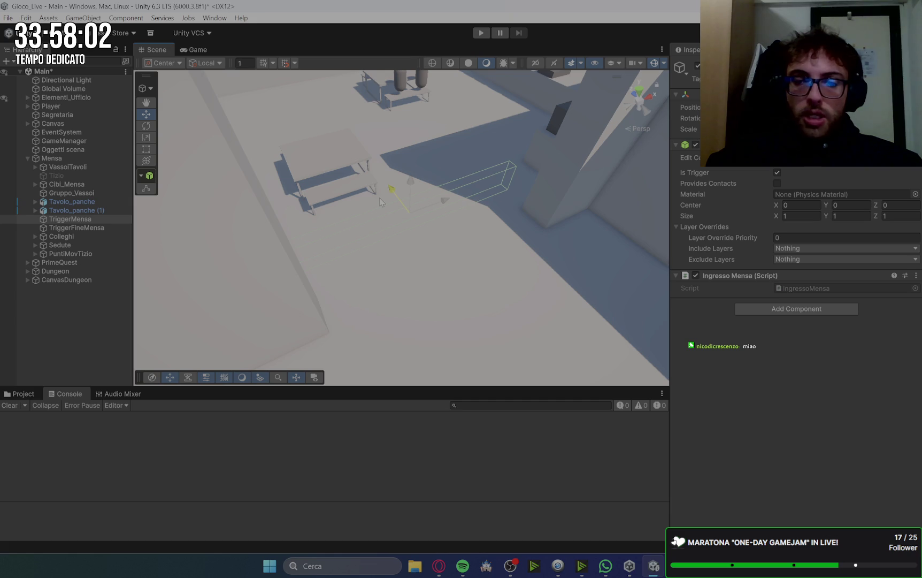
pyautogui.moveTo(415, 210); pyautogui.dragTo(432, 251)
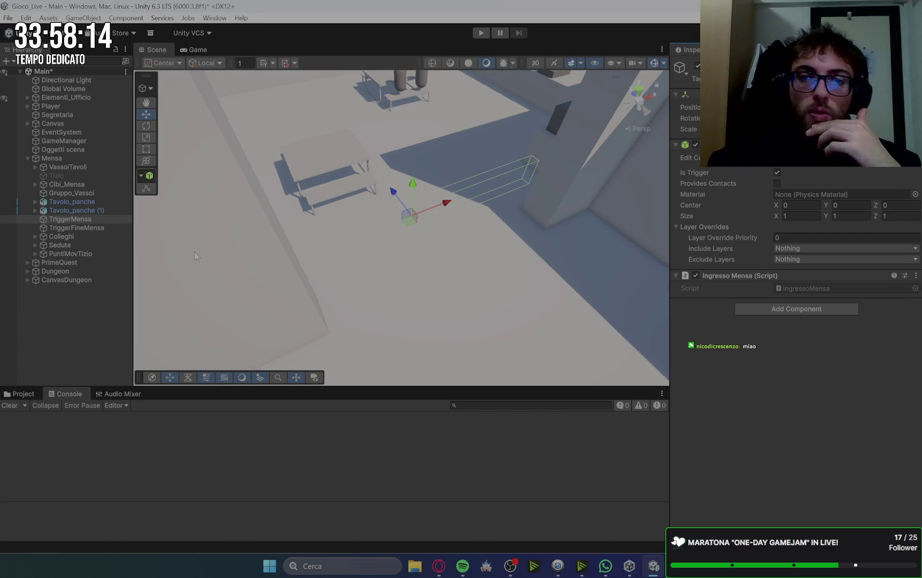
pyautogui.click(100, 230)
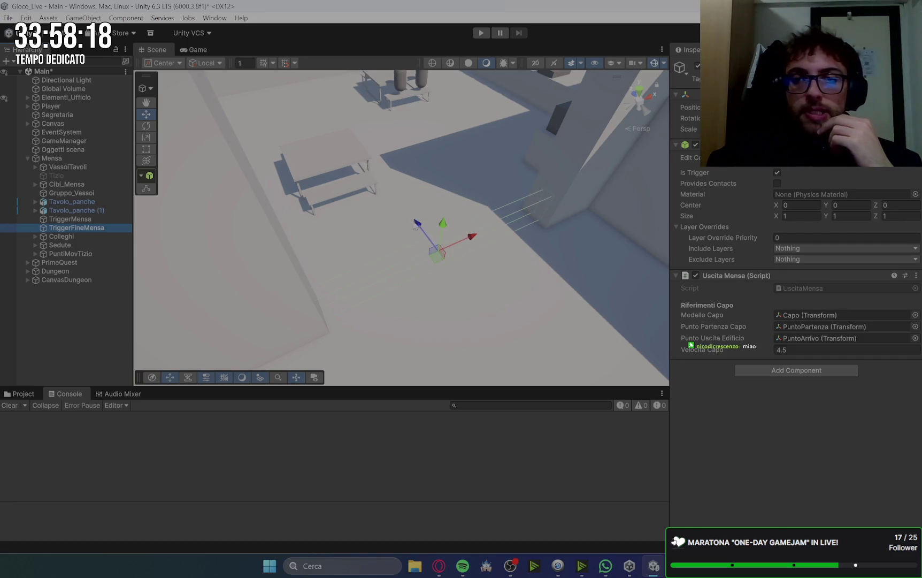
pyautogui.moveTo(418, 224); pyautogui.dragTo(428, 240)
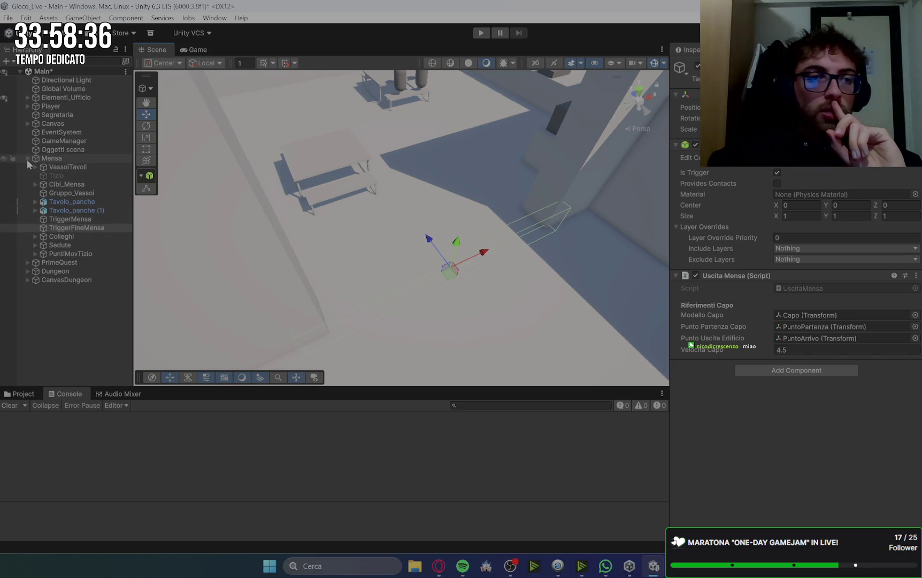
# Step: Drag PuntiMovCapo out of PrimeQuest and nest it under the Mensa group
pyautogui.click(27, 158)
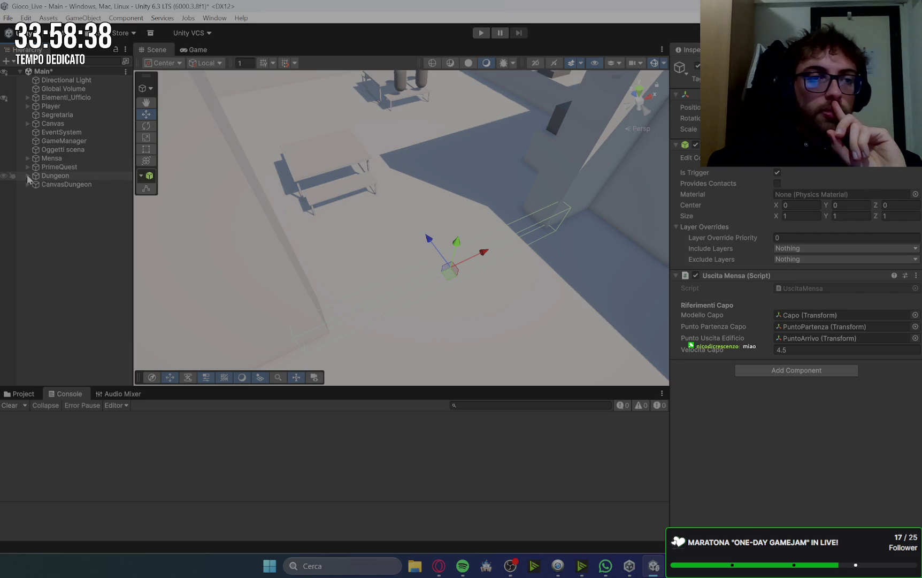
pyautogui.click(28, 176)
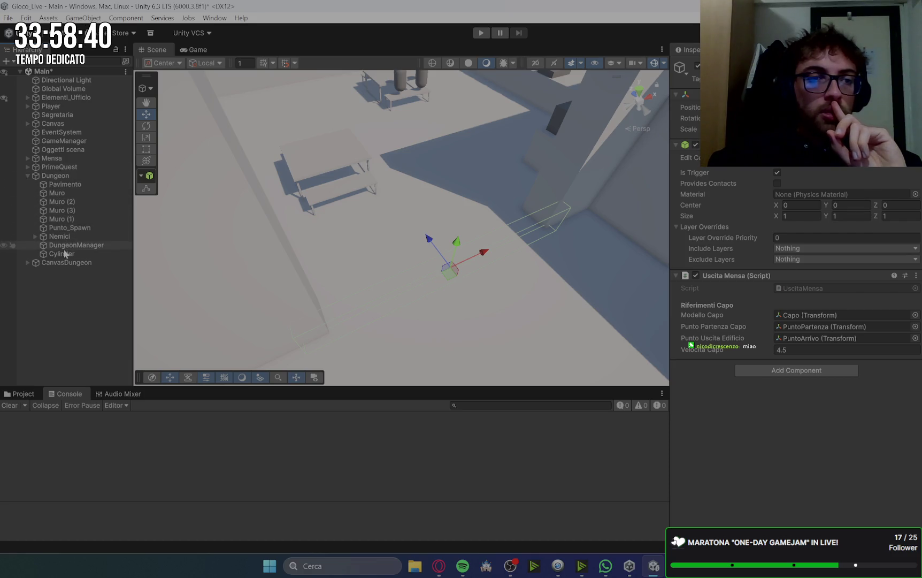
pyautogui.click(28, 176)
pyautogui.click(27, 168)
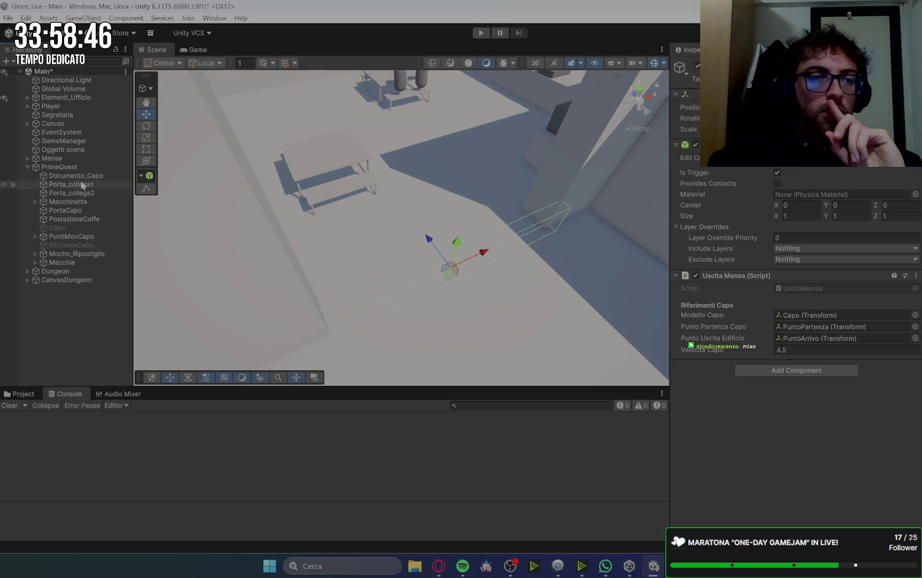
pyautogui.click(84, 237)
pyautogui.click(35, 236)
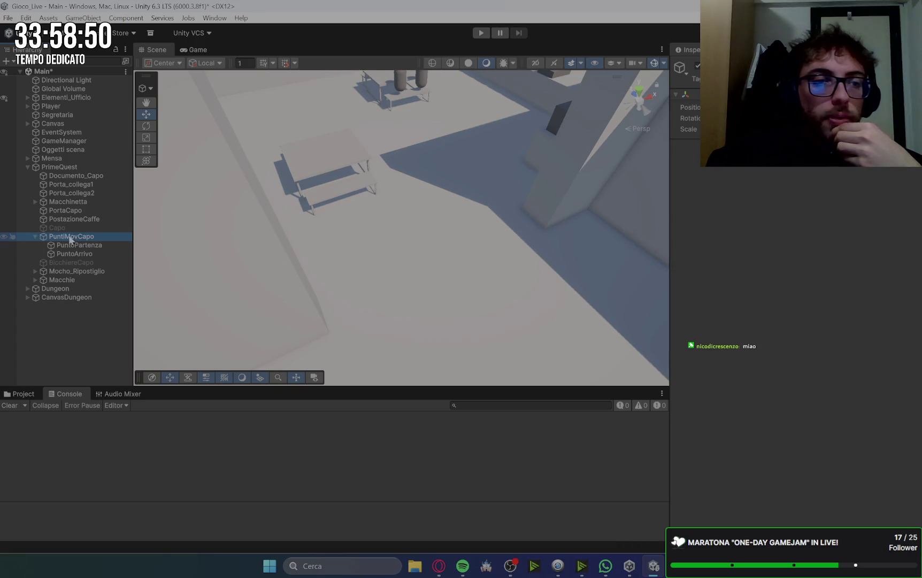
pyautogui.moveTo(64, 236)
pyautogui.mouseDown()
pyautogui.moveTo(71, 167)
pyautogui.moveTo(57, 160)
pyautogui.mouseUp()
pyautogui.click(26, 158)
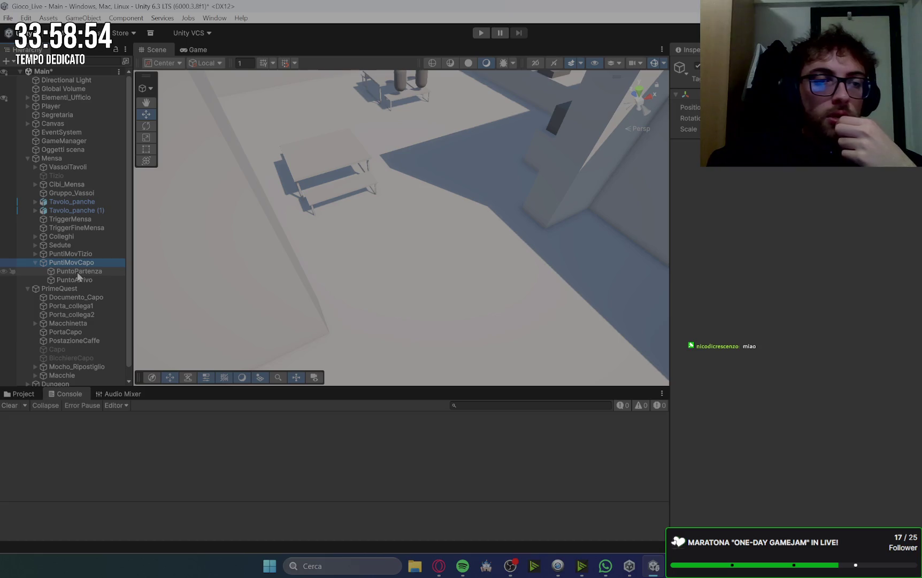
# Step: Check the PuntoPartenza point, then expand Player and inspect its Main Camera
pyautogui.click(80, 271)
pyautogui.click(85, 262)
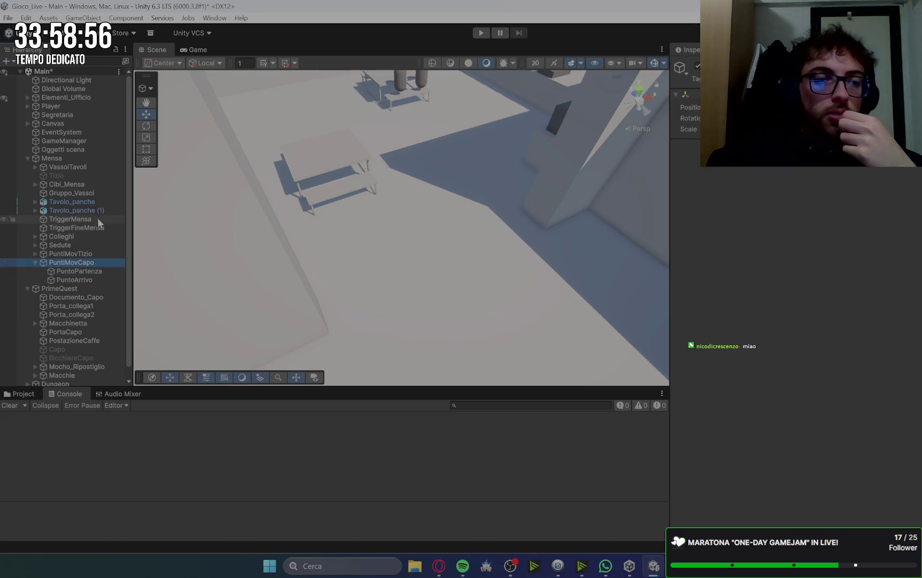
pyautogui.click(27, 106)
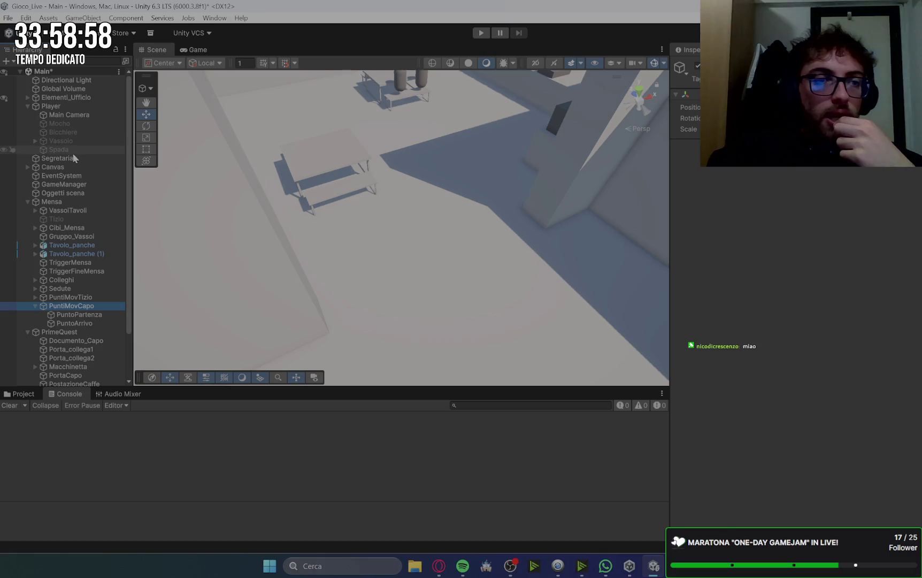
pyautogui.click(68, 116)
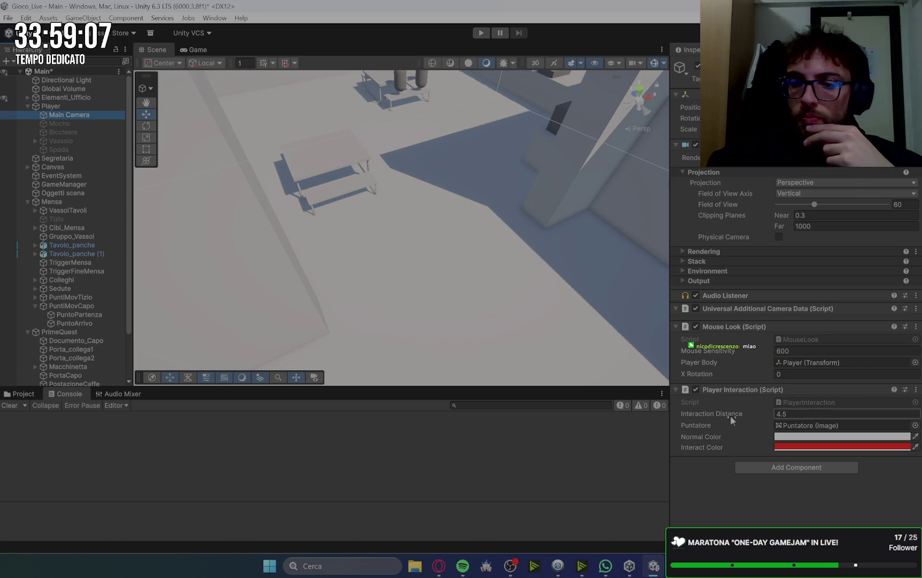
# Step: Switch to the Project panel to browse the Assets > Scripts folder
pyautogui.click(18, 396)
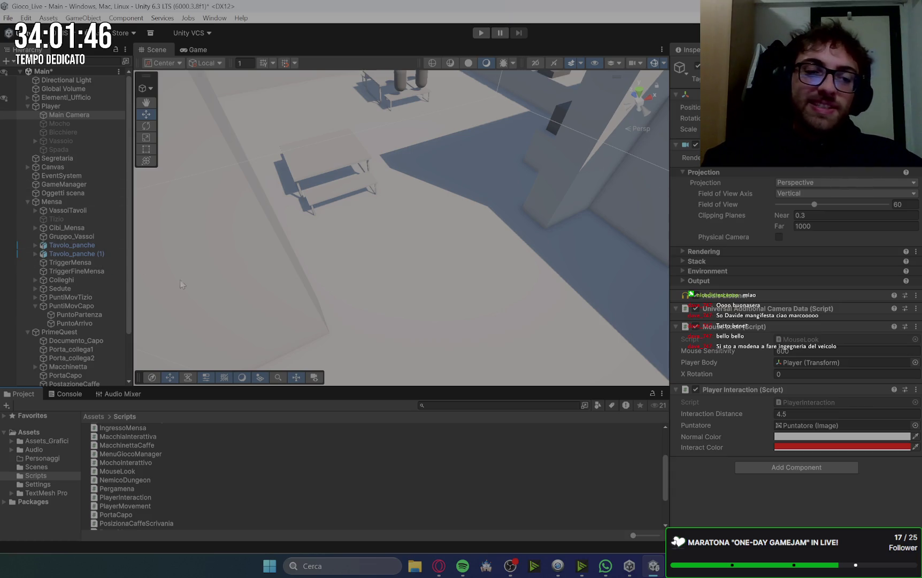
pyautogui.scroll(-5, 351, 269)
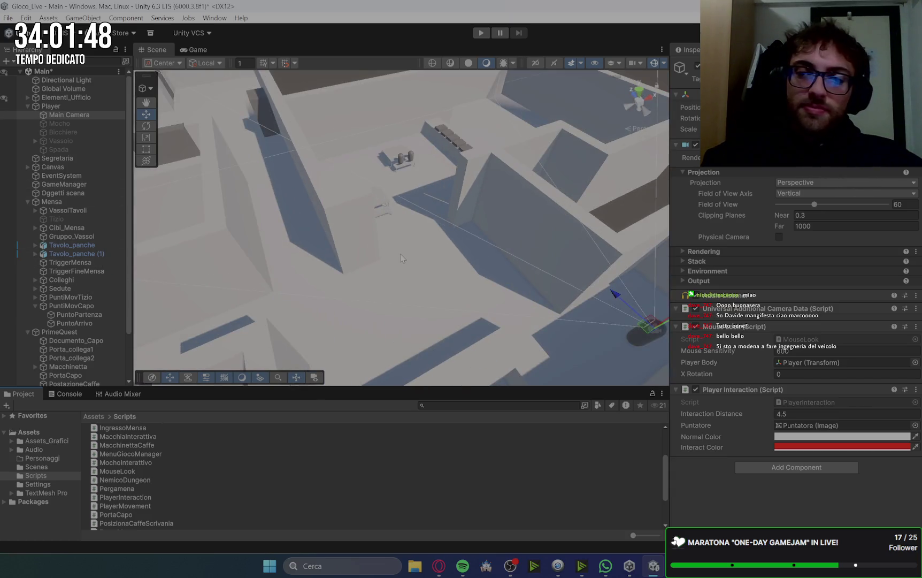
pyautogui.scroll(5, 498, 300)
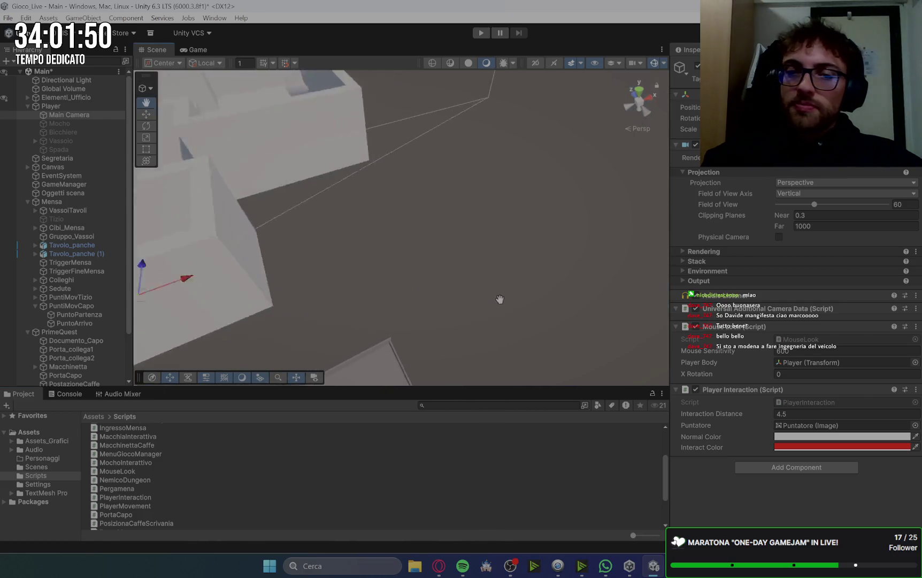
pyautogui.scroll(5, 511, 298)
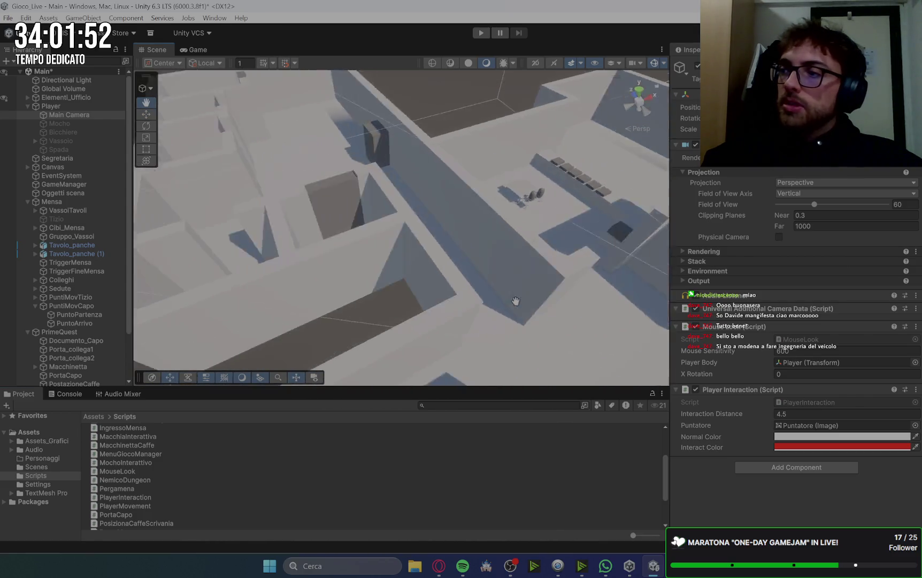
pyautogui.scroll(-5, 519, 298)
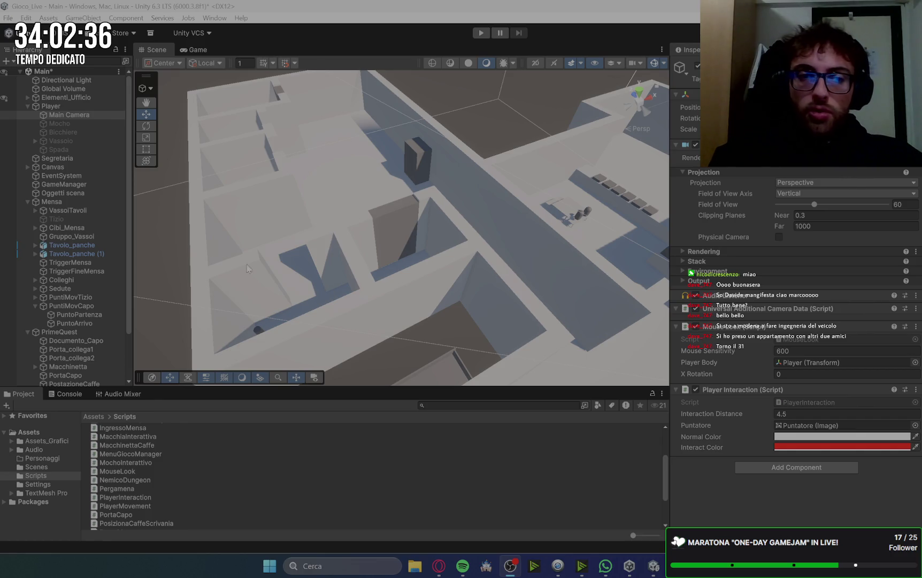
pyautogui.scroll(-3, 287, 230)
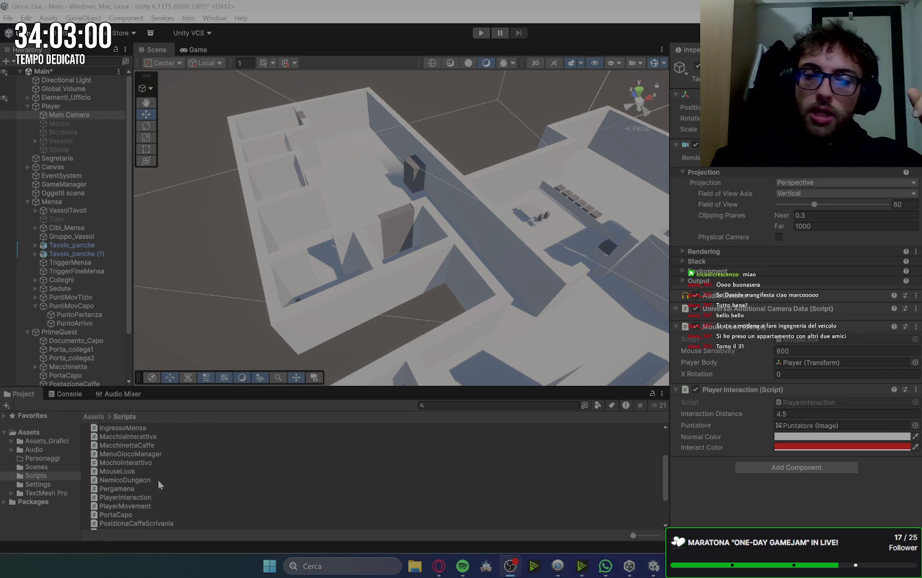
# Step: Browse the Scripts list and open RegistaMensa.cs in Antigravity, maximizing the editor window
pyautogui.scroll(-2, 158, 479)
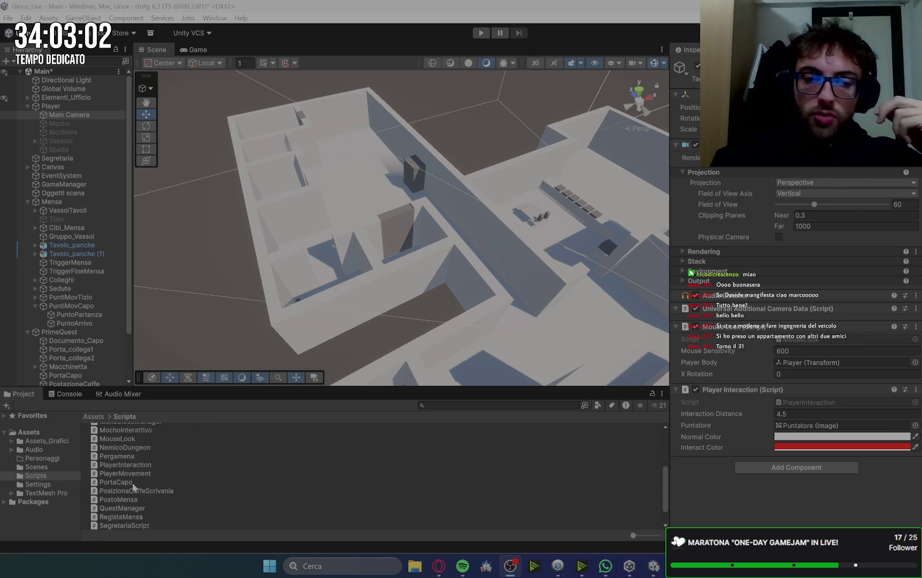
pyautogui.scroll(-2, 142, 484)
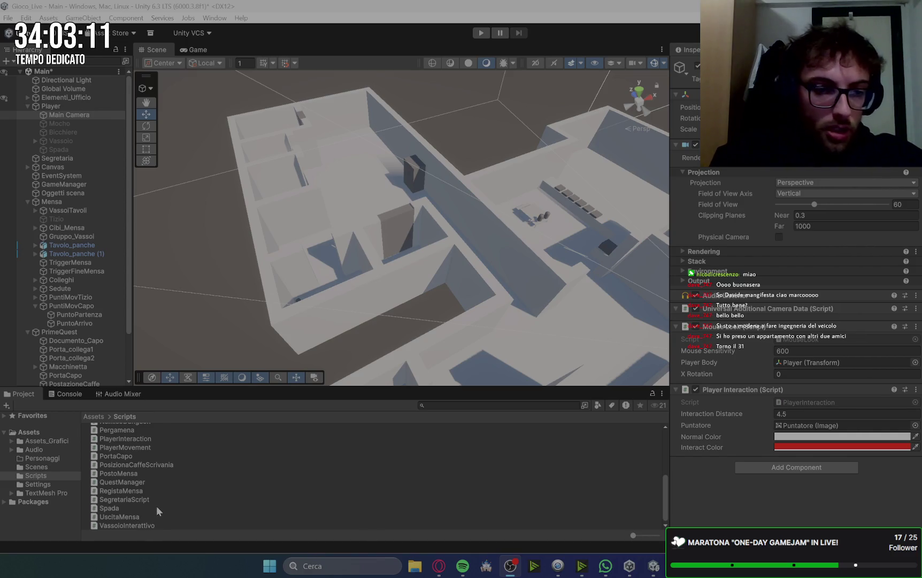
pyautogui.scroll(2, 157, 506)
pyautogui.scroll(3, 156, 506)
pyautogui.scroll(3, 156, 506)
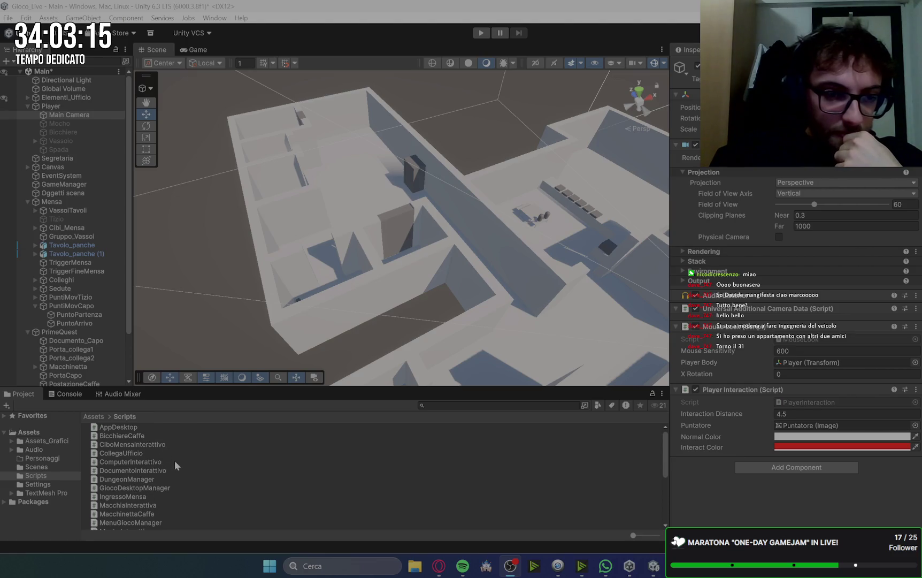
pyautogui.scroll(-2, 174, 480)
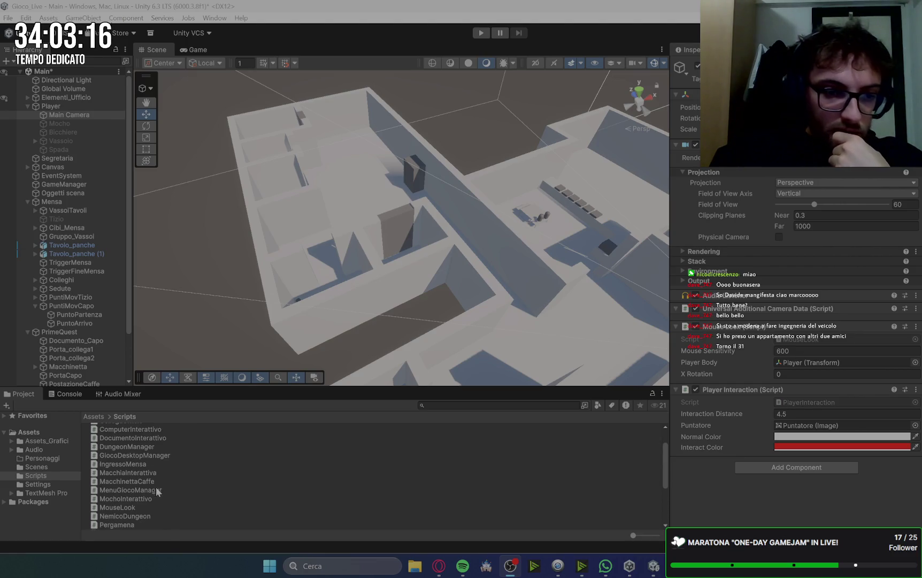
pyautogui.scroll(-2, 163, 494)
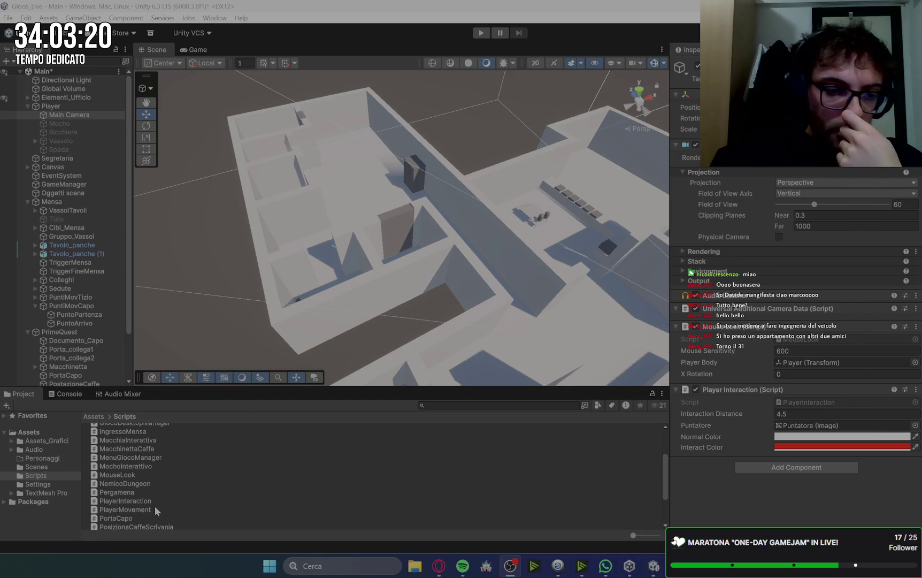
pyautogui.scroll(-3, 155, 506)
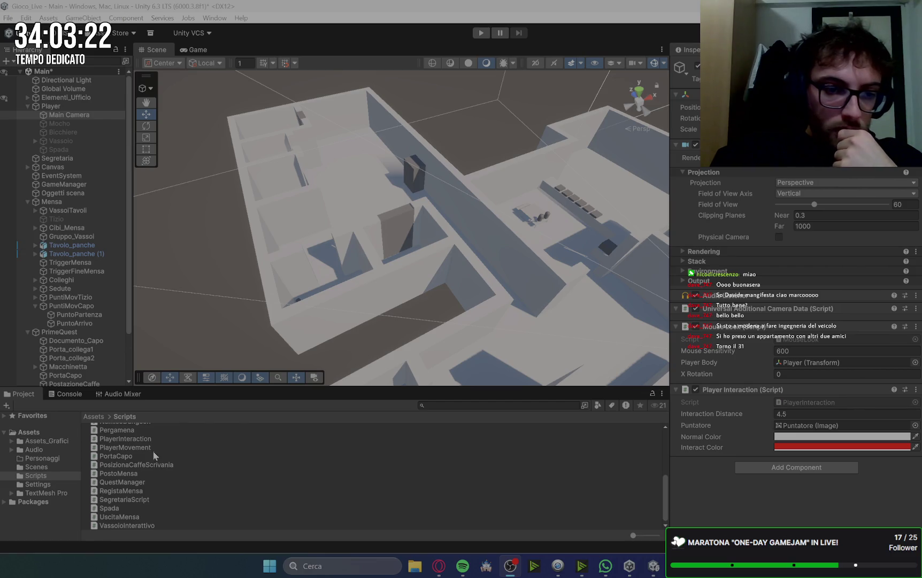
pyautogui.click(125, 457)
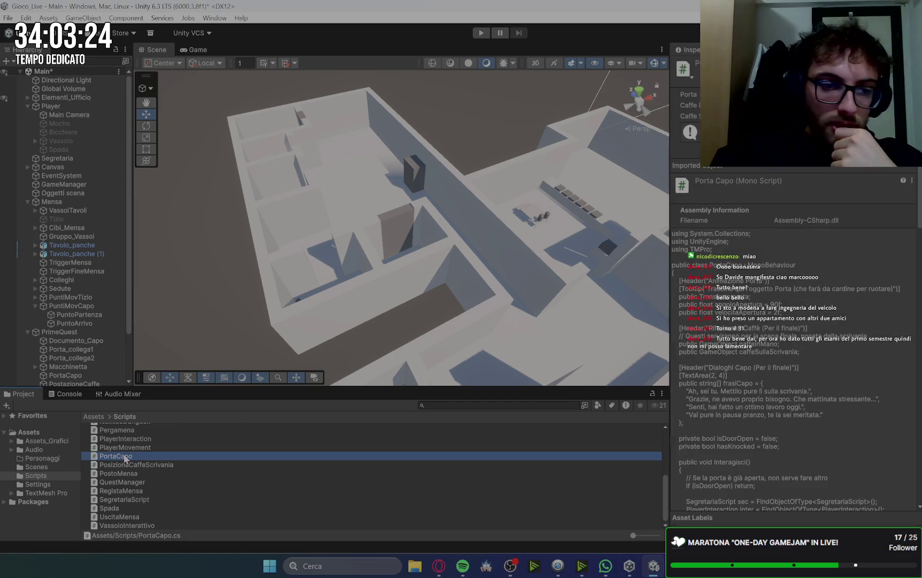
pyautogui.click(149, 482)
pyautogui.click(147, 491)
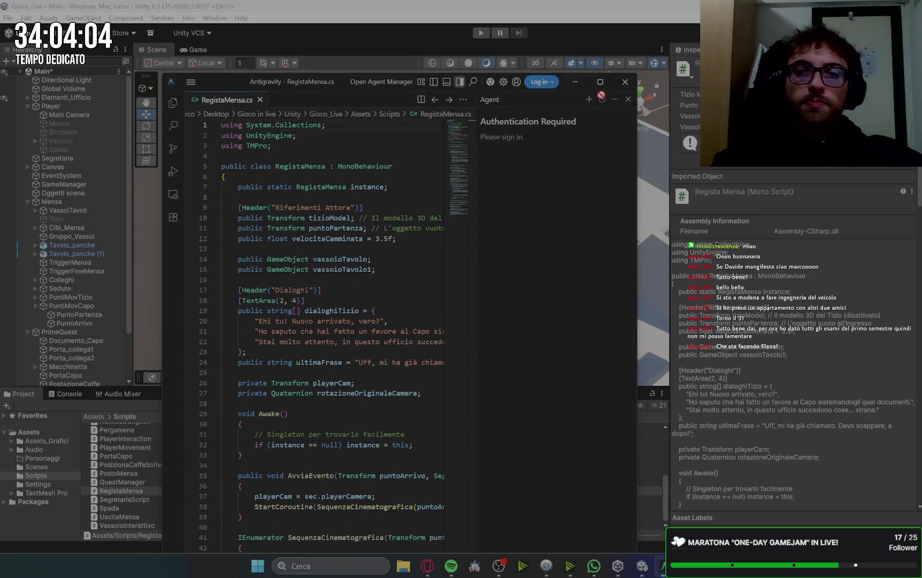
pyautogui.click(599, 84)
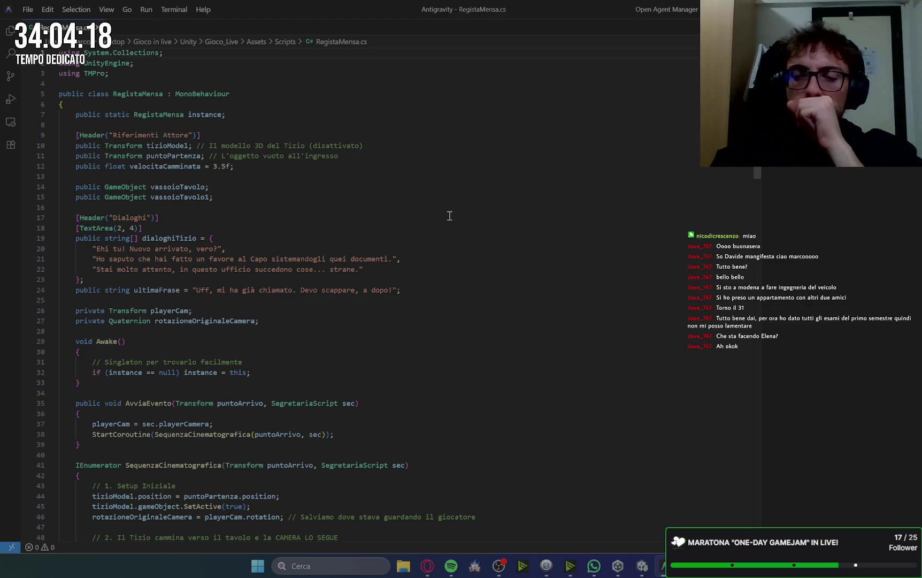
# Step: Scroll through RegistaMensa.cs, then open the Explorer sidebar and choose Open Folder
pyautogui.scroll(-3, 319, 229)
pyautogui.scroll(3, 311, 226)
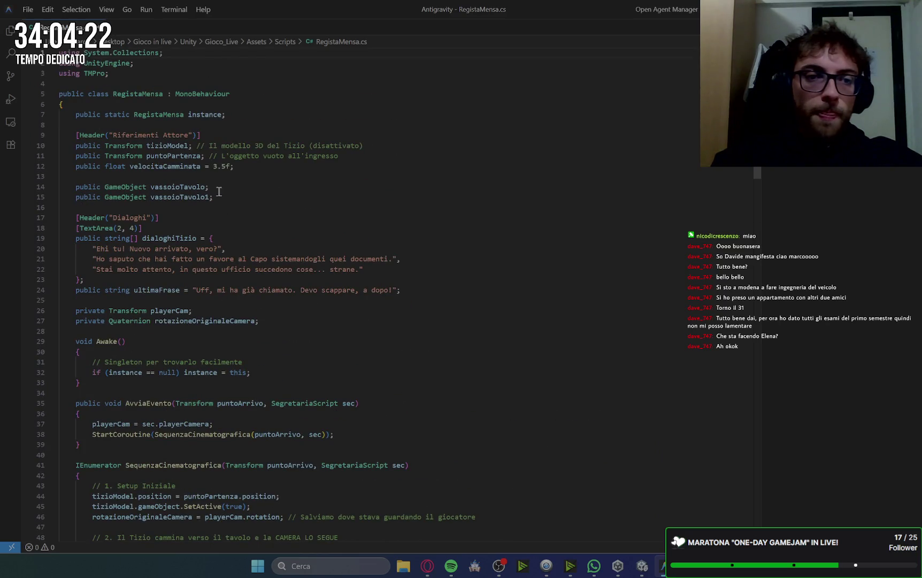
pyautogui.scroll(-1, 454, 288)
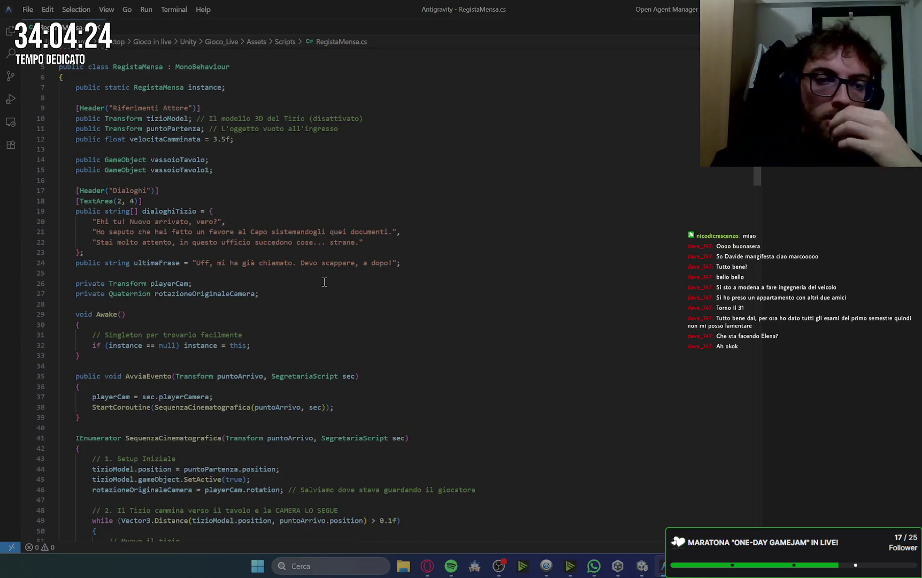
pyautogui.scroll(-20, 370, 284)
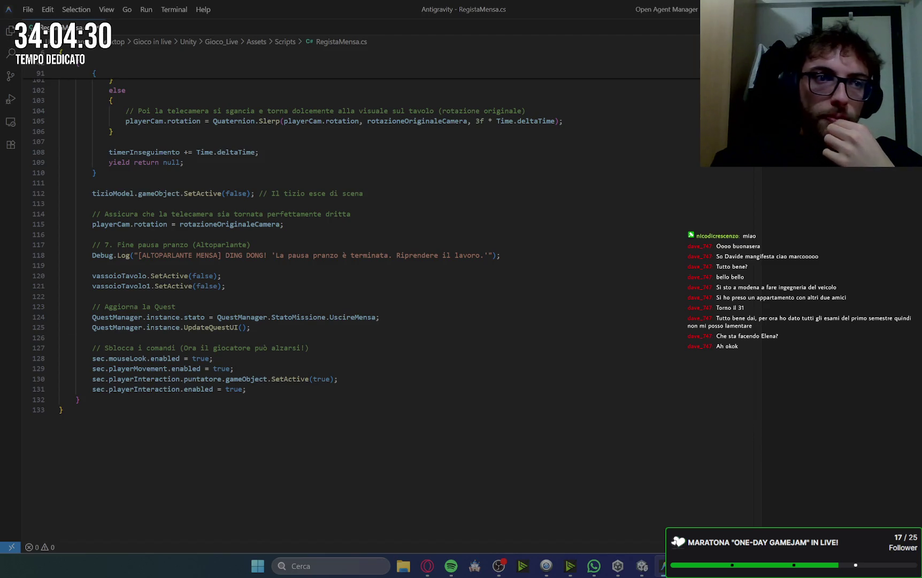
pyautogui.click(10, 31)
pyautogui.click(80, 91)
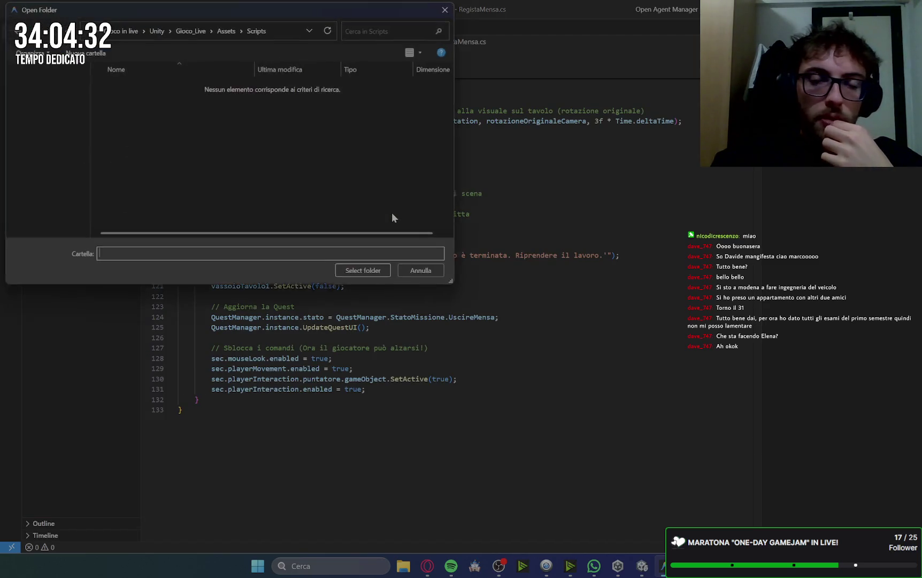
# Step: Confirm Select folder to open Assets > Scripts as the Antigravity workspace
pyautogui.click(365, 273)
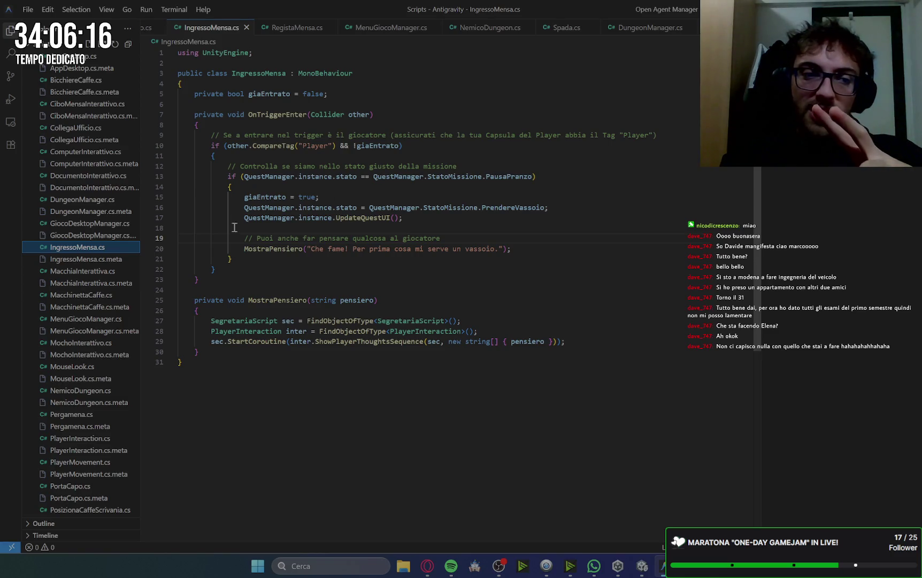
pyautogui.click(435, 568)
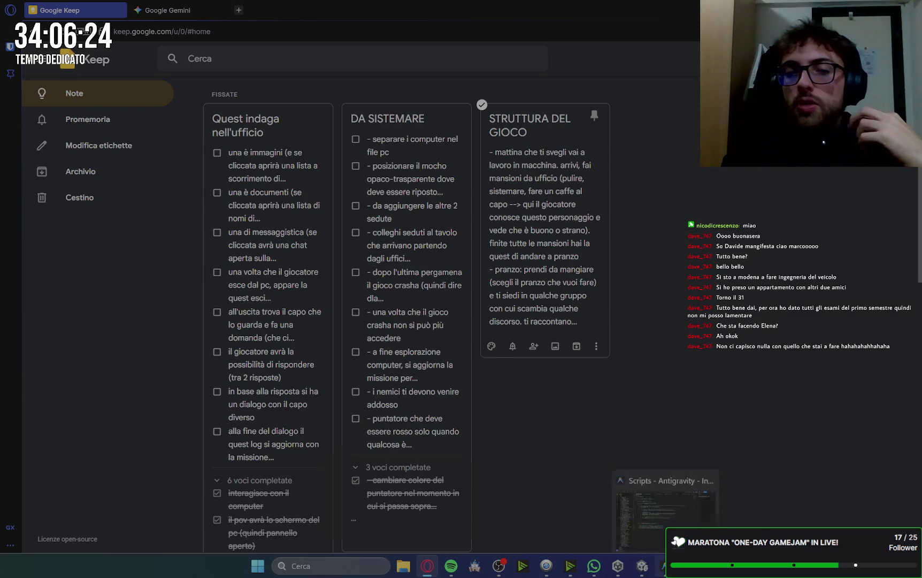
pyautogui.click(663, 566)
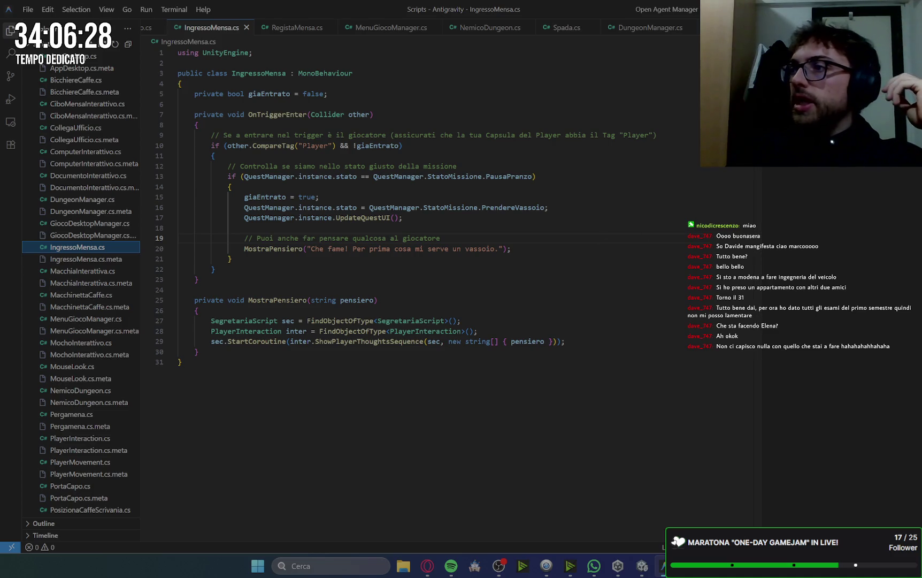
pyautogui.hotkey('alt', 'Tab')
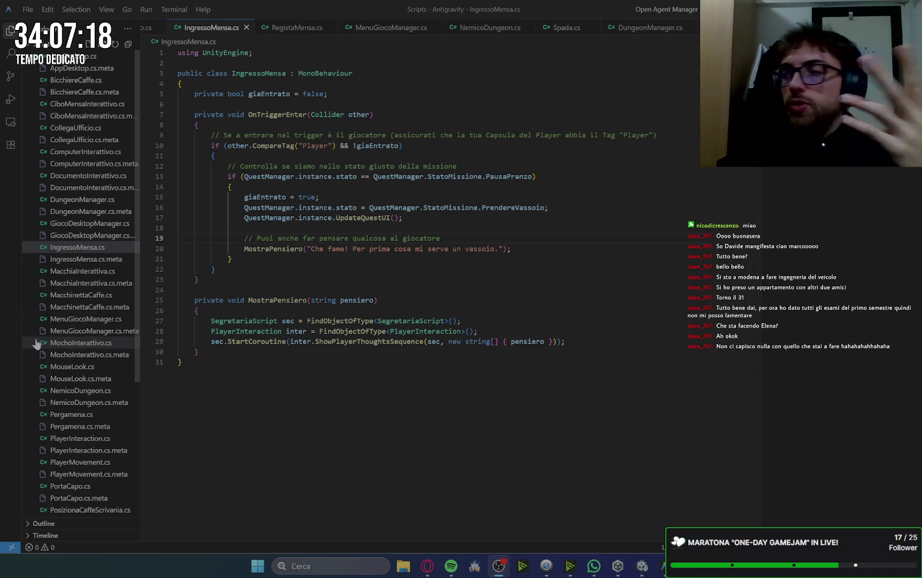
pyautogui.click(644, 569)
pyautogui.moveTo(604, 267); pyautogui.dragTo(497, 269)
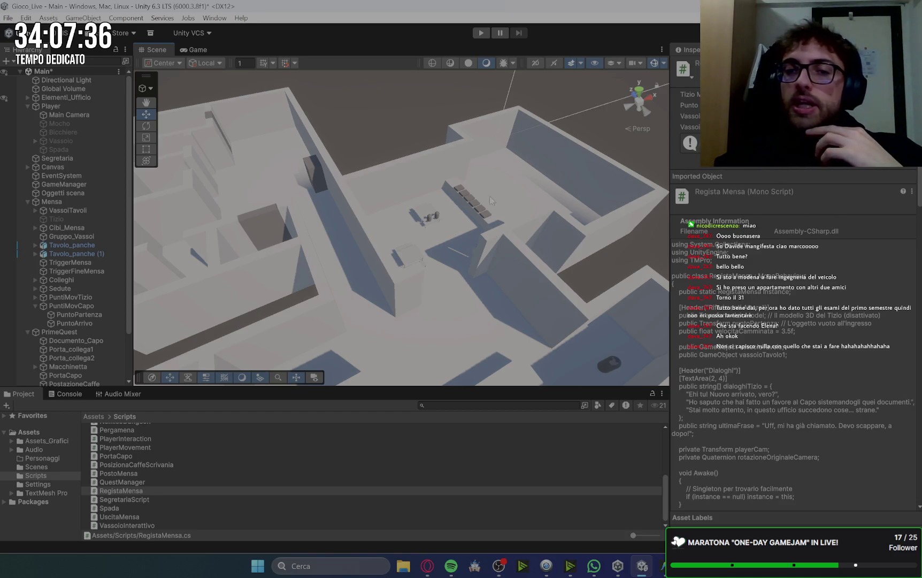
pyautogui.scroll(5, 463, 177)
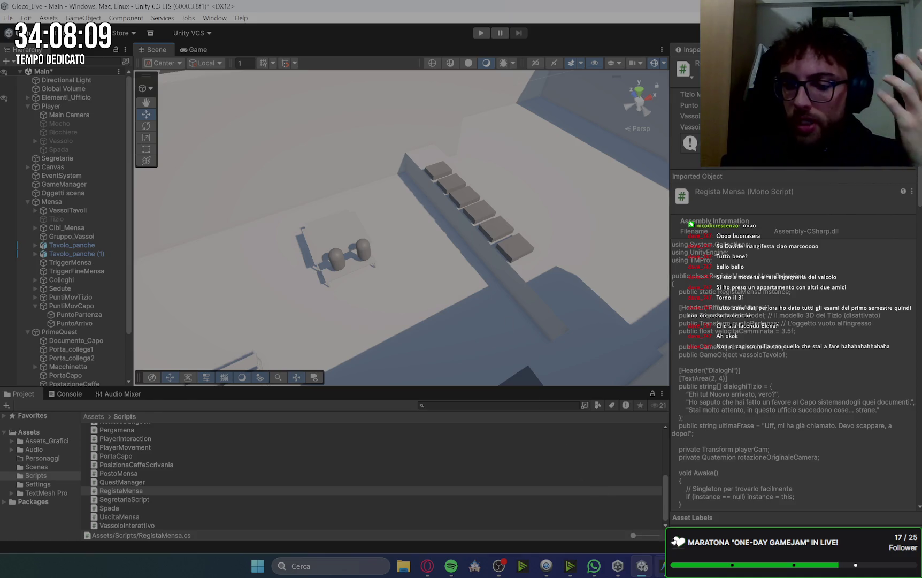
pyautogui.moveTo(663, 566)
pyautogui.click(666, 508)
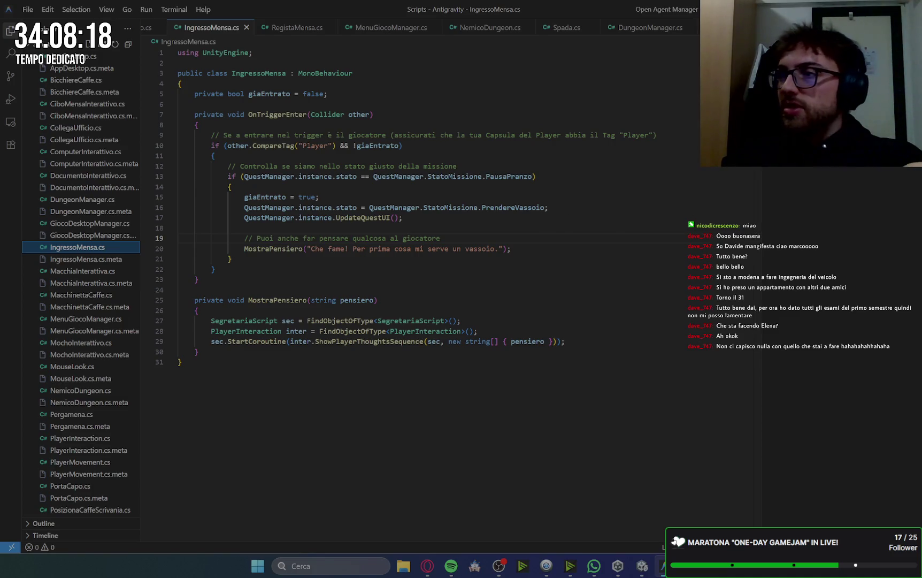
# Step: Open UscitaMensa.cs, read the SequenzaUscitaCapo coroutine and select the 5 in its timer limit
pyautogui.hotkey('alt', 'Tab')
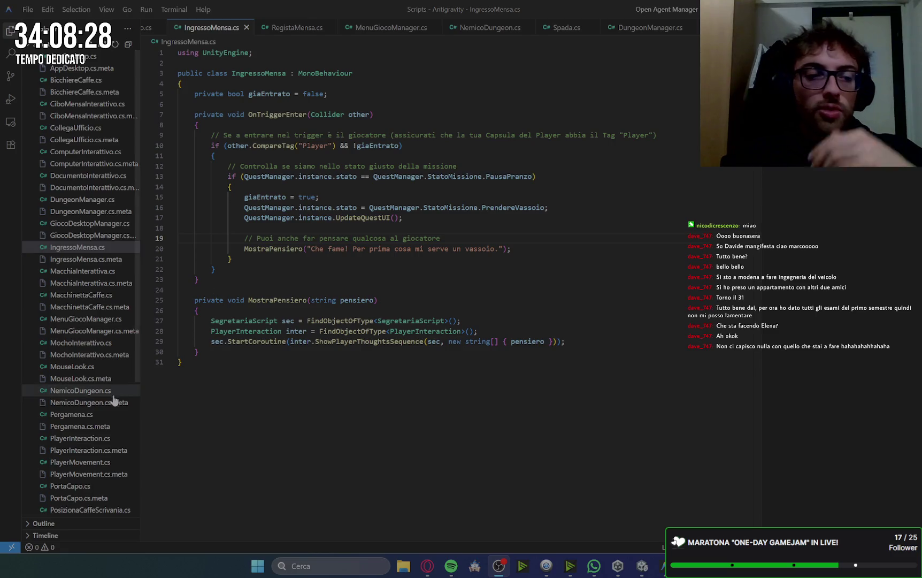
pyautogui.scroll(-2, 88, 494)
pyautogui.scroll(-5, 89, 494)
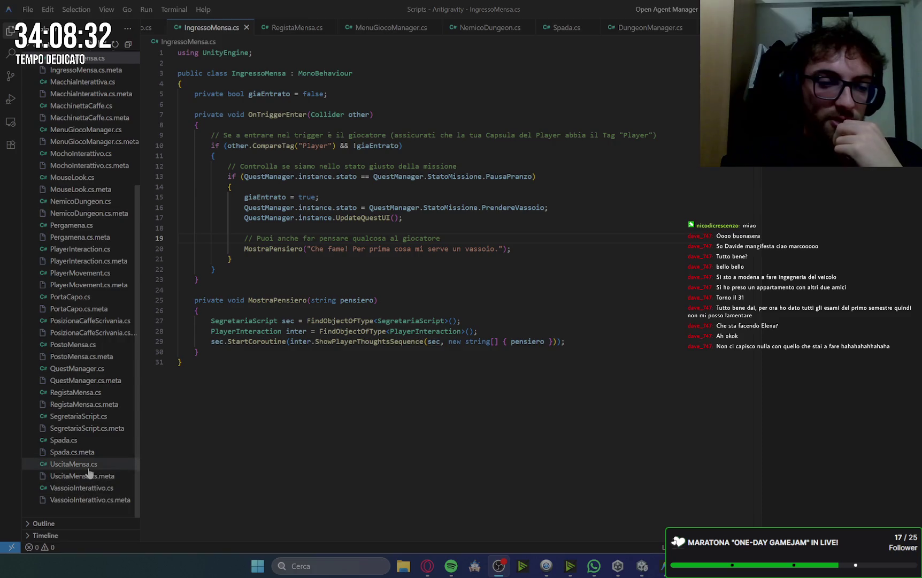
pyautogui.click(74, 463)
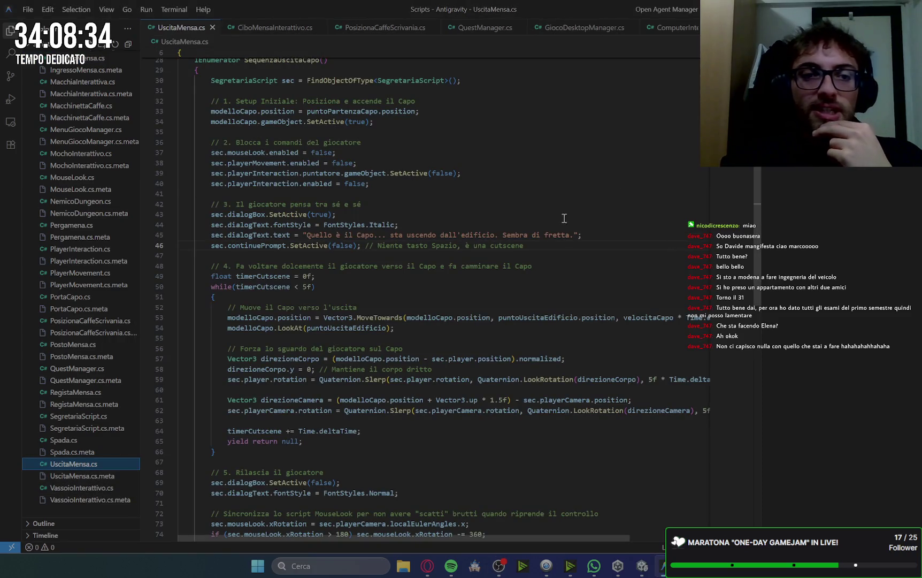
pyautogui.scroll(2, 561, 221)
pyautogui.scroll(7, 561, 221)
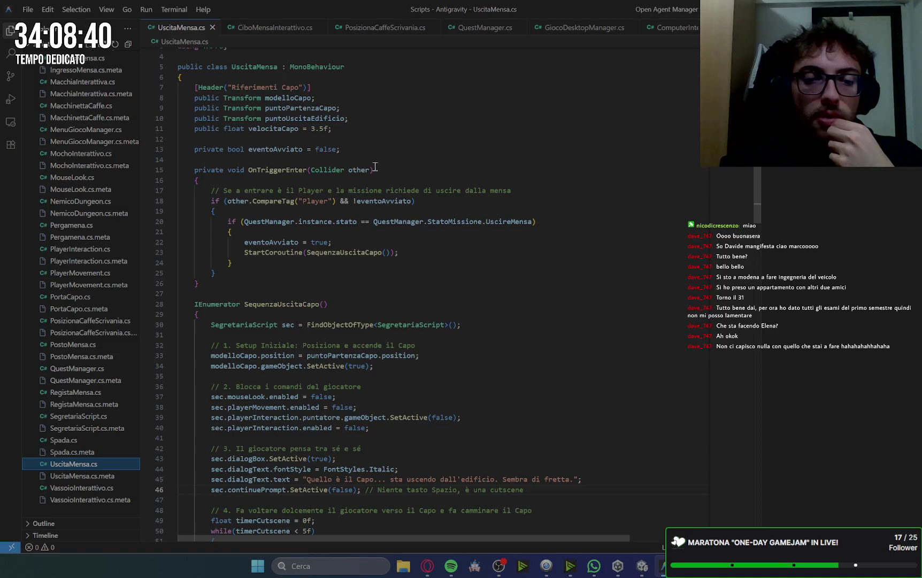
pyautogui.scroll(-6, 398, 244)
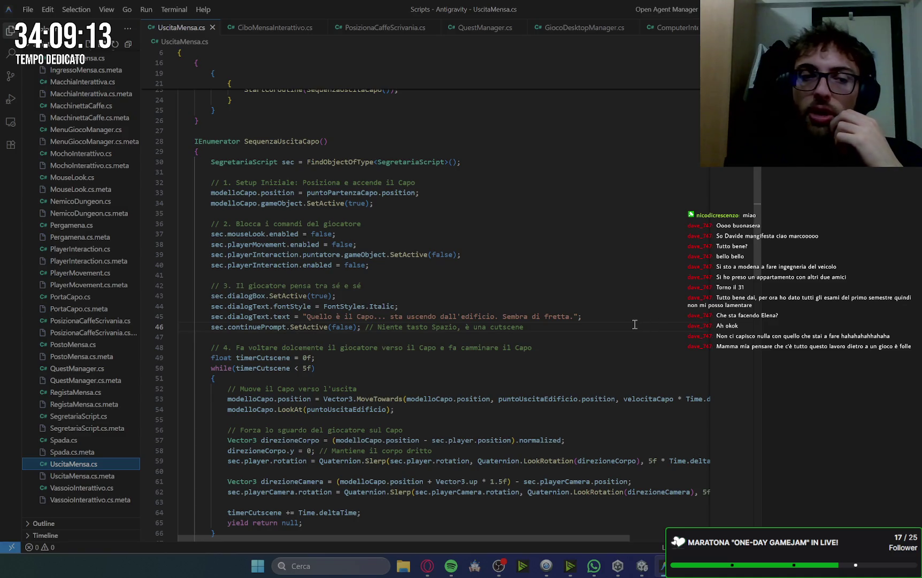
pyautogui.scroll(-3, 634, 313)
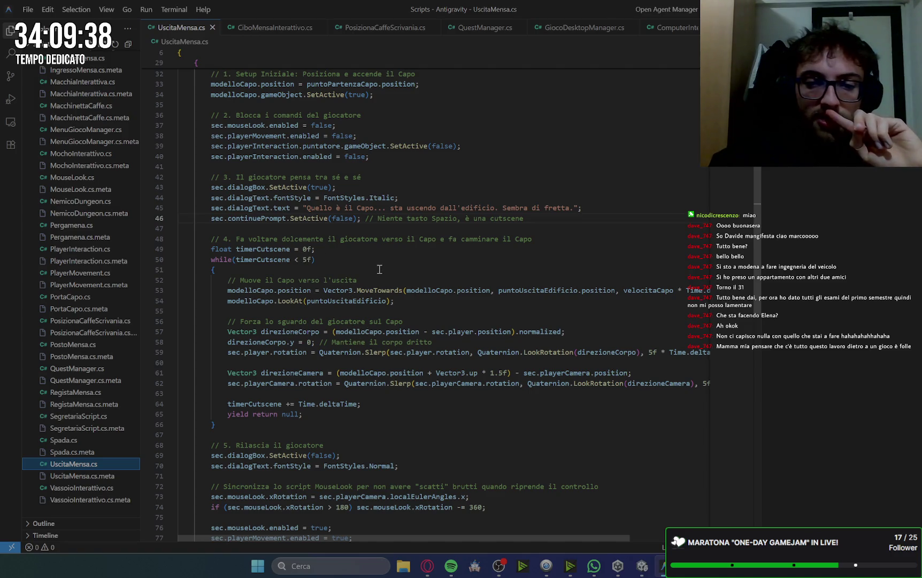
pyautogui.moveTo(308, 259); pyautogui.dragTo(303, 259)
# Step: Change the cutscene timer from 5f to 6f, save UscitaMensa.cs, and return to Unity
pyautogui.write('6')
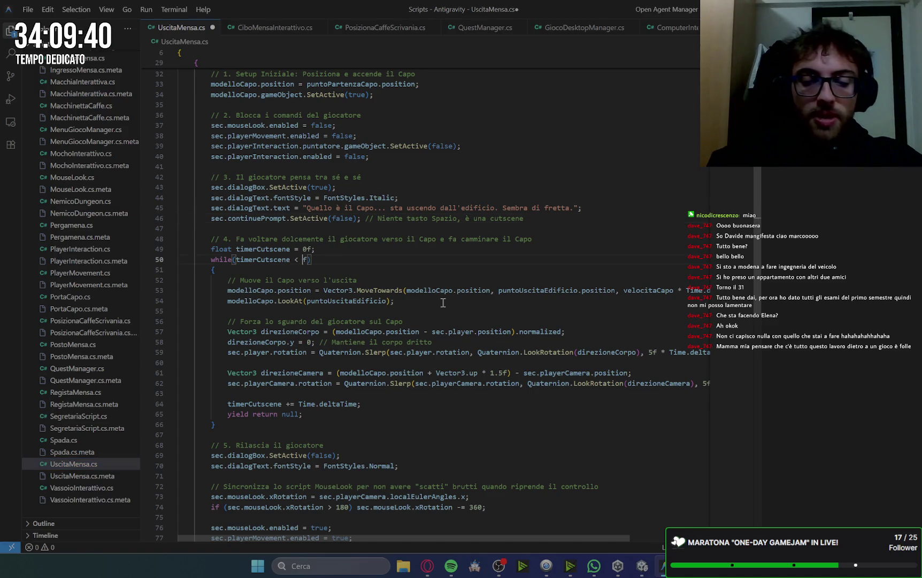
pyautogui.hotkey('ctrl', 's')
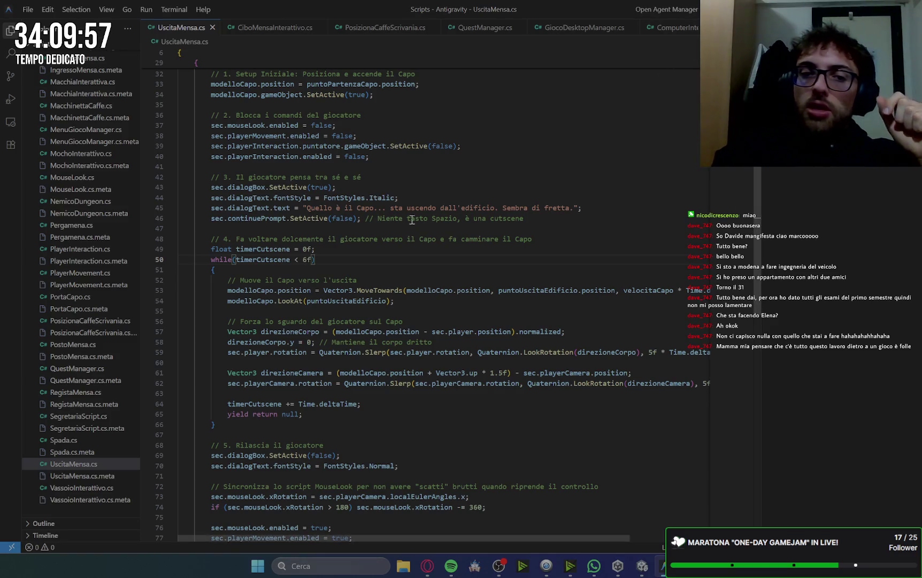
pyautogui.click(572, 172)
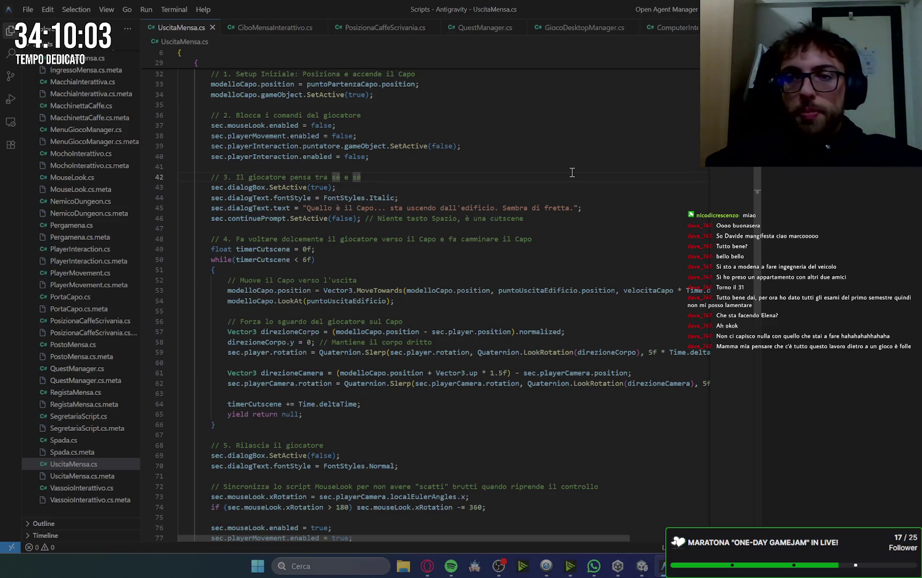
pyautogui.hotkey('alt', 'Tab')
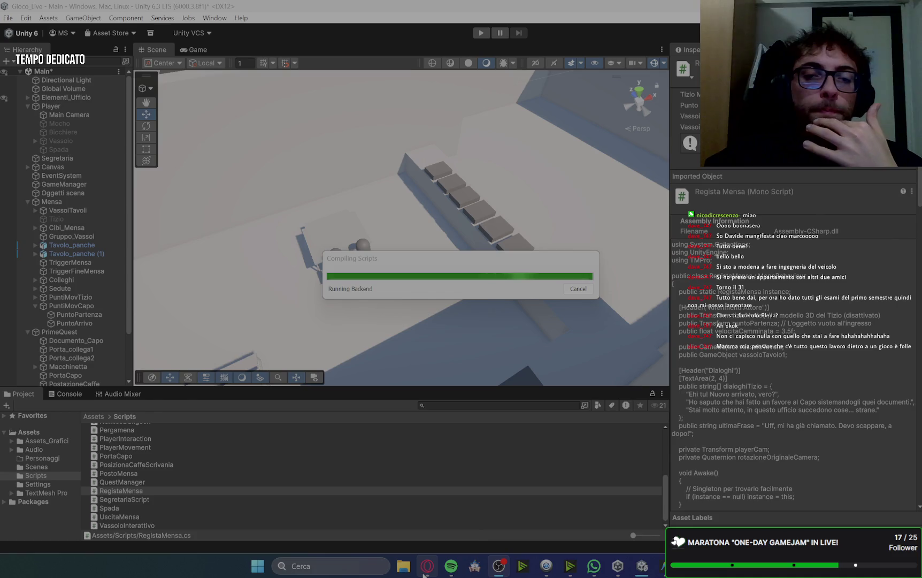
# Step: Collapse the Elementi_Ufficio, Player, Canvas, Mensa and PrimeQuest groups in the Hierarchy
pyautogui.click(512, 365)
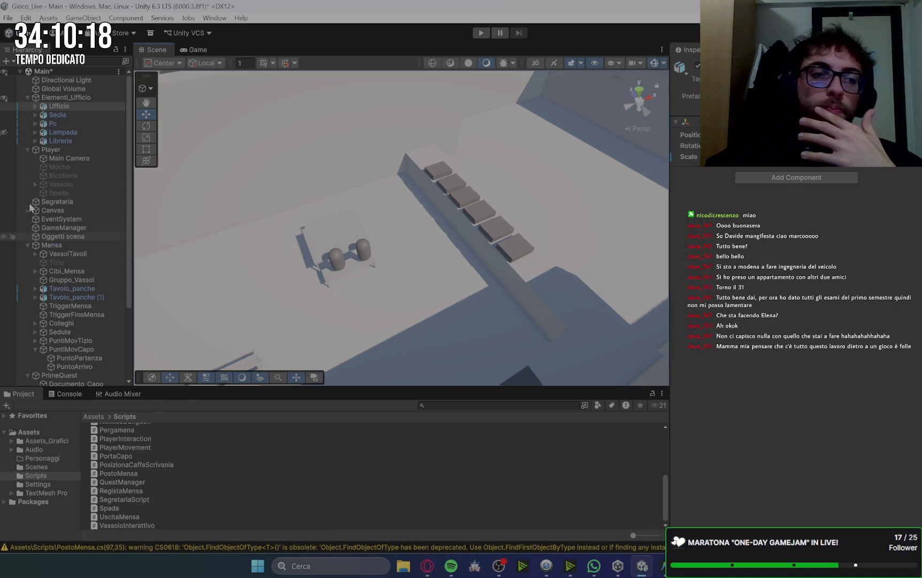
pyautogui.click(27, 149)
pyautogui.click(28, 97)
pyautogui.click(28, 124)
pyautogui.click(27, 124)
pyautogui.click(27, 159)
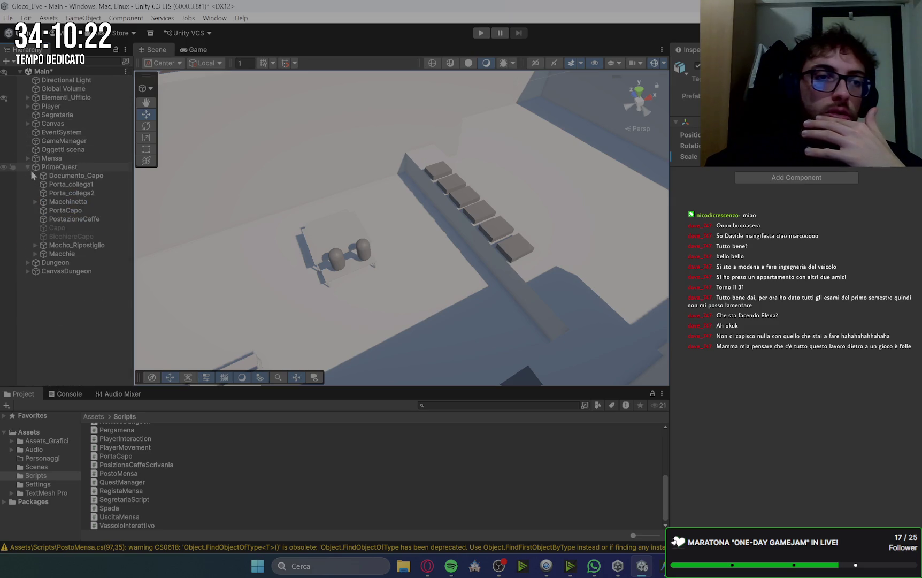
pyautogui.click(27, 167)
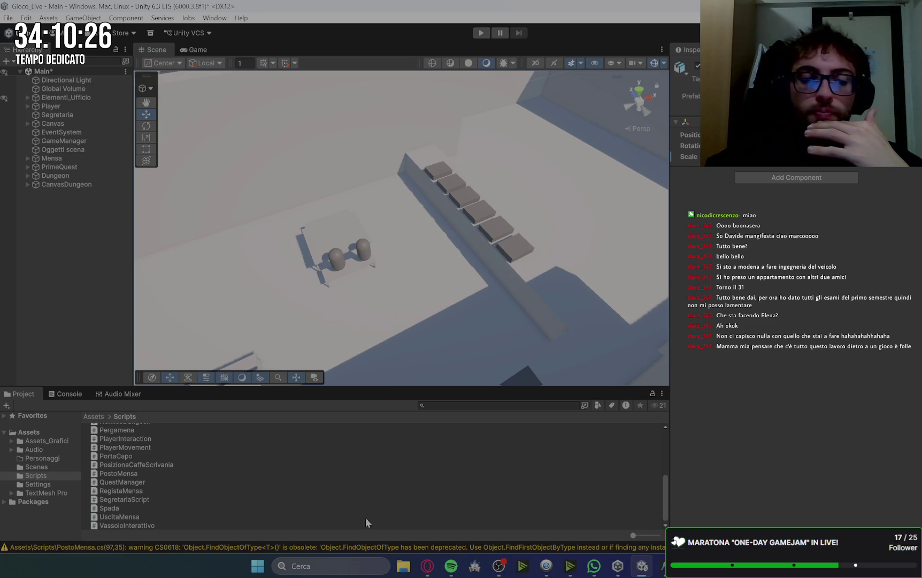
# Step: Clear the Console, return to the Scripts folder, and switch to Google Keep in Opera
pyautogui.click(65, 394)
pyautogui.click(13, 406)
pyautogui.click(23, 394)
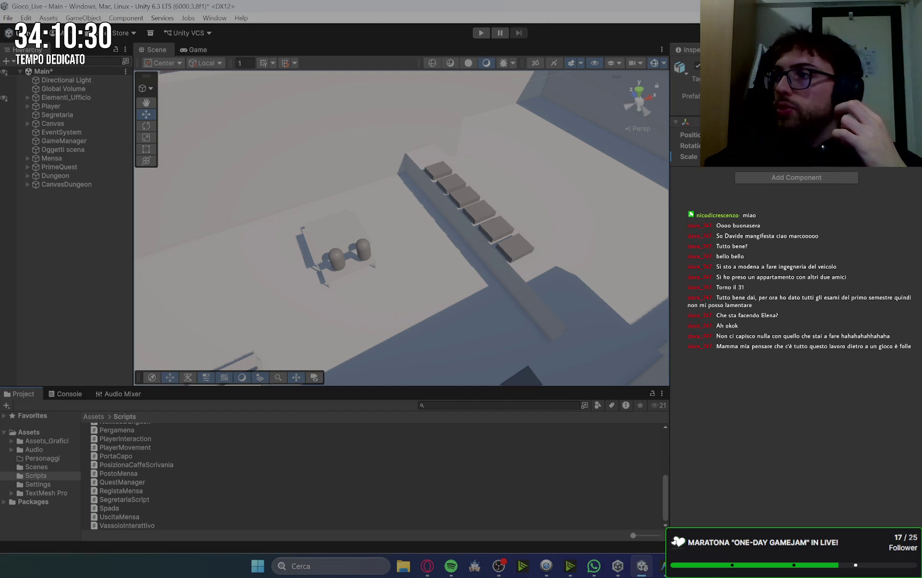
pyautogui.hotkey('alt', 'Tab')
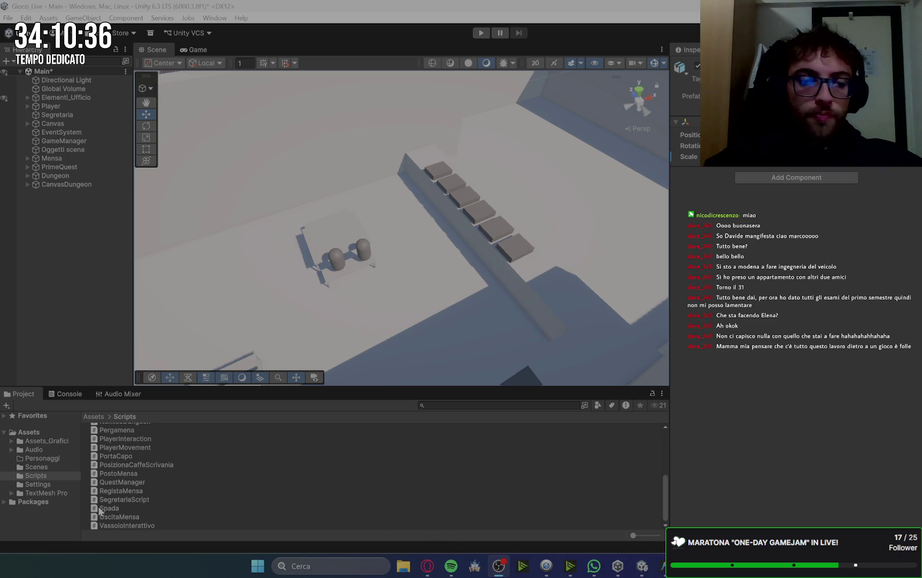
pyautogui.click(428, 565)
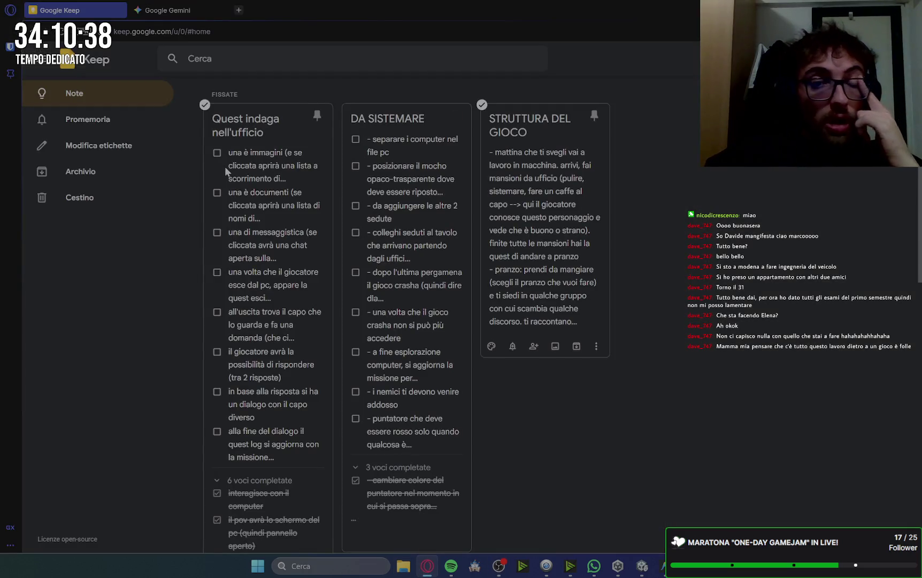
# Step: Close the 'Quest indaga nell'ufficio' note and start a new note titled 'temporanea'
pyautogui.click(241, 198)
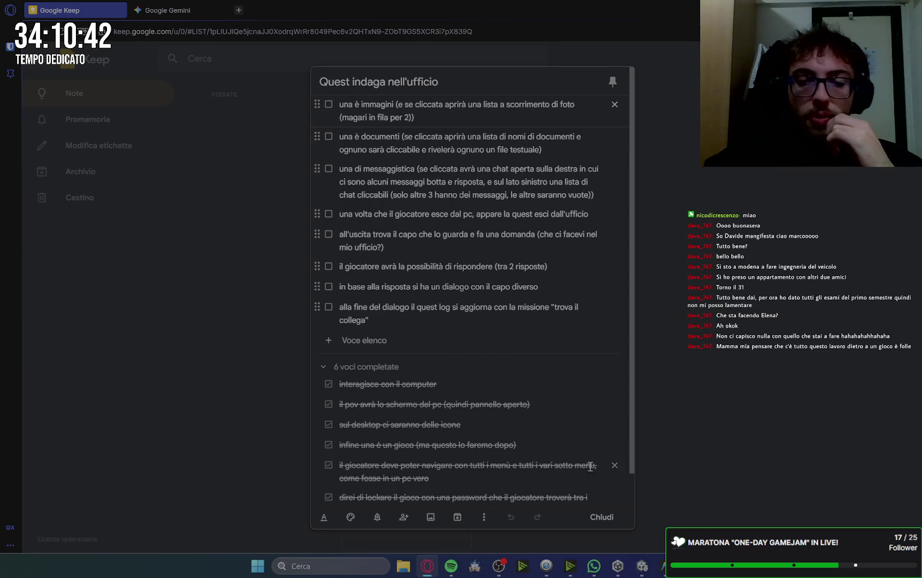
pyautogui.click(603, 519)
pyautogui.click(320, 59)
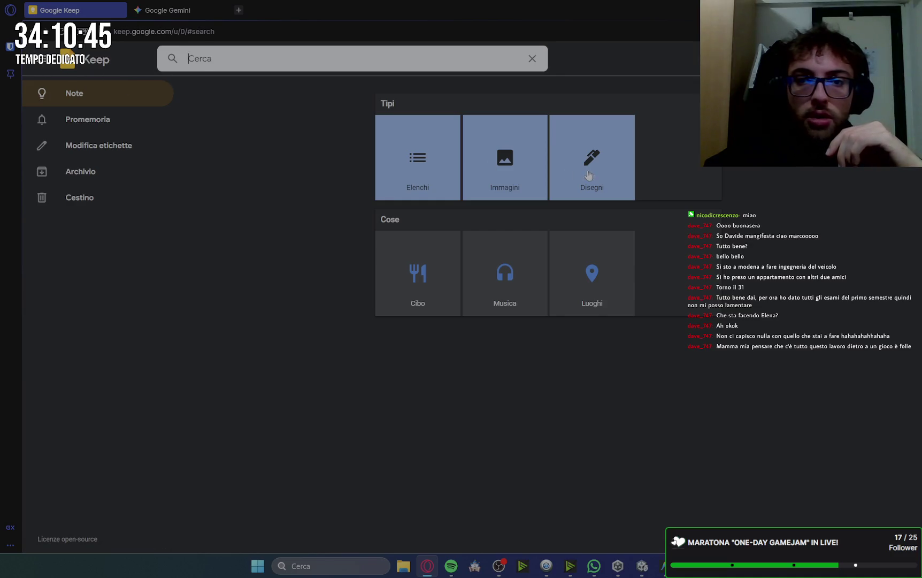
pyautogui.click(242, 159)
pyautogui.click(532, 59)
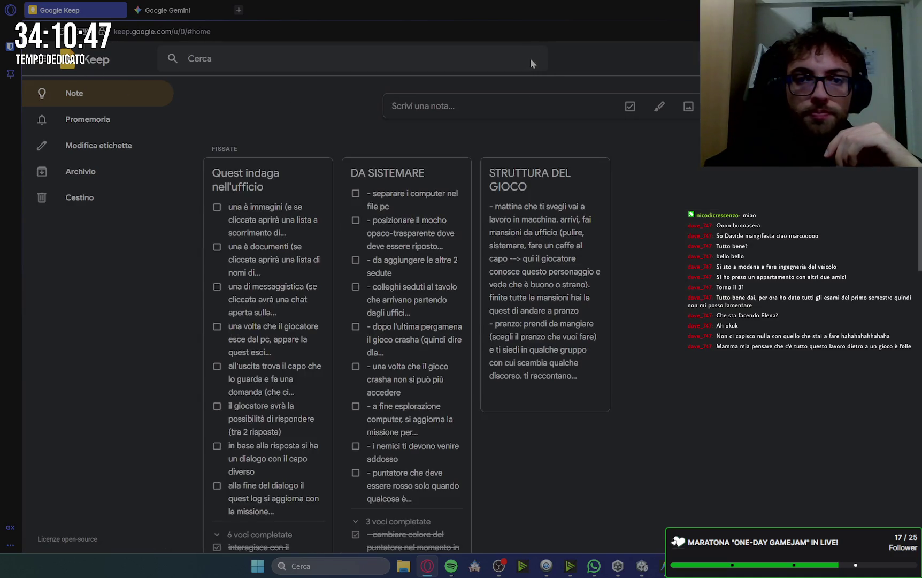
pyautogui.click(504, 102)
pyautogui.write('te')
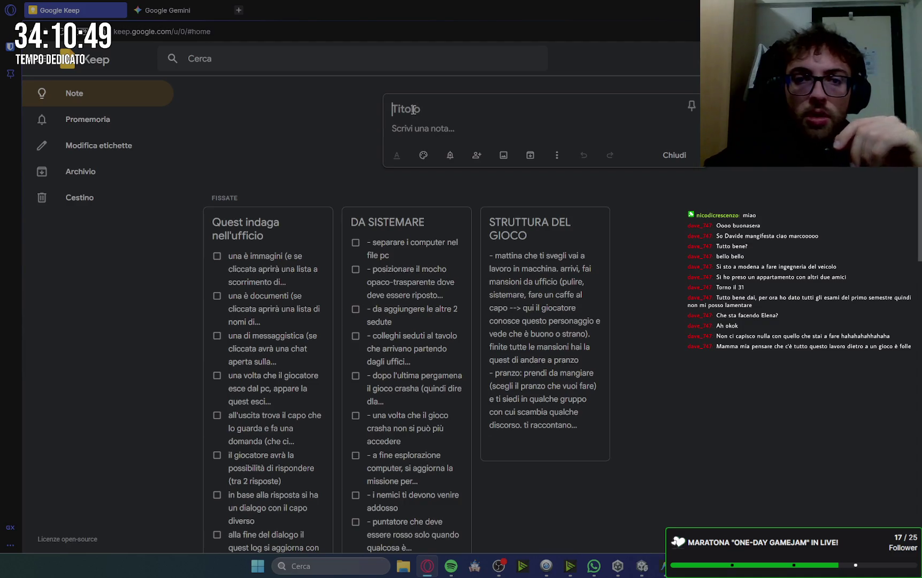
pyautogui.write('mporanea')
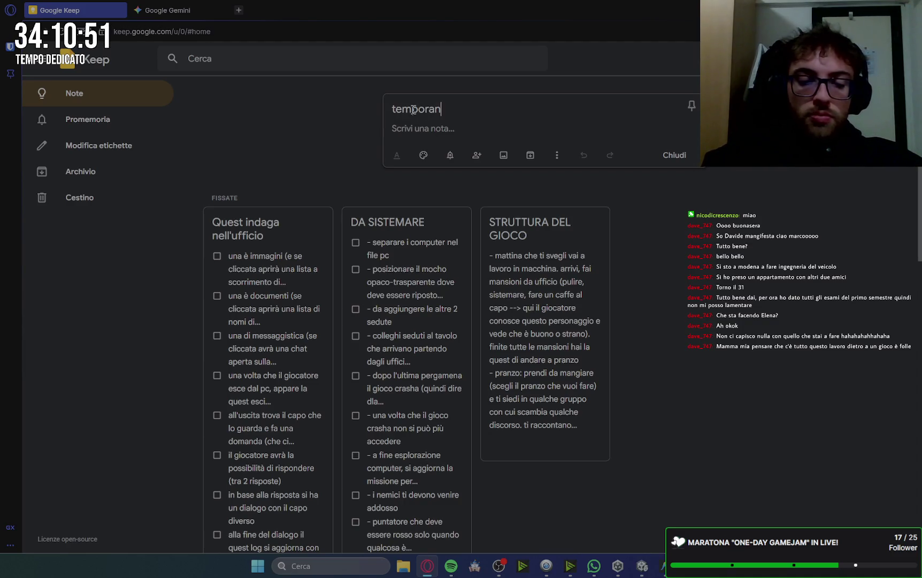
# Step: Write 'icona cartella documenti del pc' in the note body and add a '- immagini' line
pyautogui.click(416, 133)
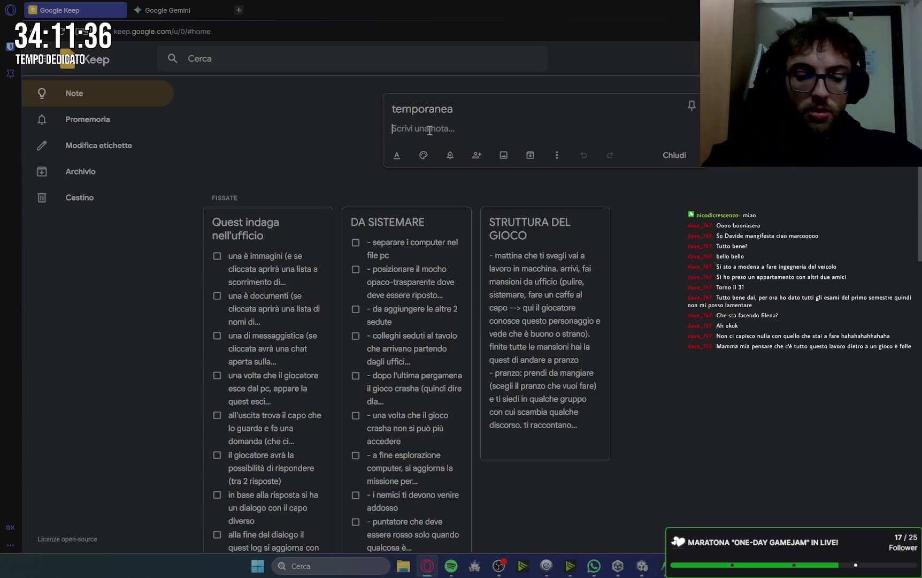
pyautogui.write('icona ca')
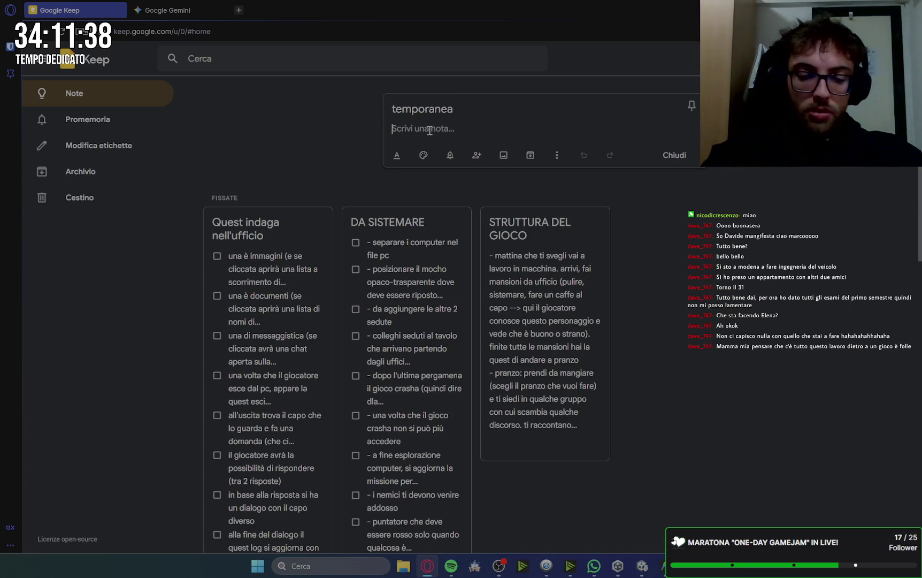
pyautogui.write('rte')
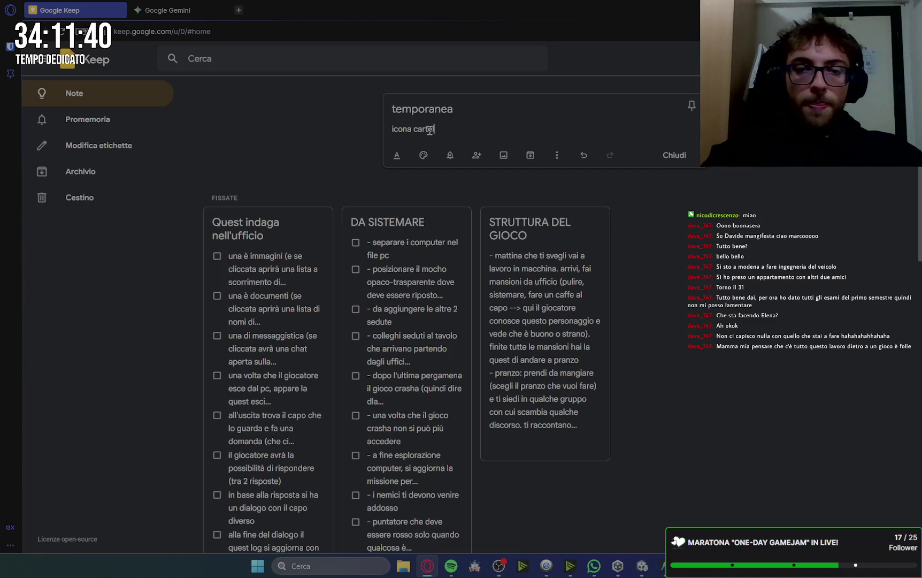
pyautogui.write('lla doc')
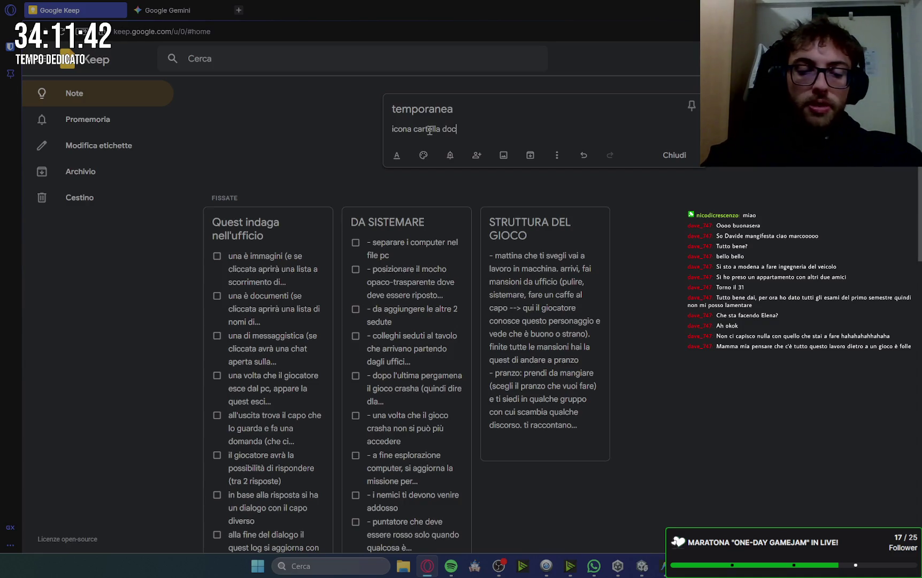
pyautogui.write('umenti del pc')
pyautogui.press('Return')
pyautogui.write('- ')
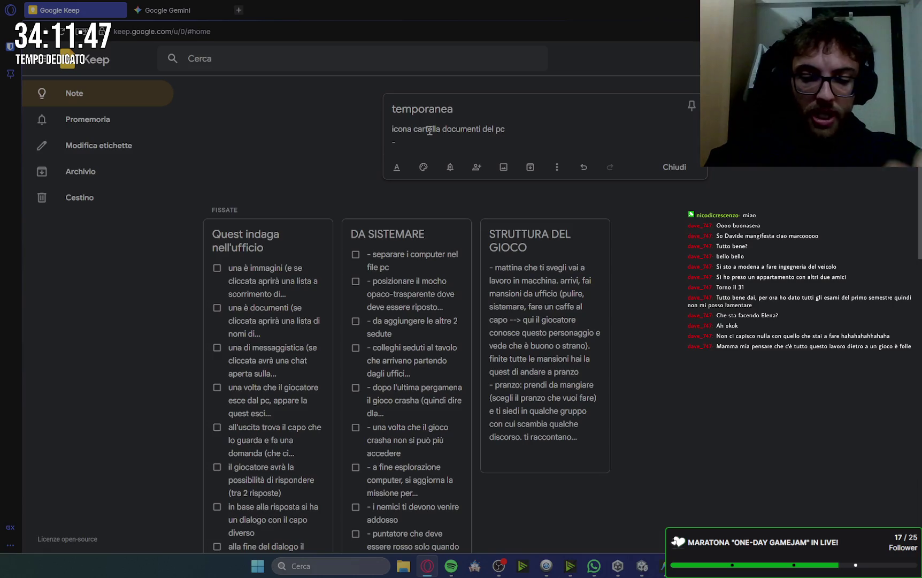
pyautogui.write('immagini:')
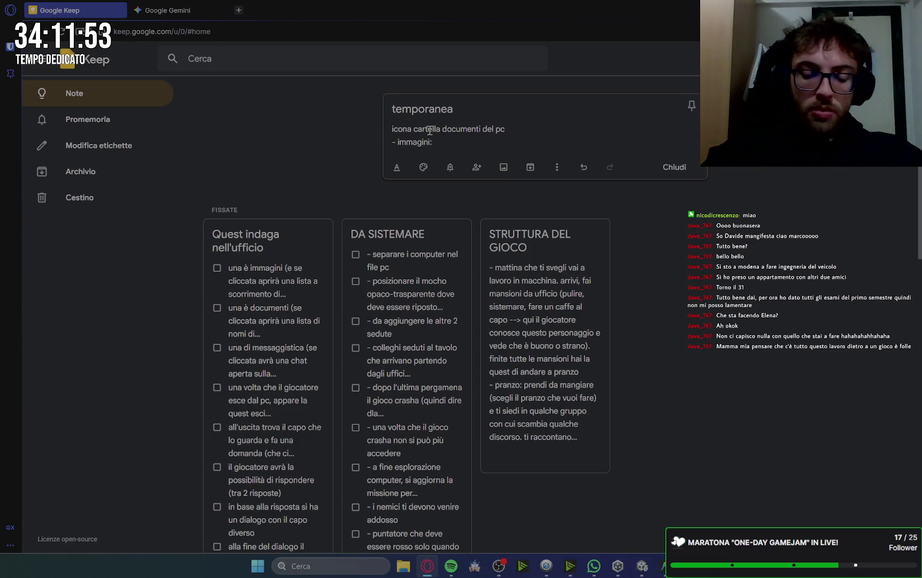
# Step: Describe images as titled icons that open when clicked, then begin a '- documenti' line
pyautogui.write('quindi diverse ico')
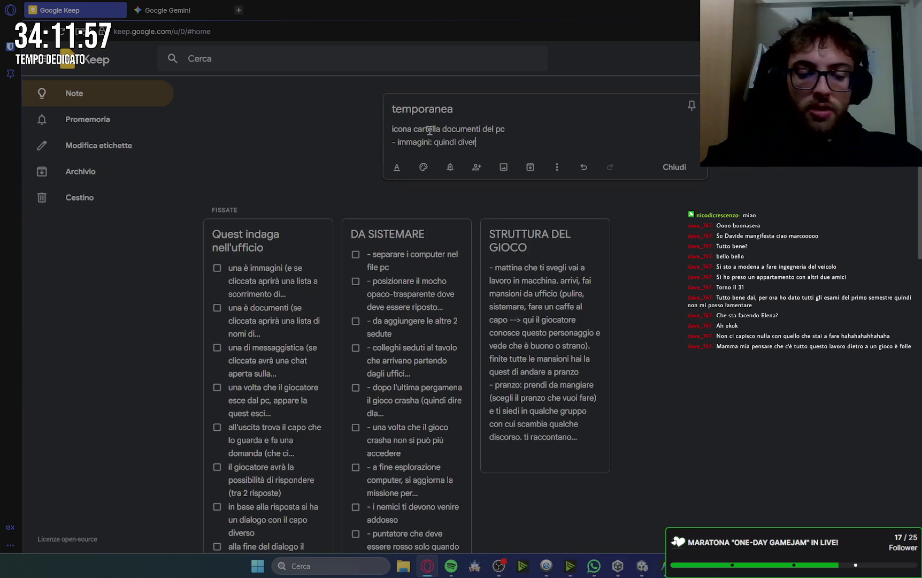
pyautogui.write('ne di im')
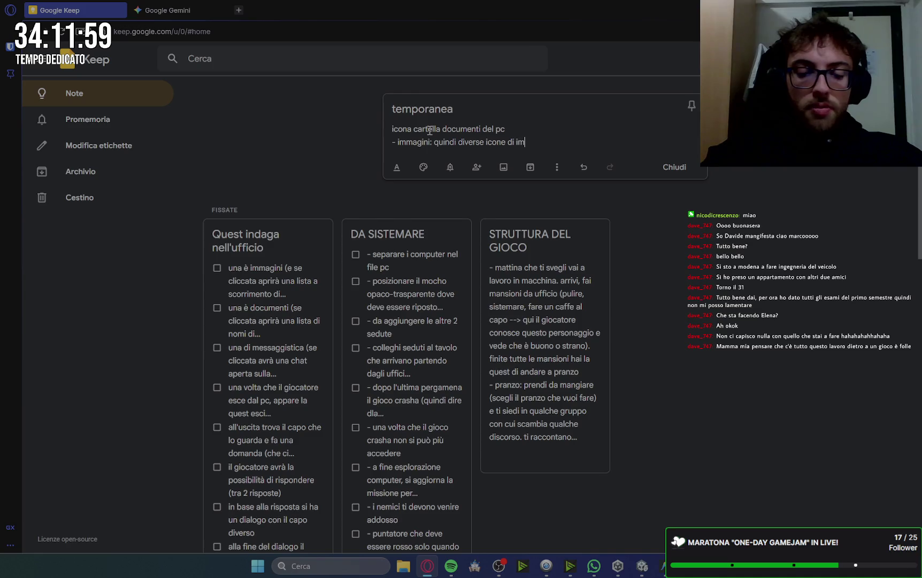
pyautogui.write('magini con ti')
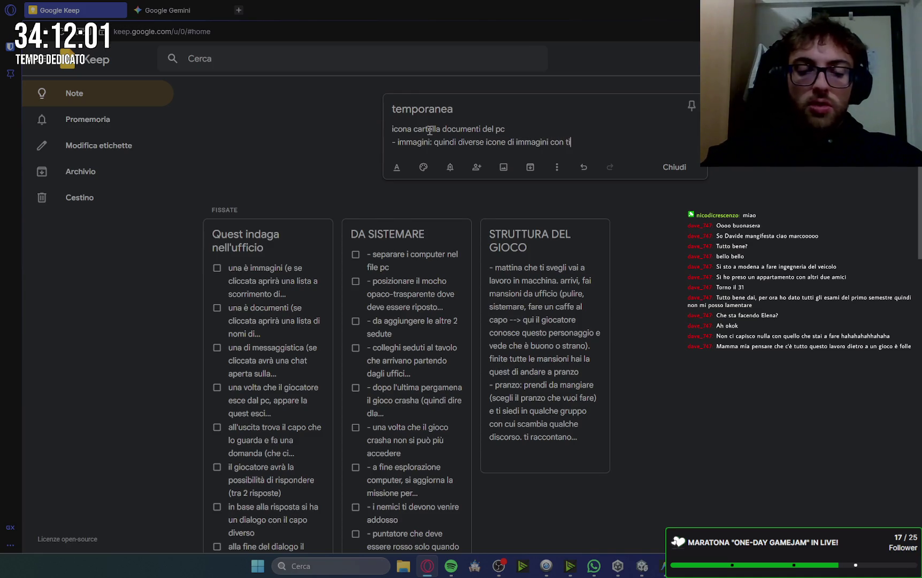
pyautogui.write('tolo asseganto')
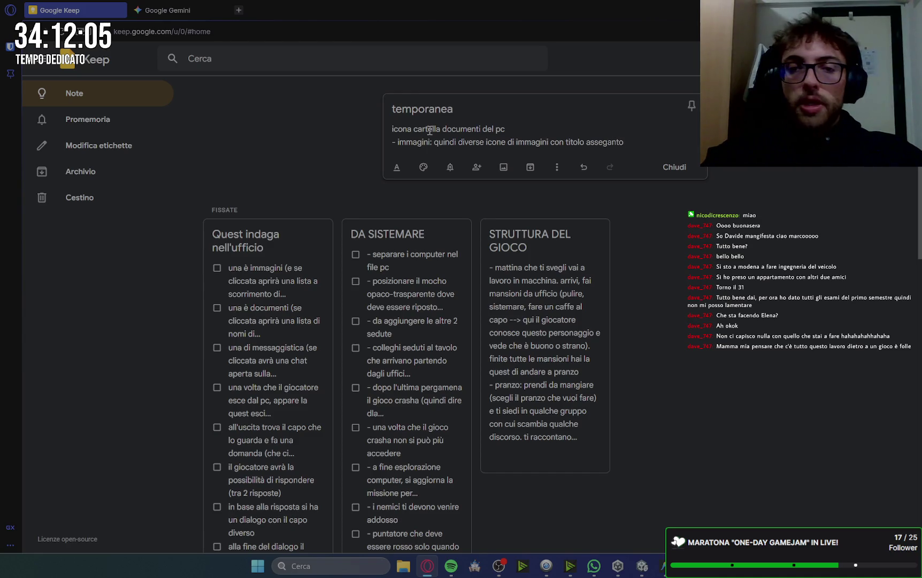
pyautogui.press('BackSpace')
pyautogui.press('BackSpace')
pyautogui.press('BackSpace')
pyautogui.press('BackSpace')
pyautogui.write('nato. ')
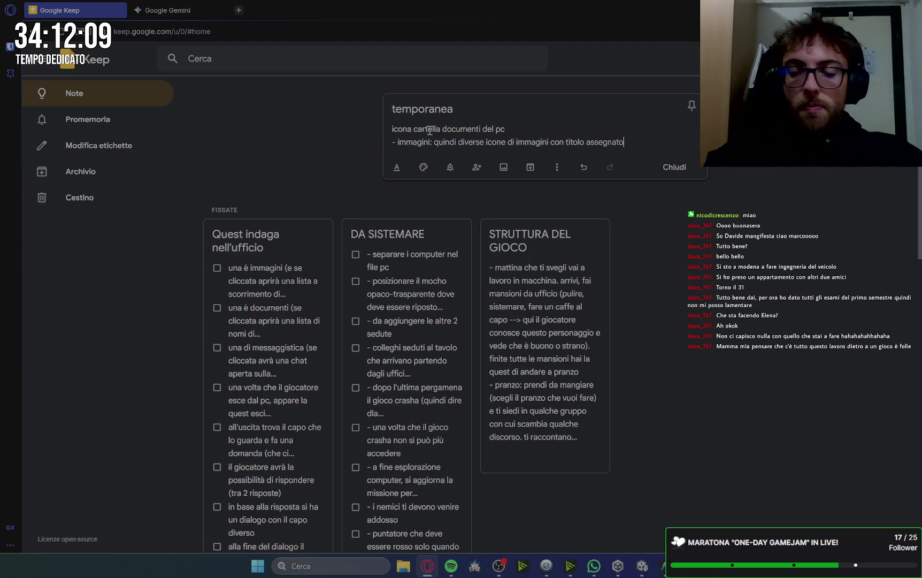
pyautogui.write('cliccan')
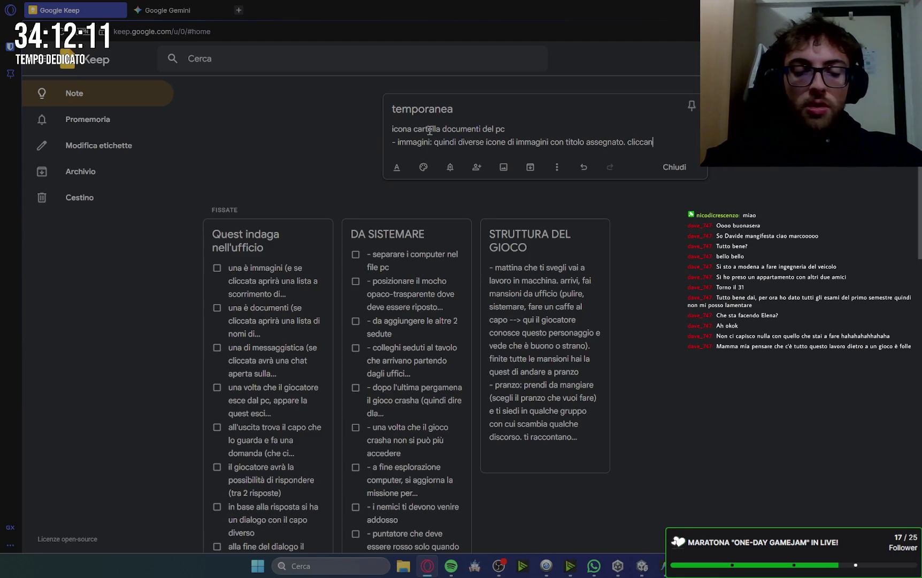
pyautogui.write('do sulle si')
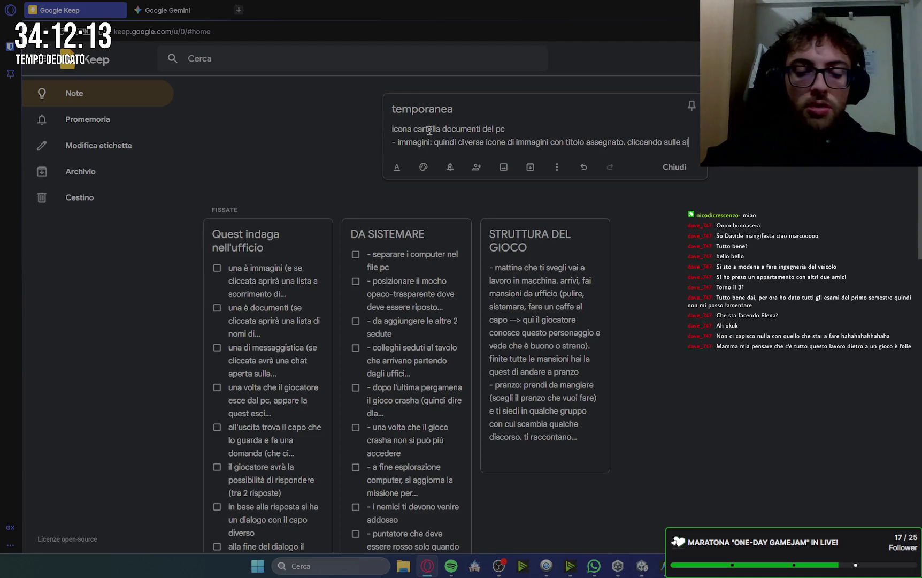
pyautogui.write('ngole immagini')
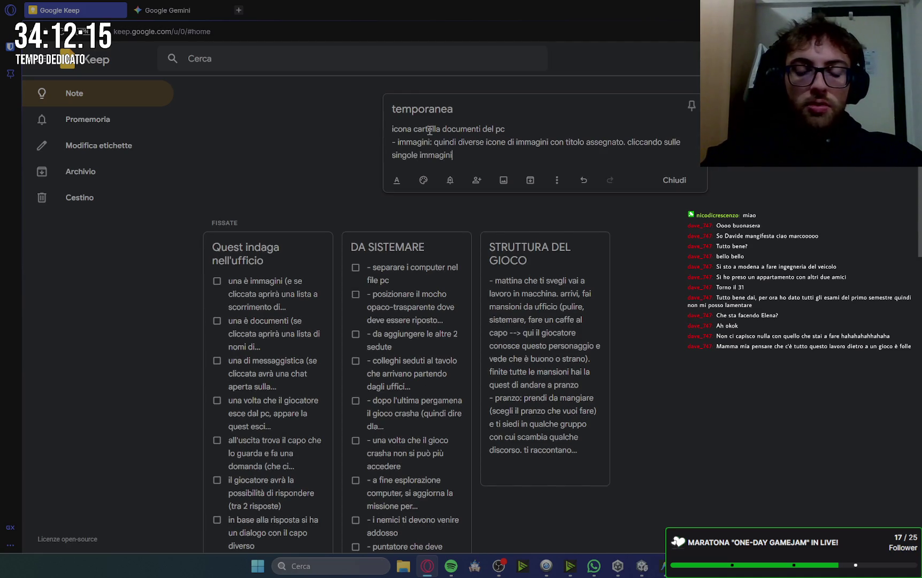
pyautogui.write(' si aprir')
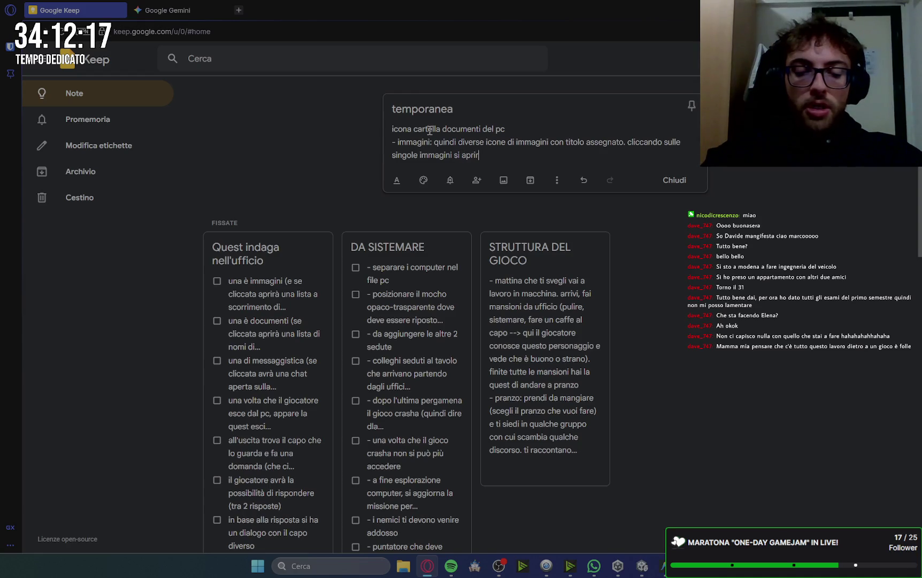
pyautogui.write('anno')
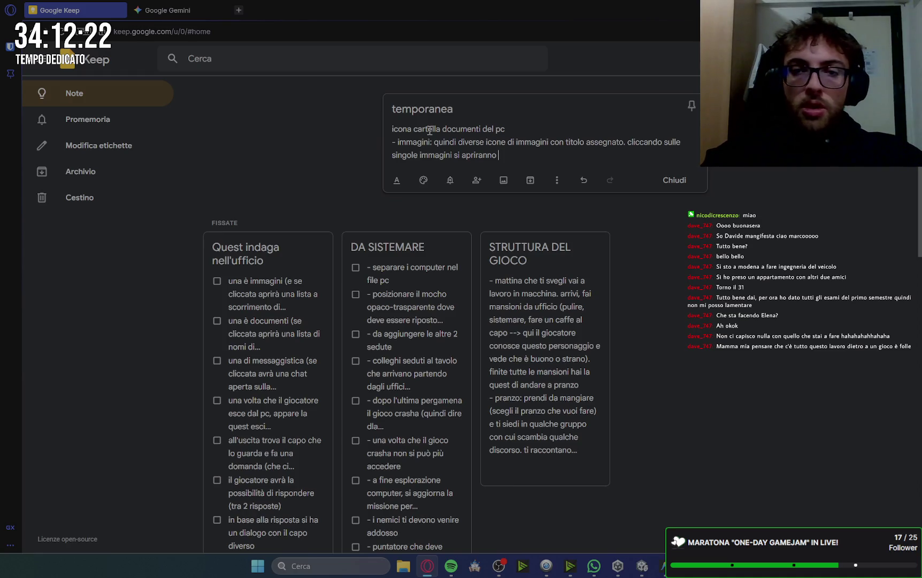
pyautogui.press('Return')
pyautogui.write('-')
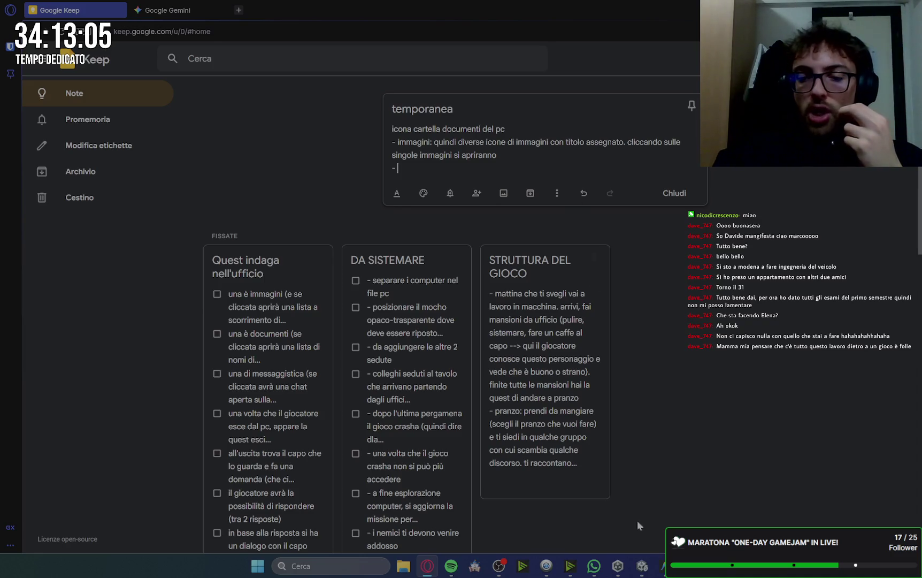
pyautogui.moveTo(644, 568)
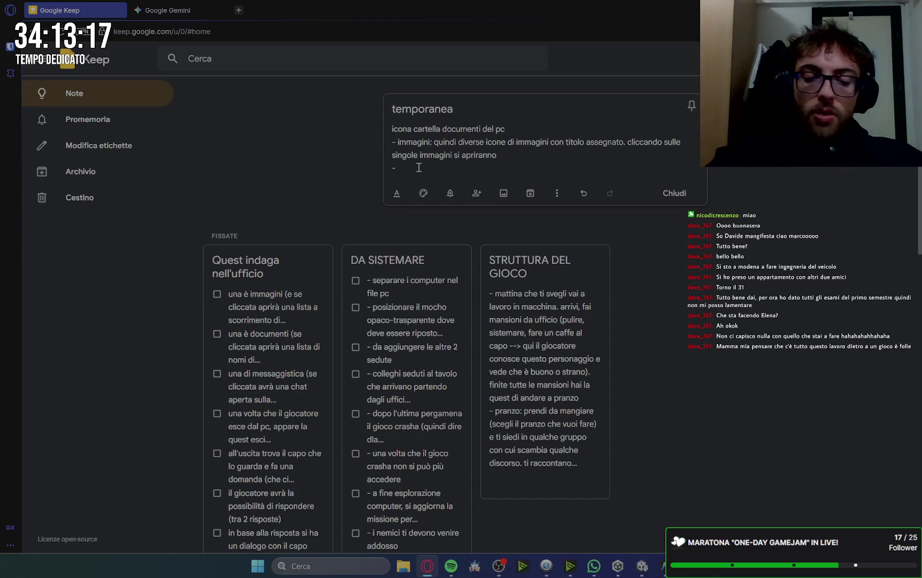
pyautogui.write('documetni')
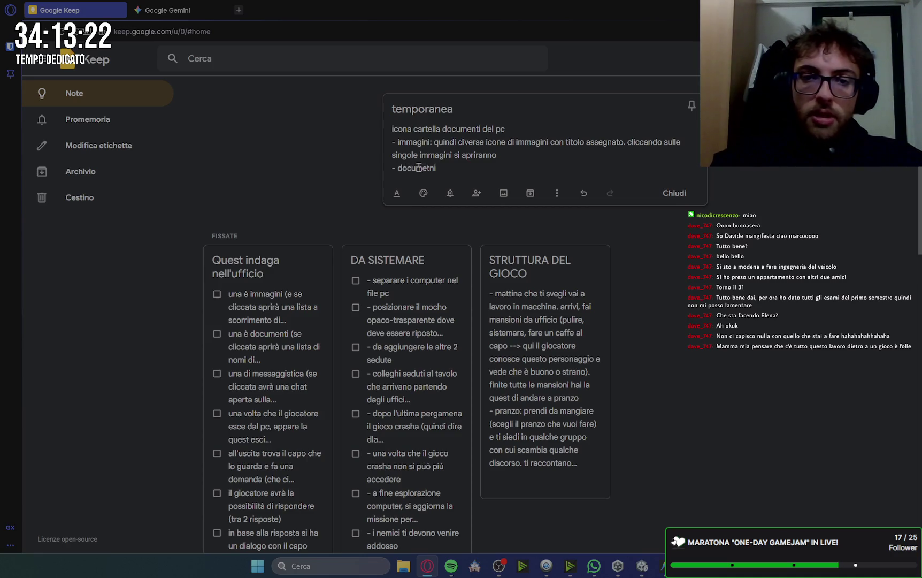
# Step: Complete the documents line as 'documenti: file di testo con titolo assegnato e data'
pyautogui.press('BackSpace')
pyautogui.press('BackSpace')
pyautogui.press('BackSpace')
pyautogui.write('nti:')
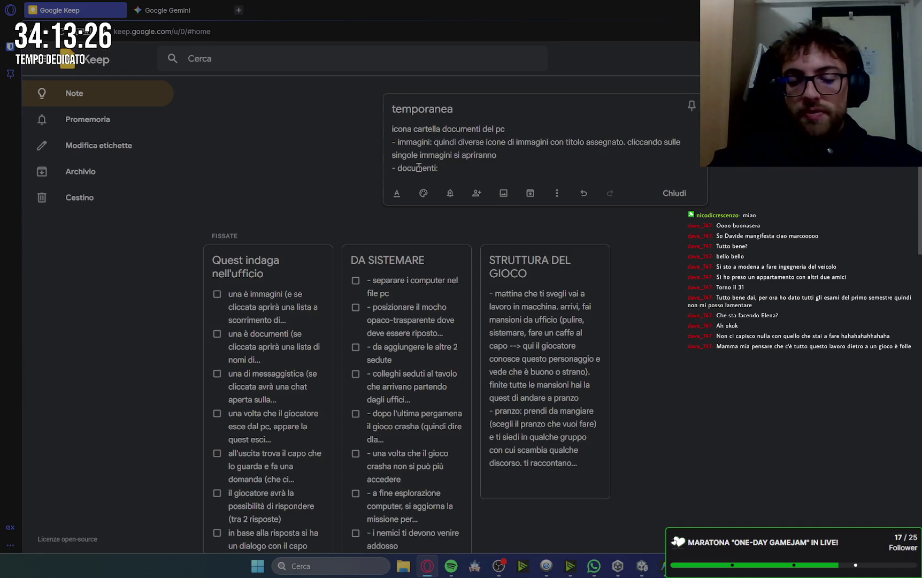
pyautogui.write(' file ')
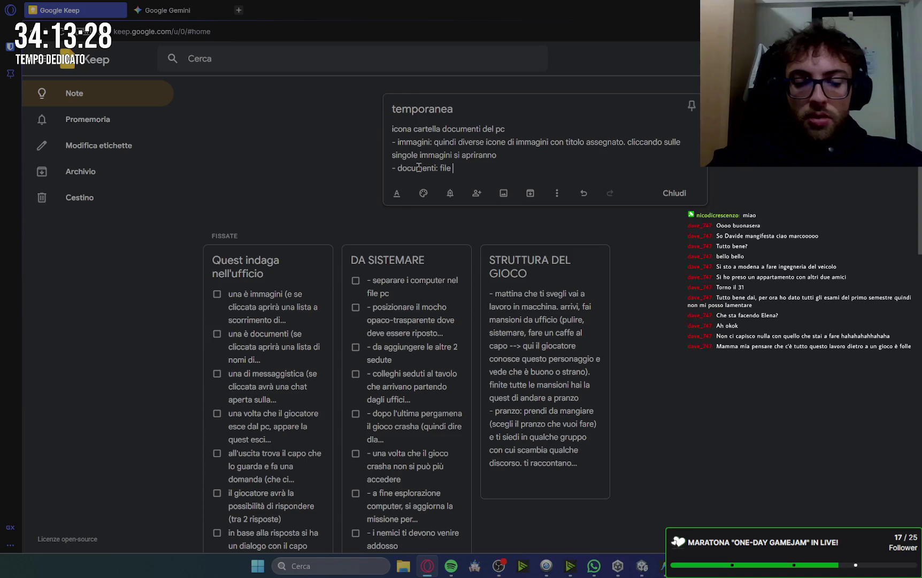
pyautogui.write('di testo con n')
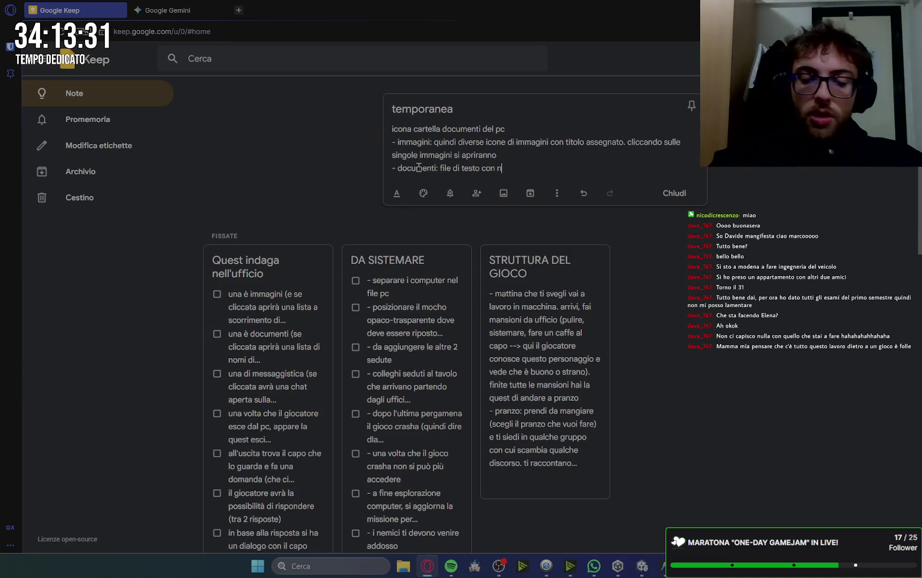
pyautogui.press('BackSpace')
pyautogui.write('titolo asseg')
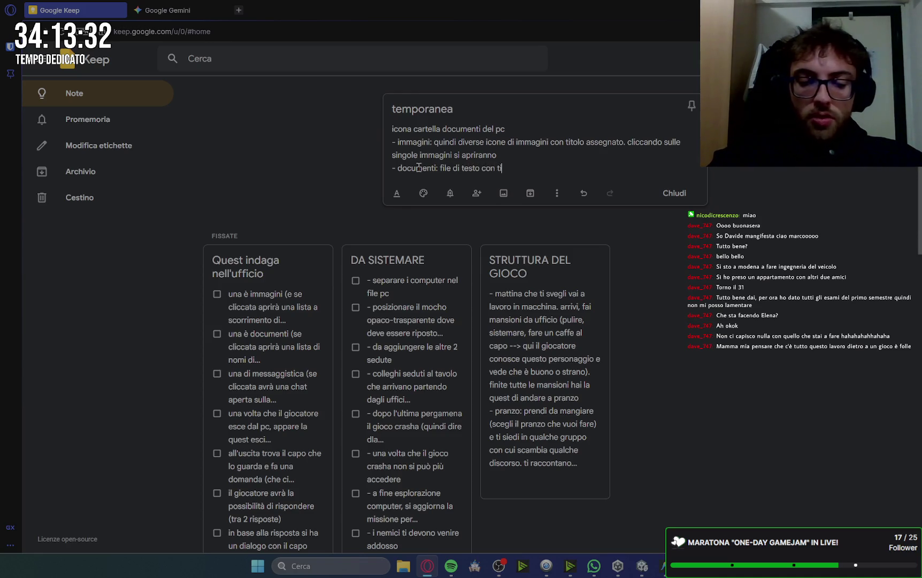
pyautogui.write('nato')
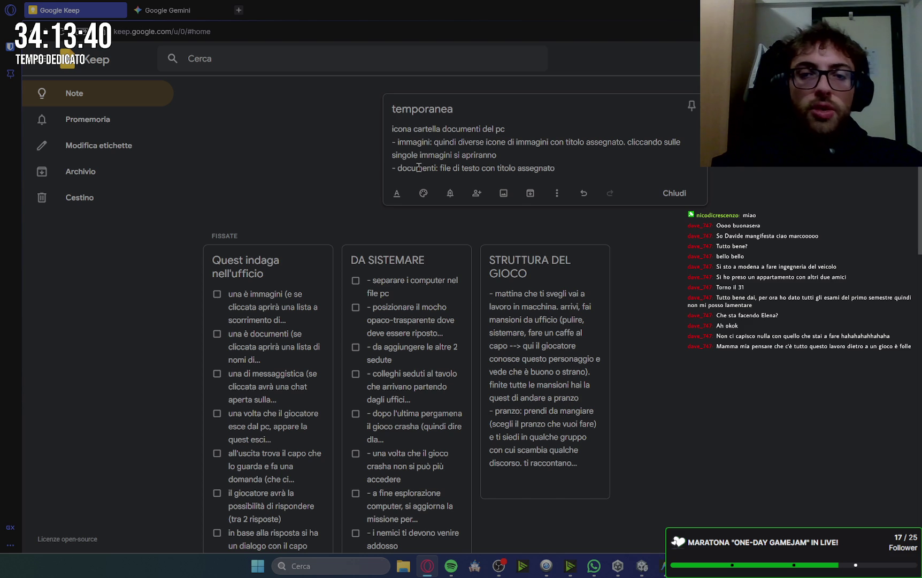
pyautogui.write('e da')
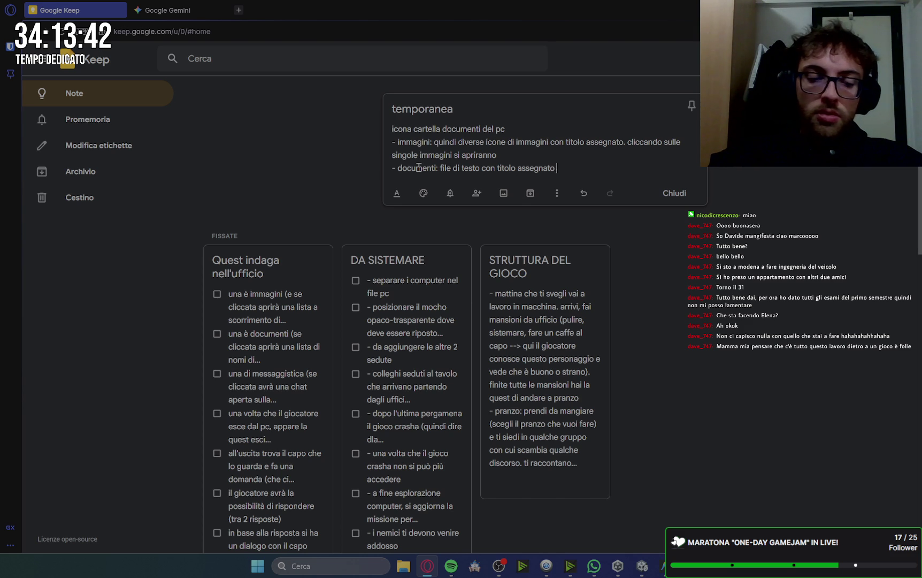
pyautogui.write('ta')
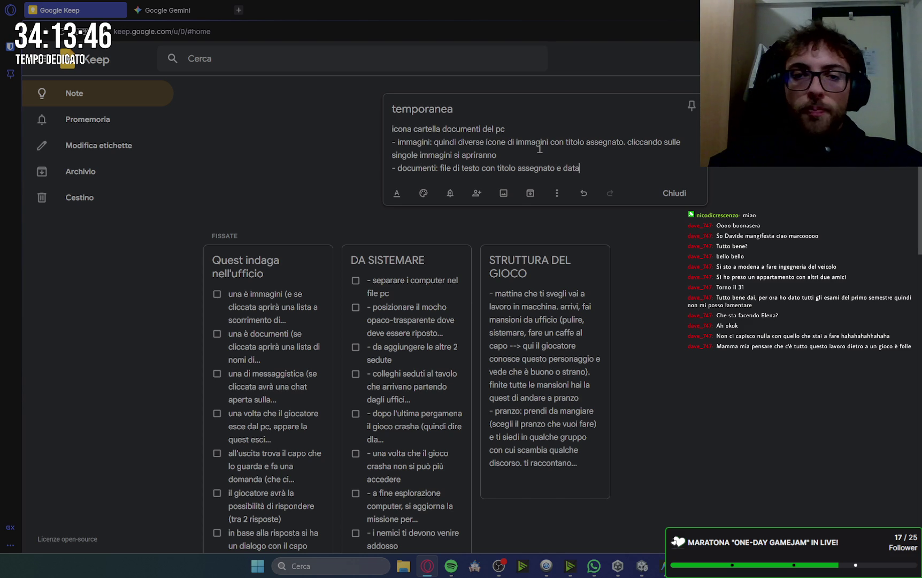
# Step: Add 'e data' to the images line, note that clicked files open to be read, and open File Explorer
pyautogui.click(623, 142)
pyautogui.write('e data')
pyautogui.click(638, 157)
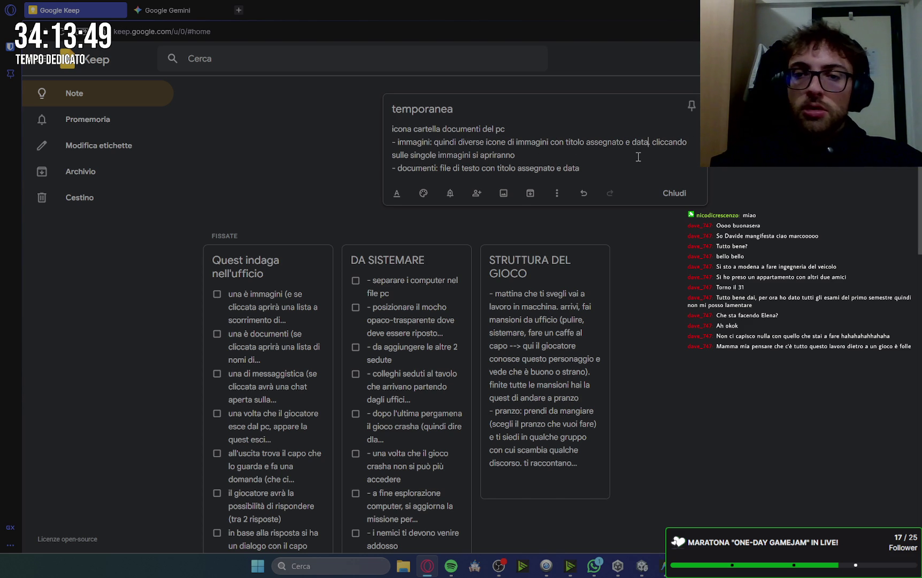
pyautogui.click(608, 169)
pyautogui.write('. cliccando i singoli f')
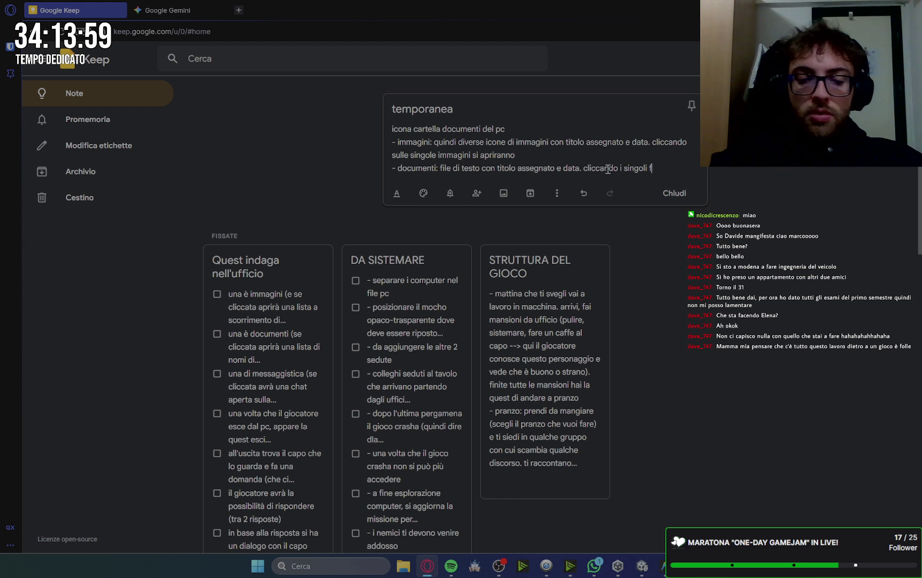
pyautogui.write('ile si apriranno per essere letti')
pyautogui.press('Return')
pyautogui.write('-')
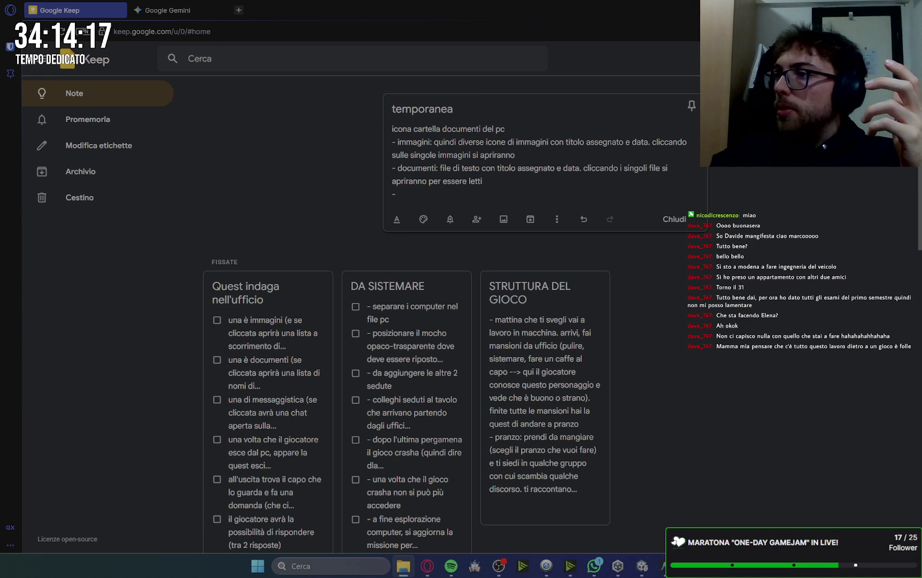
pyautogui.press('super+e')
pyautogui.moveTo(592, 205); pyautogui.dragTo(446, 118)
# Step: Maximize File Explorer, browse the Home Quick access folders, then switch back to Google Keep
pyautogui.moveTo(501, 106); pyautogui.dragTo(504, 126)
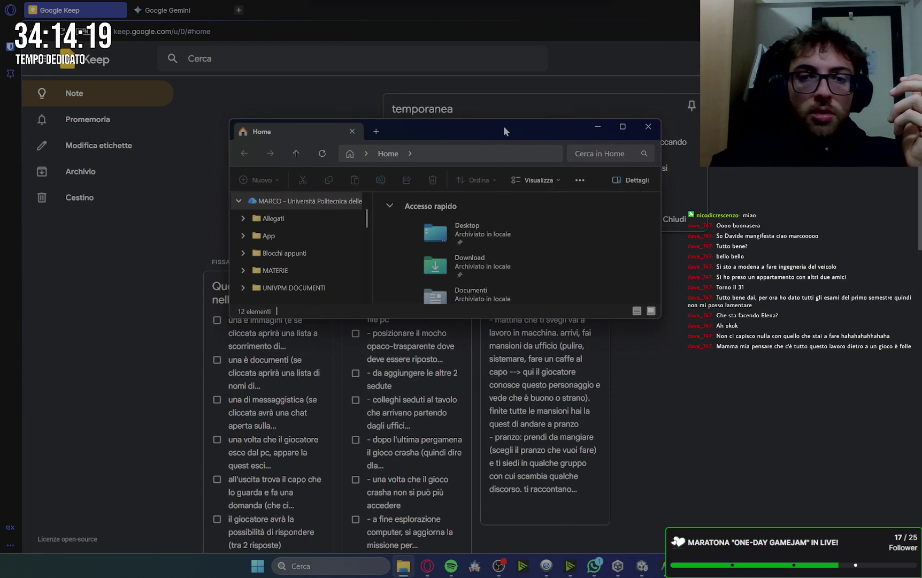
pyautogui.click(624, 127)
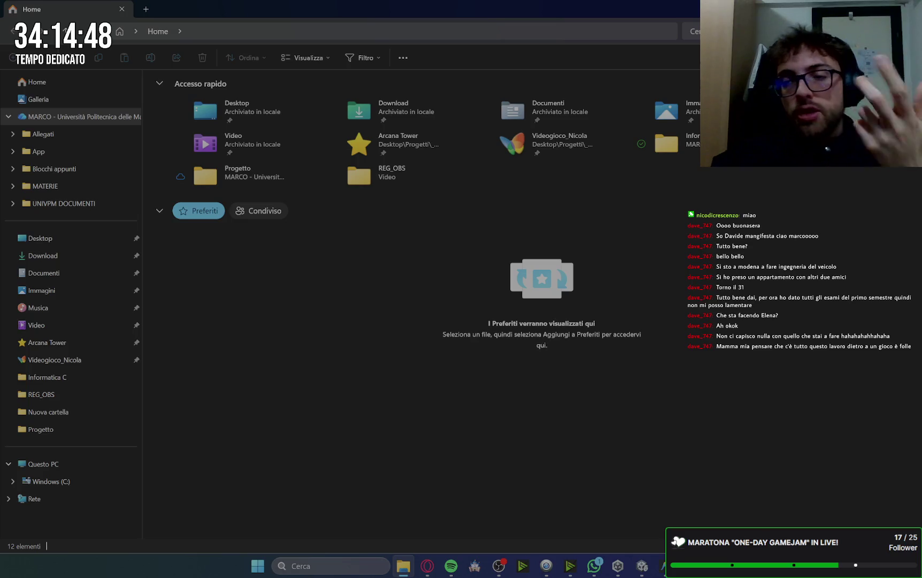
pyautogui.hotkey('alt', 'Tab')
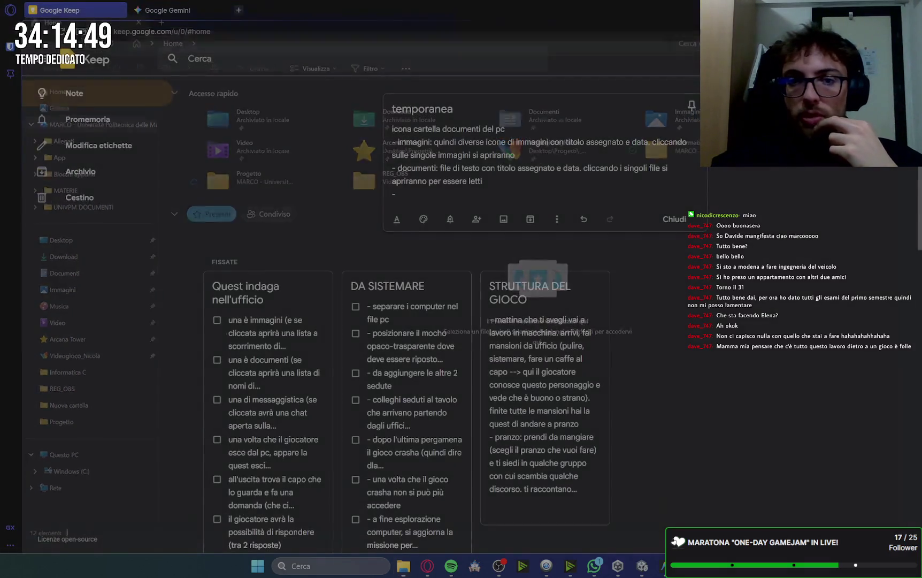
# Step: Tidy the end of the temporanea note and add an 'app messaggi:' heading
pyautogui.click(447, 192)
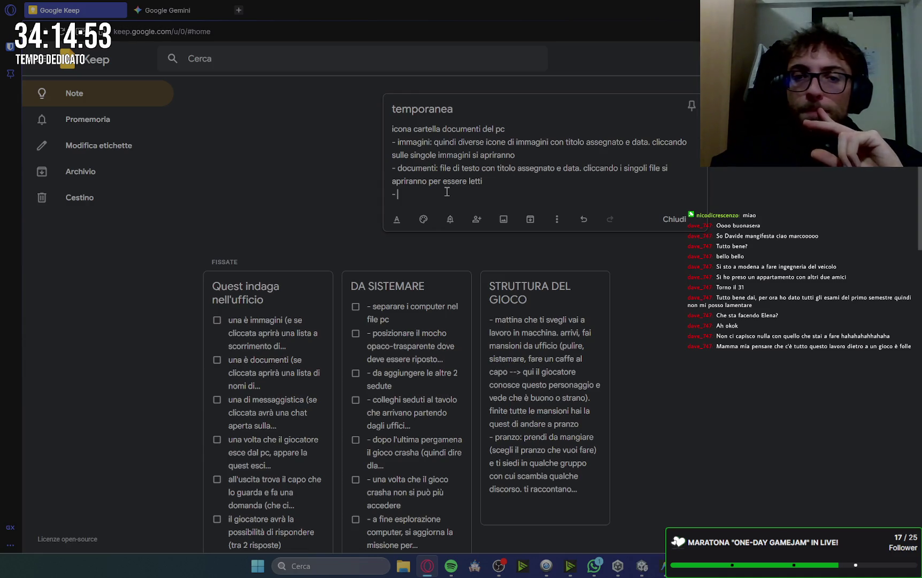
pyautogui.press('BackSpace')
pyautogui.press('BackSpace')
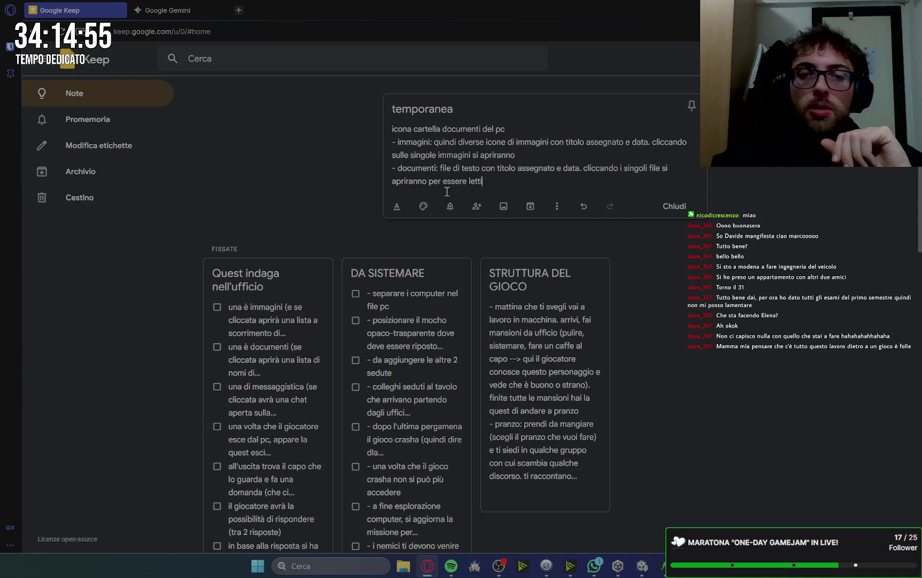
pyautogui.press('Return')
pyautogui.write('-')
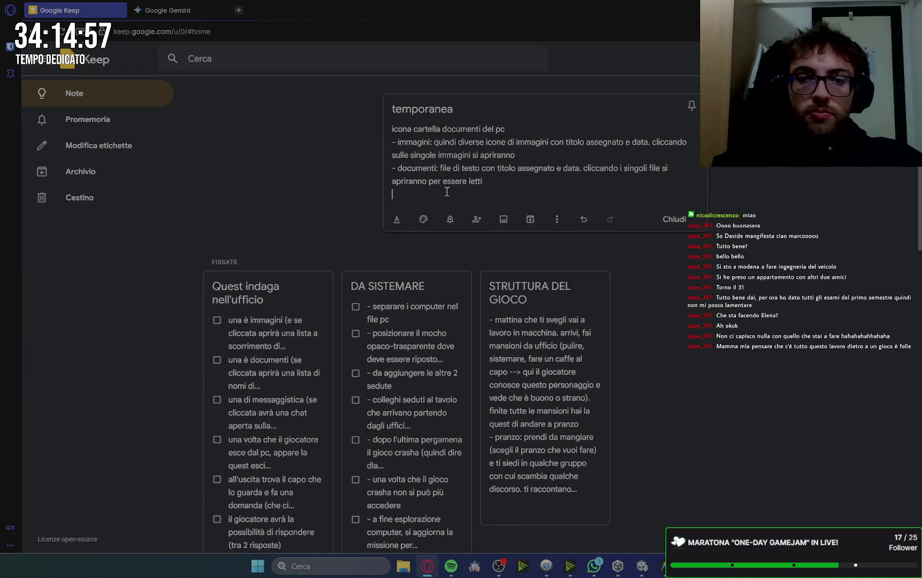
pyautogui.press('Return')
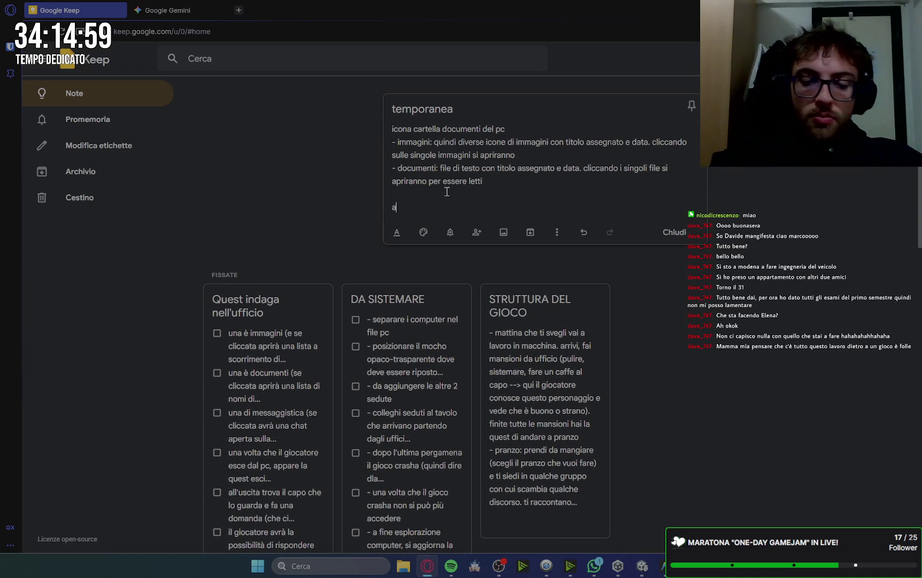
pyautogui.write('ppa')
pyautogui.press('BackSpace')
pyautogui.press('BackSpace')
pyautogui.write('sa')
pyautogui.write('a')
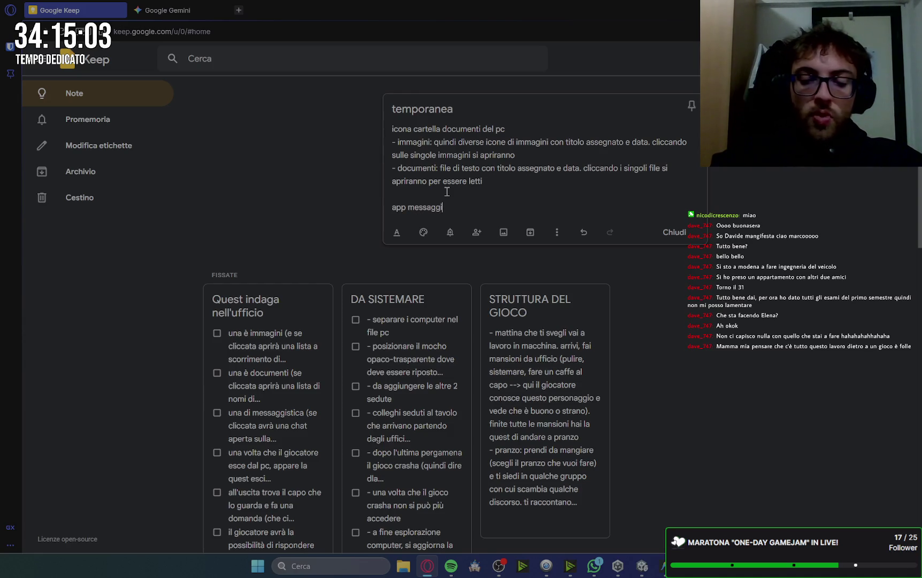
pyautogui.write(':')
pyautogui.press('Return')
pyautogui.write('-')
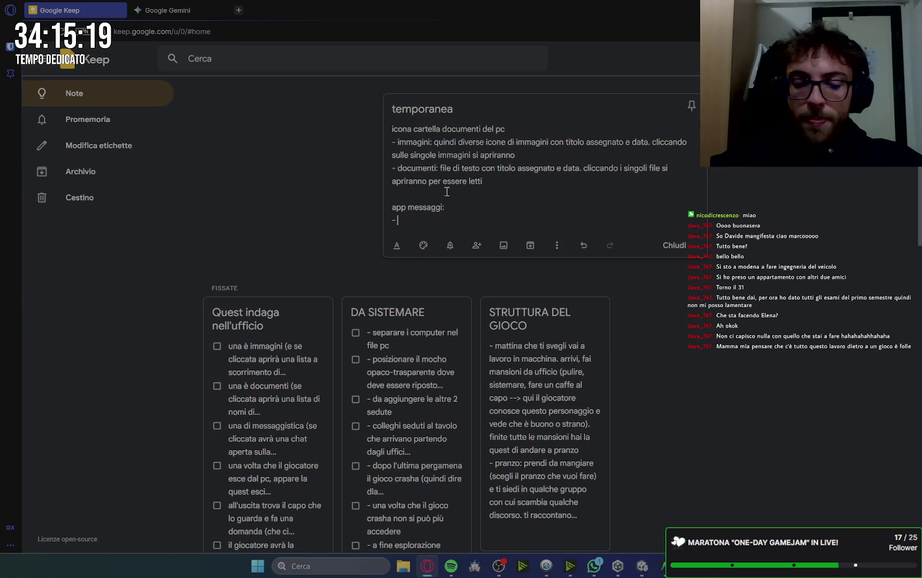
# Step: Add '- apri app e hai schermata di accesso (devi inserire nome e password)' and begin another dash line
pyautogui.write('apri a')
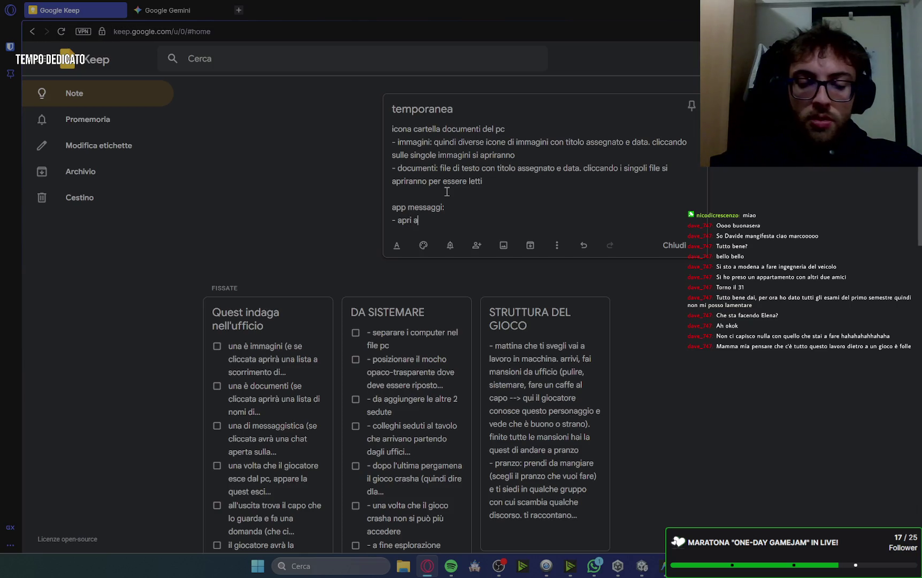
pyautogui.write('pp e ha')
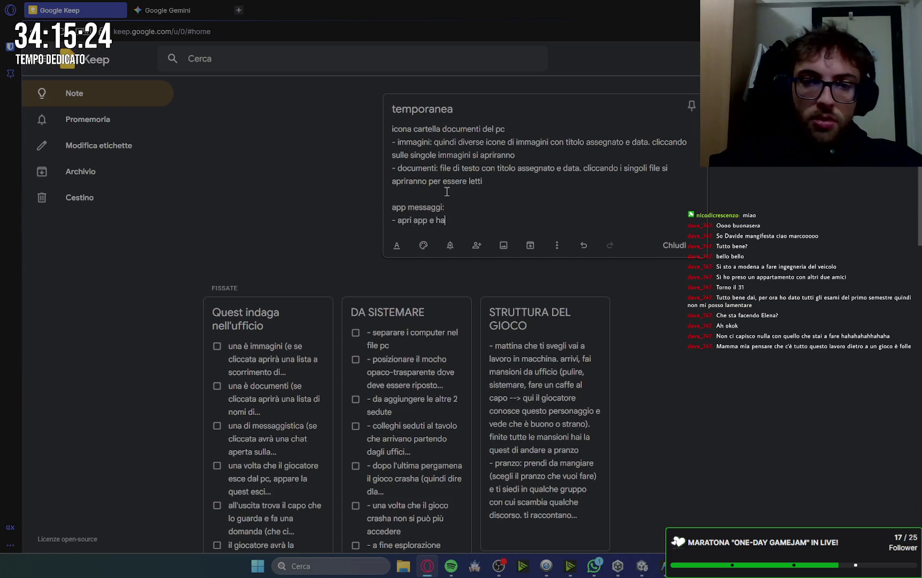
pyautogui.write('i schermata di')
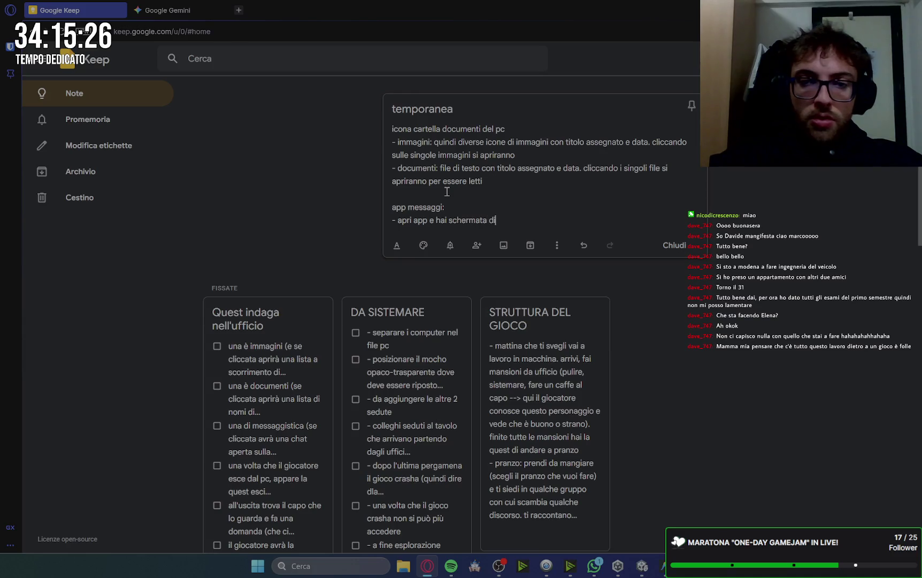
pyautogui.write(' accesso')
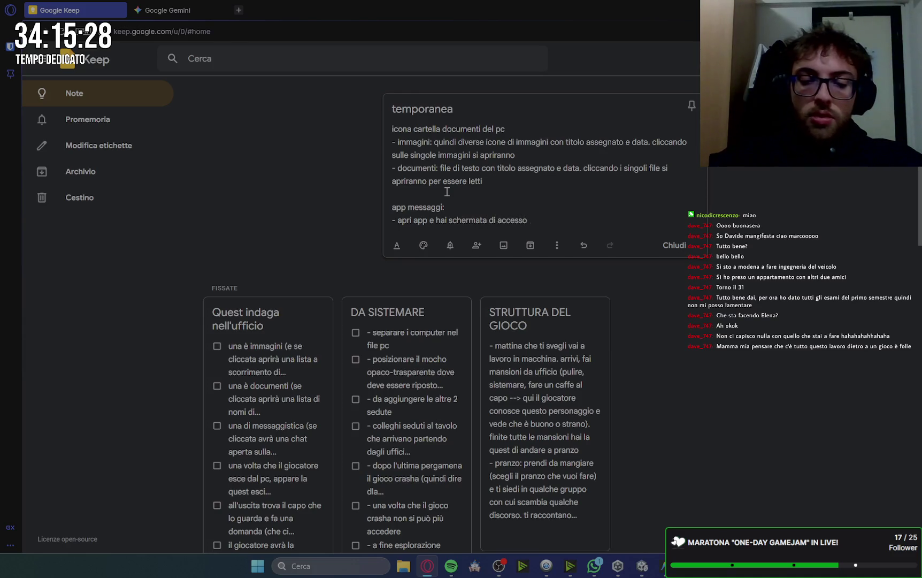
pyautogui.write(' (devi inse')
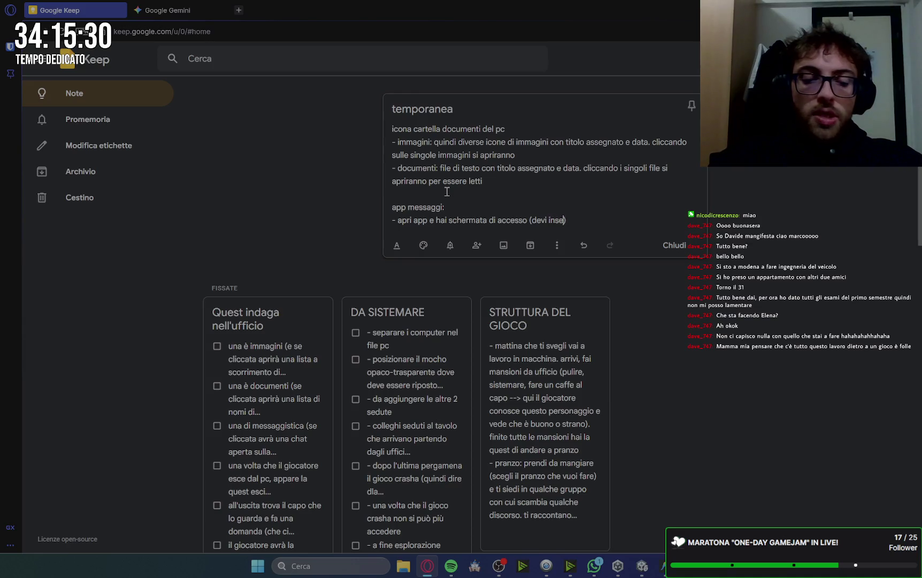
pyautogui.write(' no')
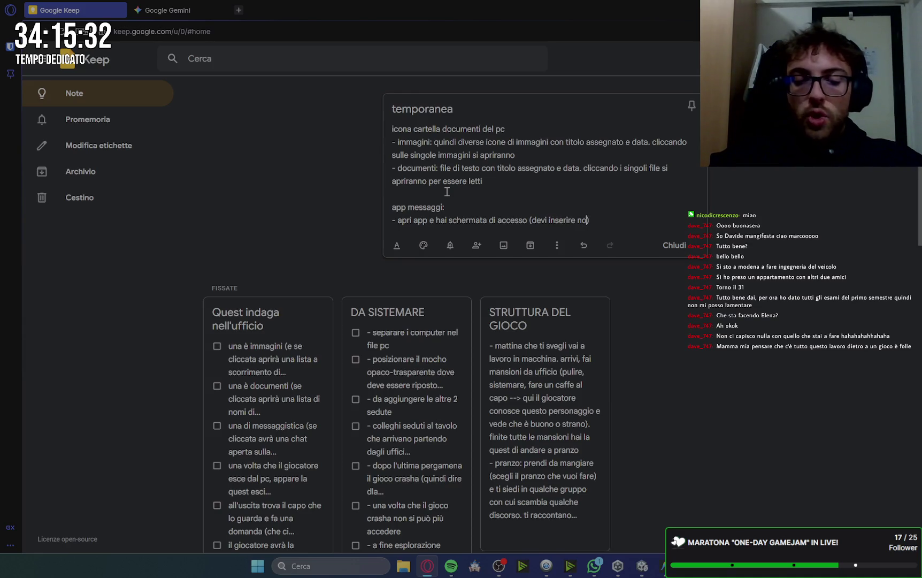
pyautogui.write('e pass')
pyautogui.write('word')
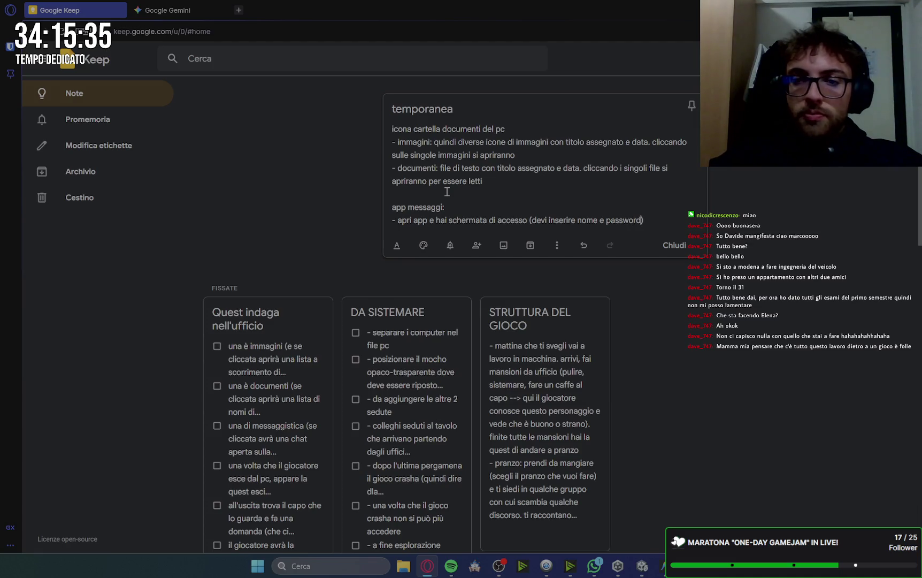
pyautogui.press('End')
pyautogui.press('Return')
pyautogui.write('-')
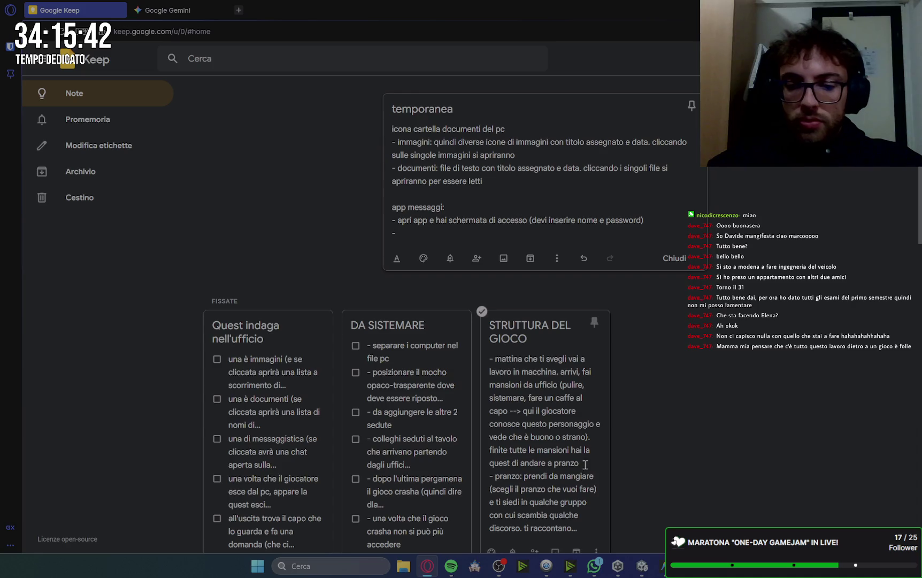
pyautogui.moveTo(452, 566)
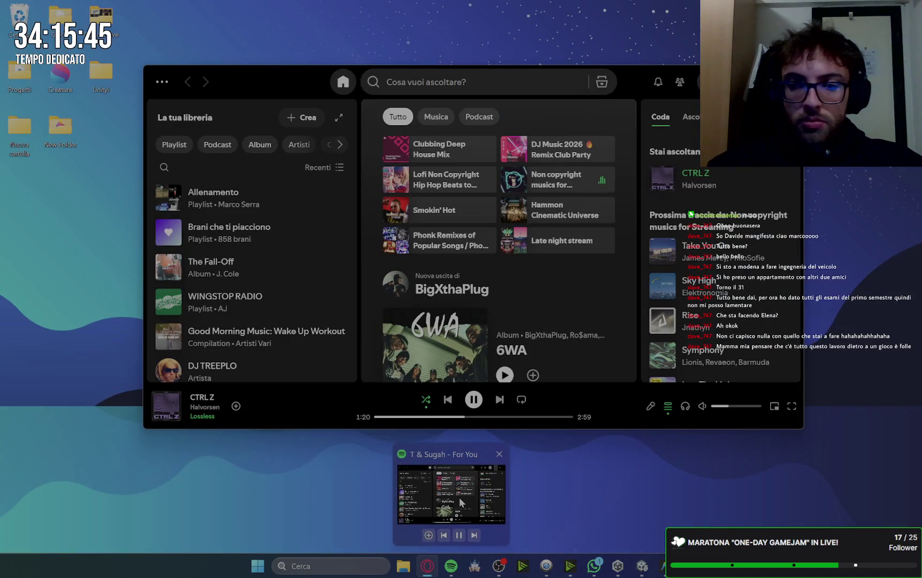
# Step: Play the lofi non-copyright playlist, skip I Am Lost And It Is Okay to about 1:23, then minimize Spotify
pyautogui.click(459, 497)
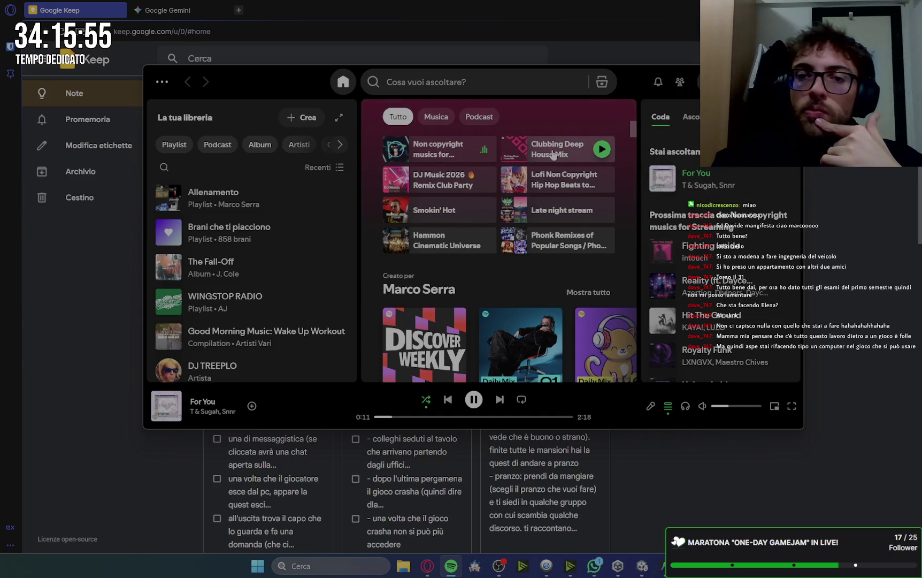
pyautogui.click(601, 180)
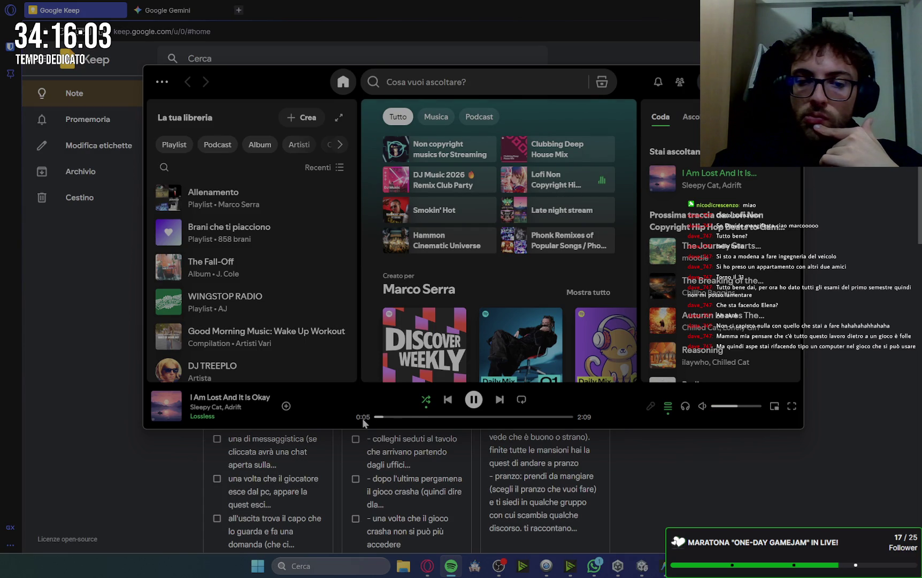
pyautogui.click(408, 416)
pyautogui.moveTo(408, 416); pyautogui.dragTo(458, 417)
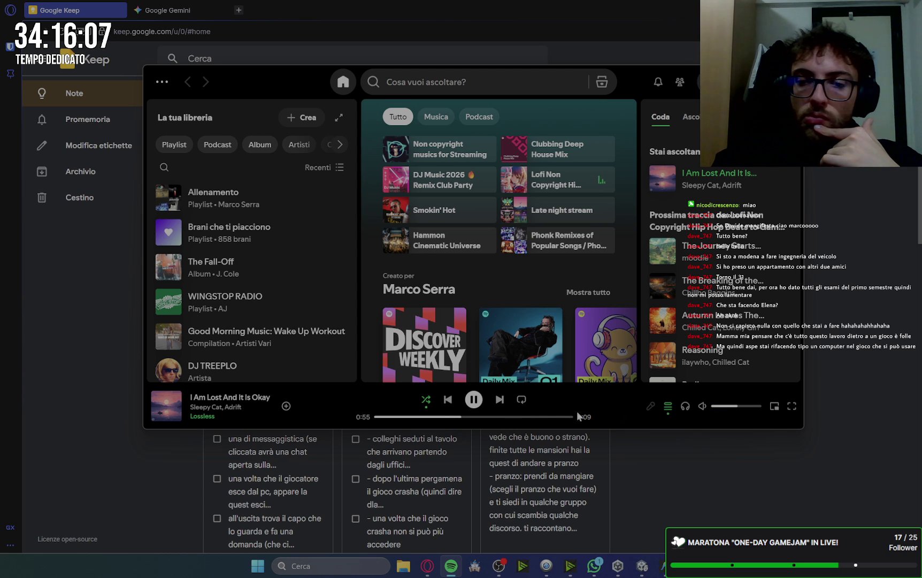
pyautogui.click(504, 417)
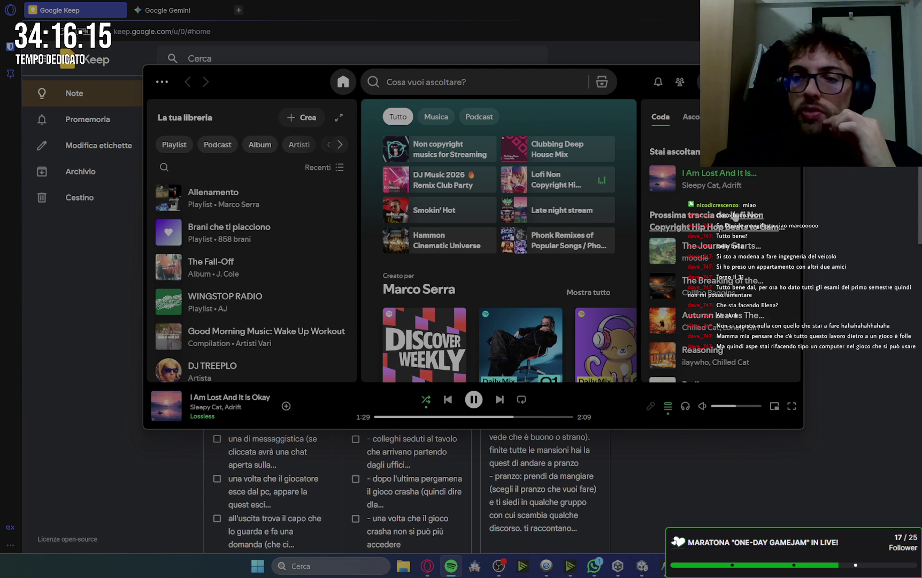
pyautogui.click(451, 566)
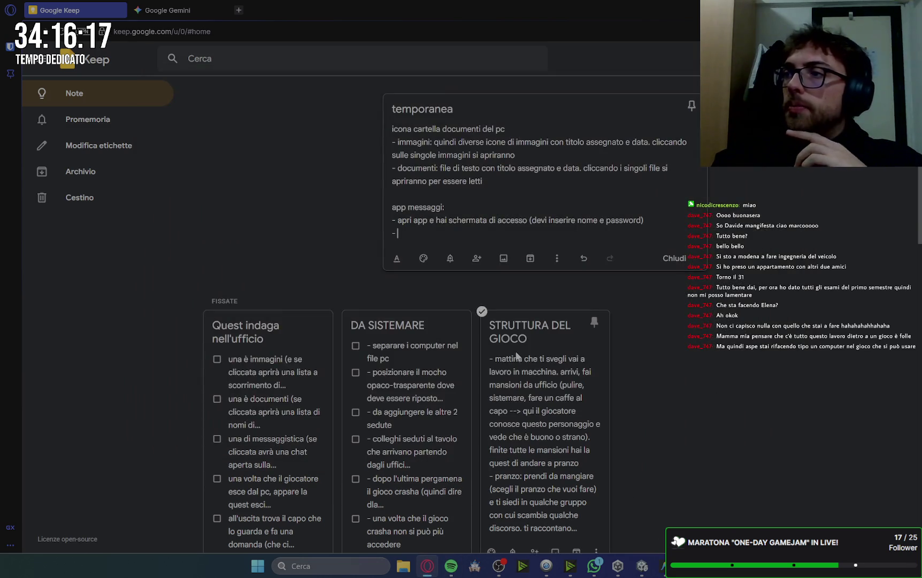
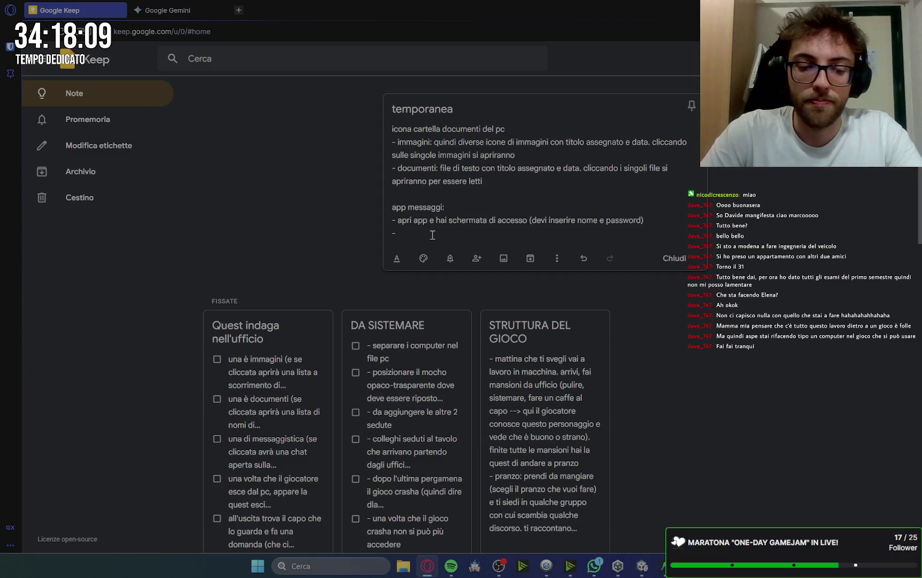
# Step: Add 'app messaggi' bullets: 'inserisci nome e pass (ce li hai nei documenti)' and a WhatsApp Web-like layout
pyautogui.press('BackSpace')
pyautogui.write('inserisci ')
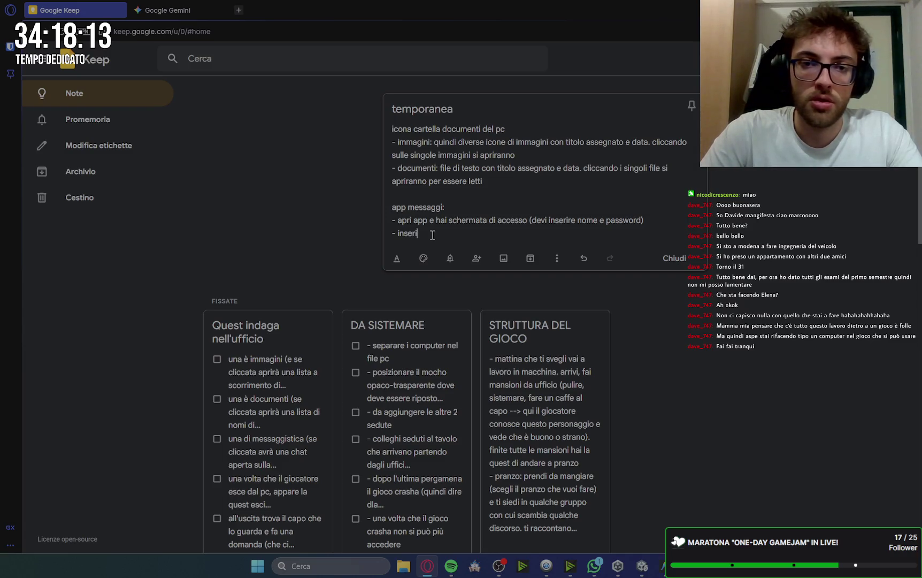
pyautogui.write('nome e ps')
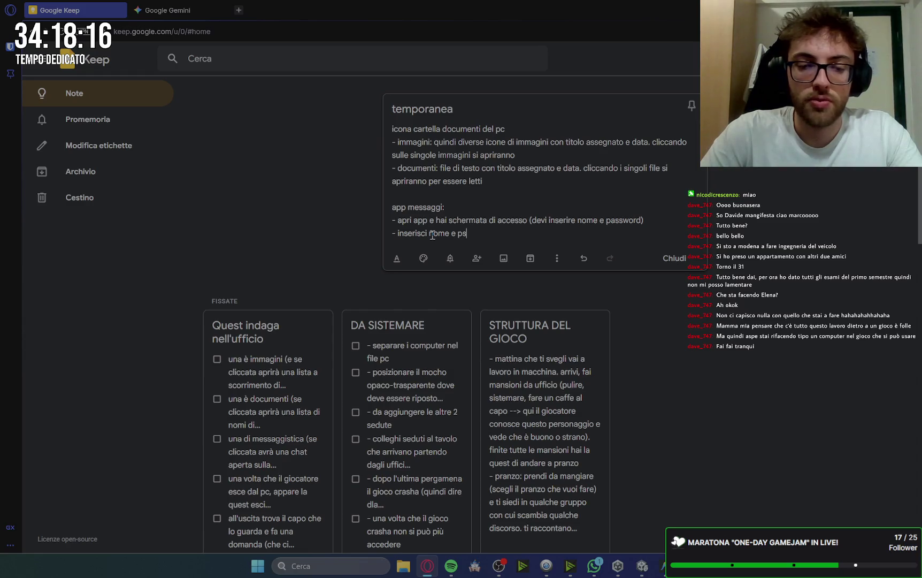
pyautogui.press('BackSpace')
pyautogui.write('ass ()')
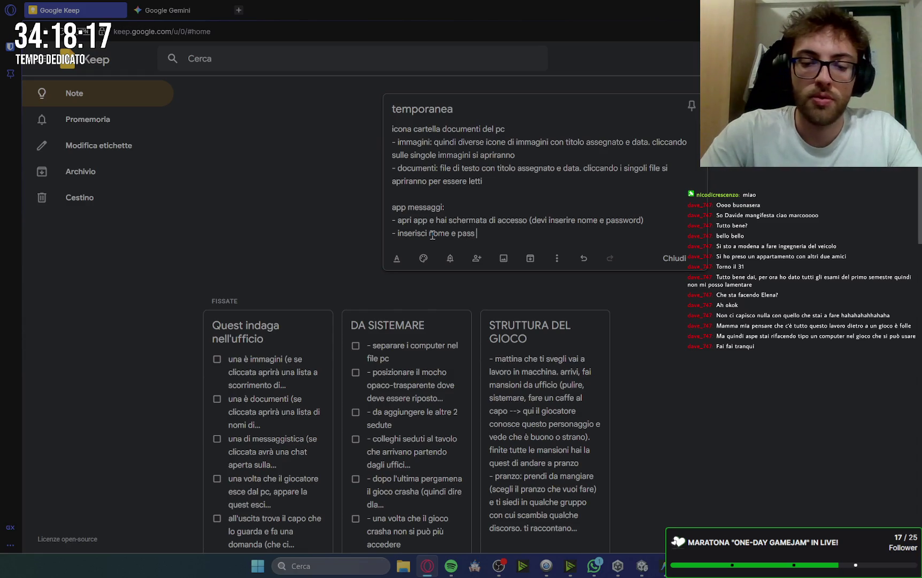
pyautogui.write('ce li hai ne')
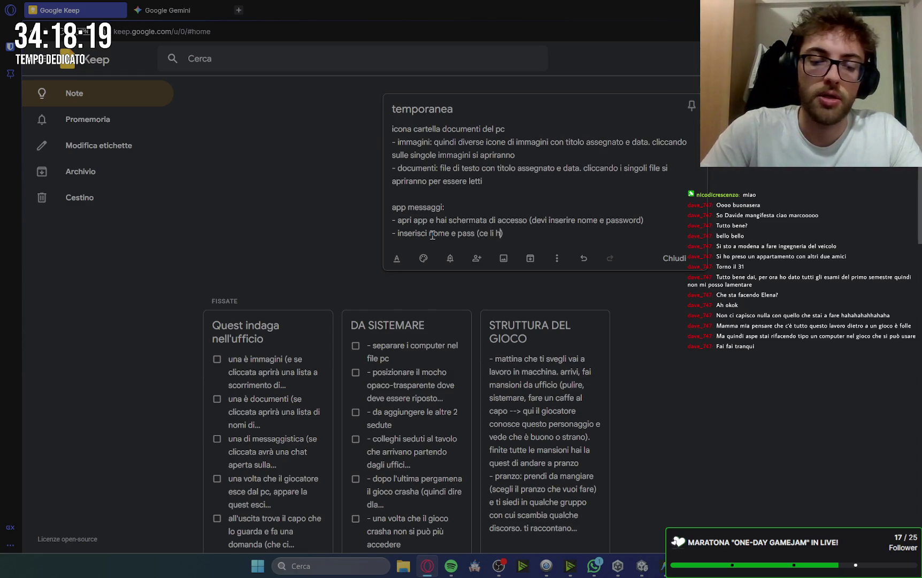
pyautogui.write('i documenti')
pyautogui.press('Return')
pyautogui.write('- ')
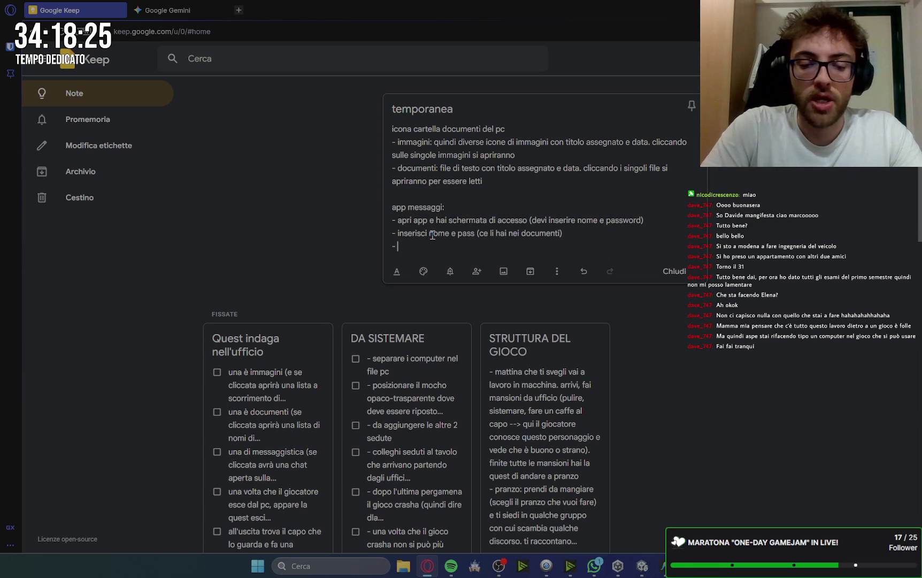
pyautogui.write('un simil ')
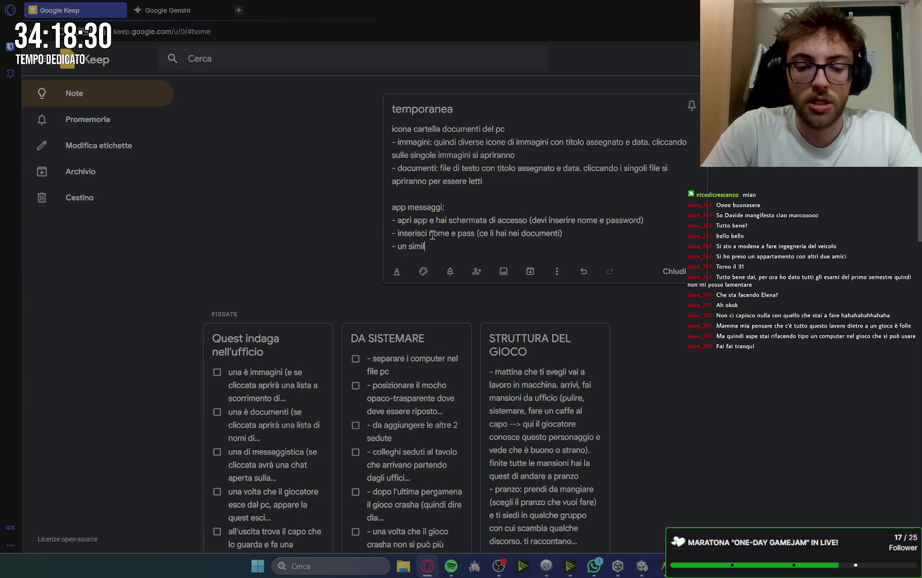
pyautogui.write('whatsapp ')
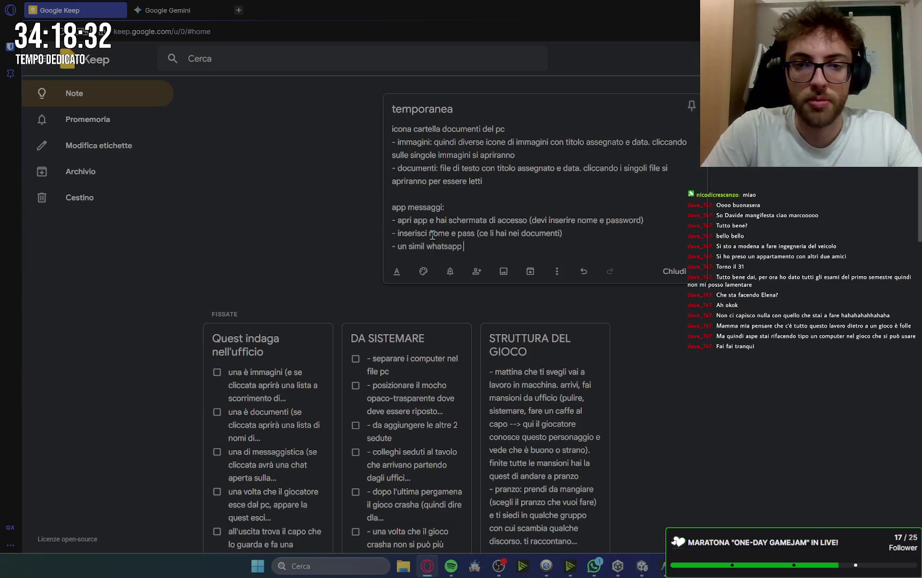
pyautogui.write('web (')
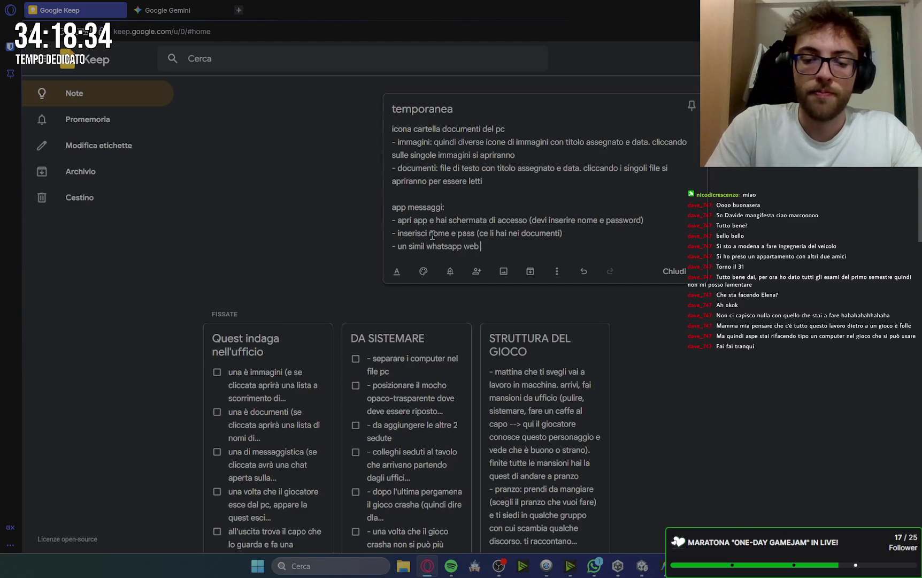
pyautogui.write('quindi el')
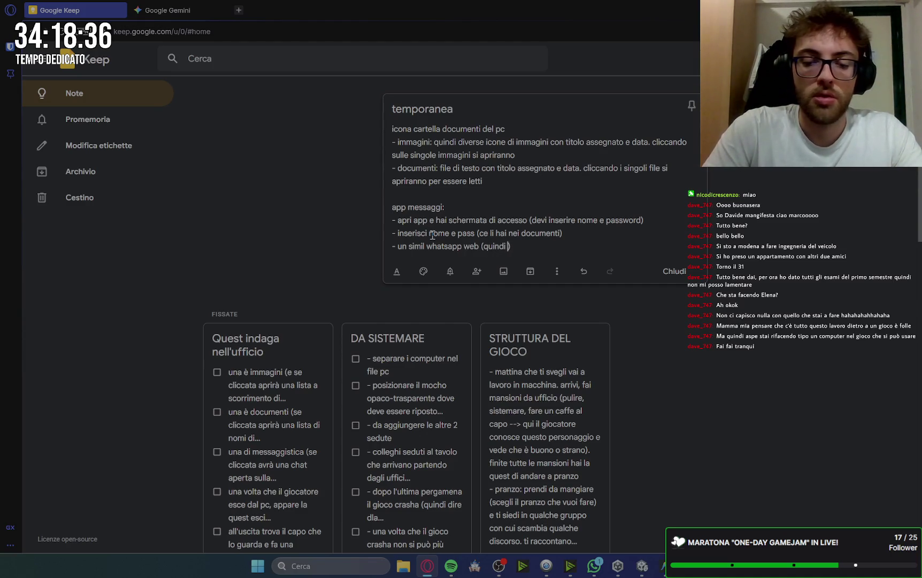
pyautogui.write('enco chat')
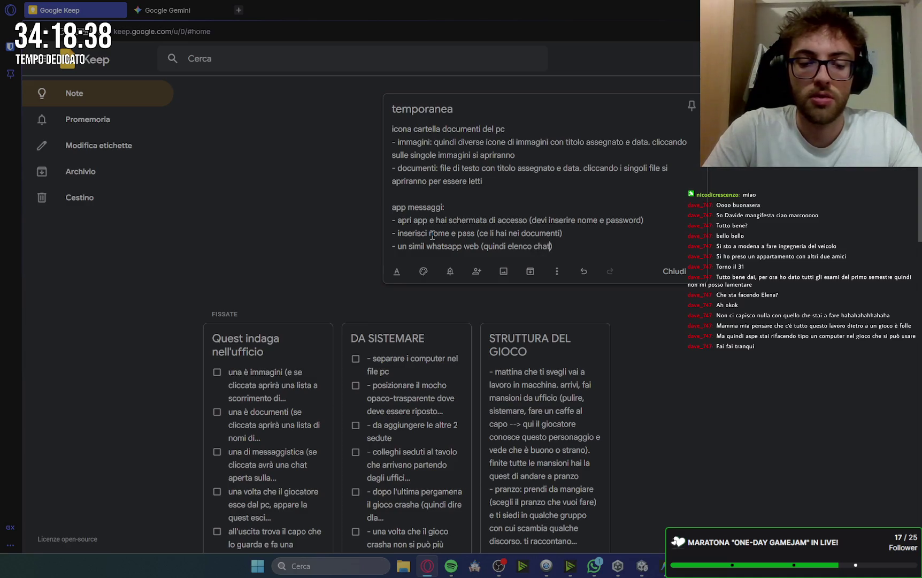
pyautogui.write(' a sx e ')
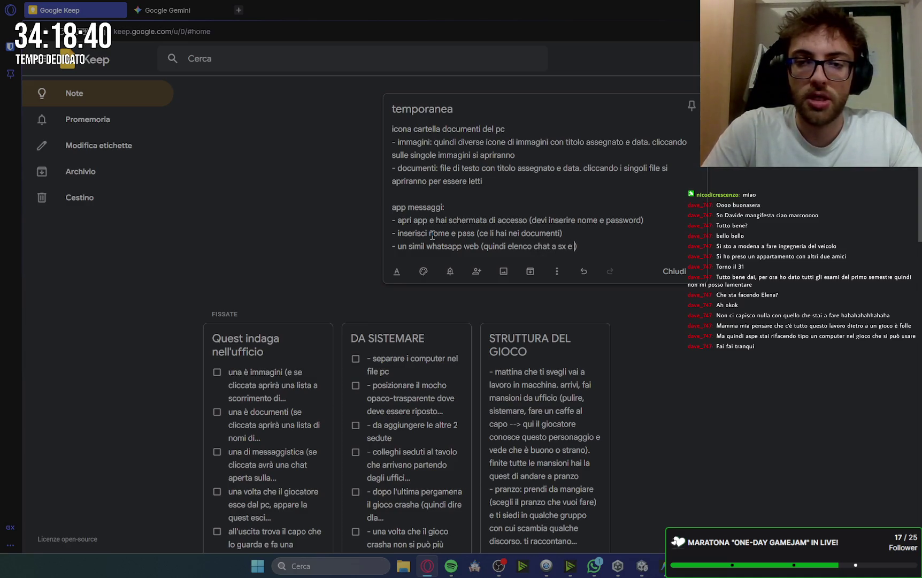
pyautogui.write('chat')
pyautogui.write(' aperta a d')
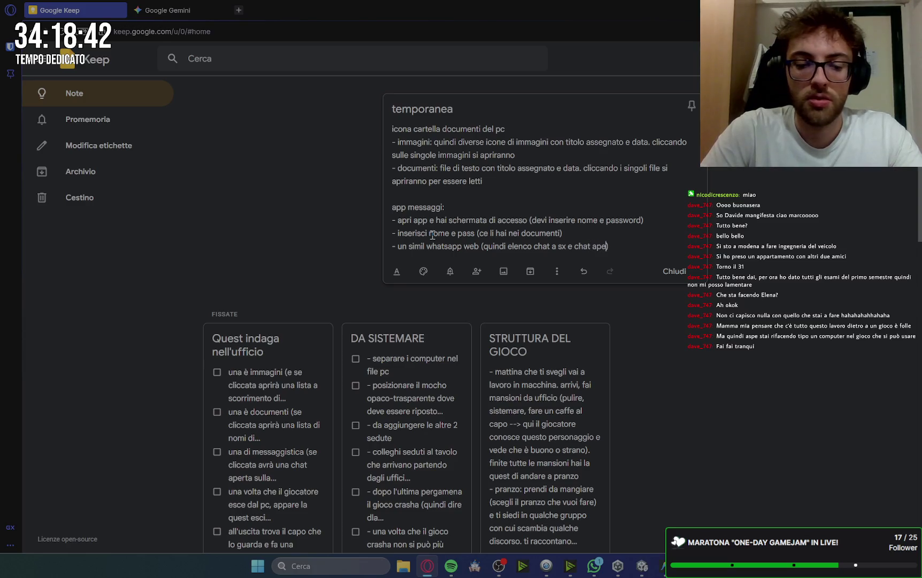
pyautogui.write('estra')
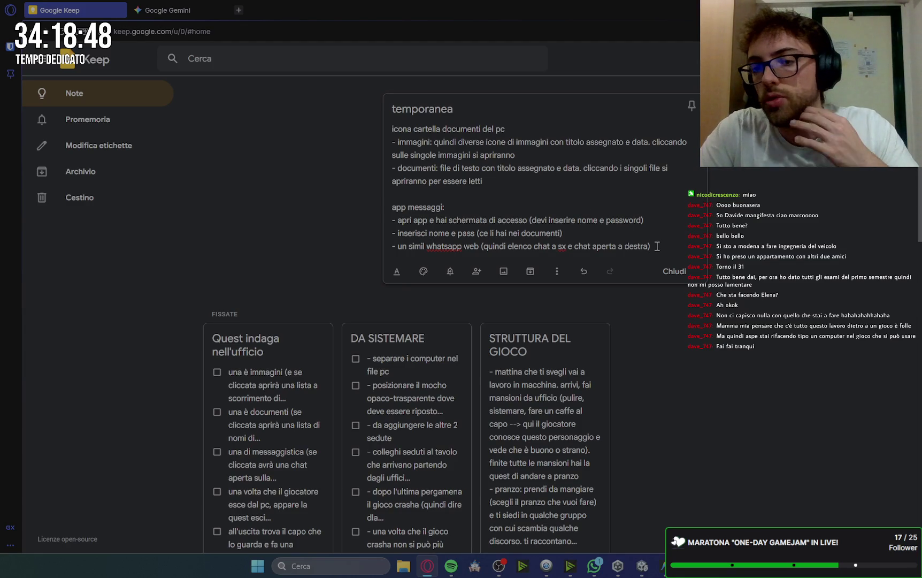
# Step: Add the no-sending bullet with the quoted thought 'non posso scrivere, verrei beccato subito', then close the note
pyautogui.press('Return')
pyautogui.write('- non ')
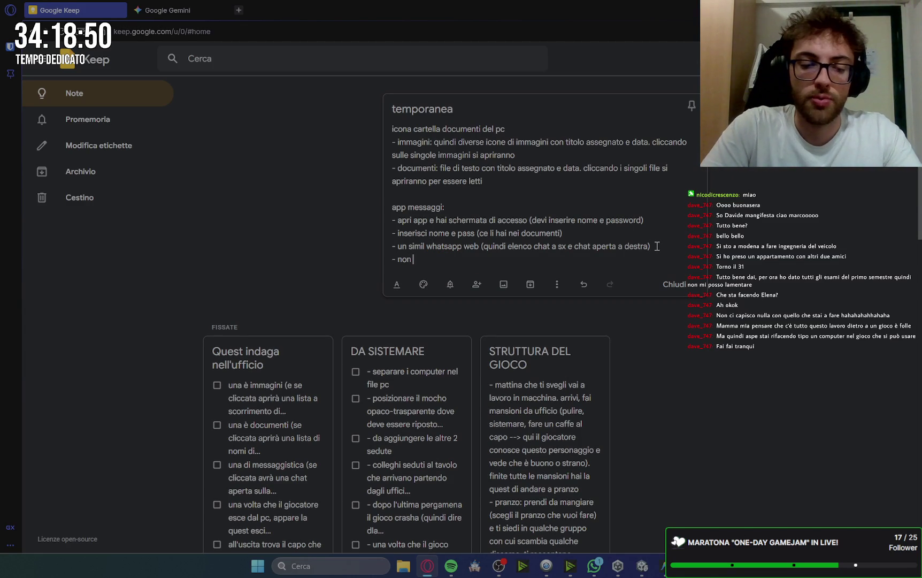
pyautogui.write('si possono inviare ')
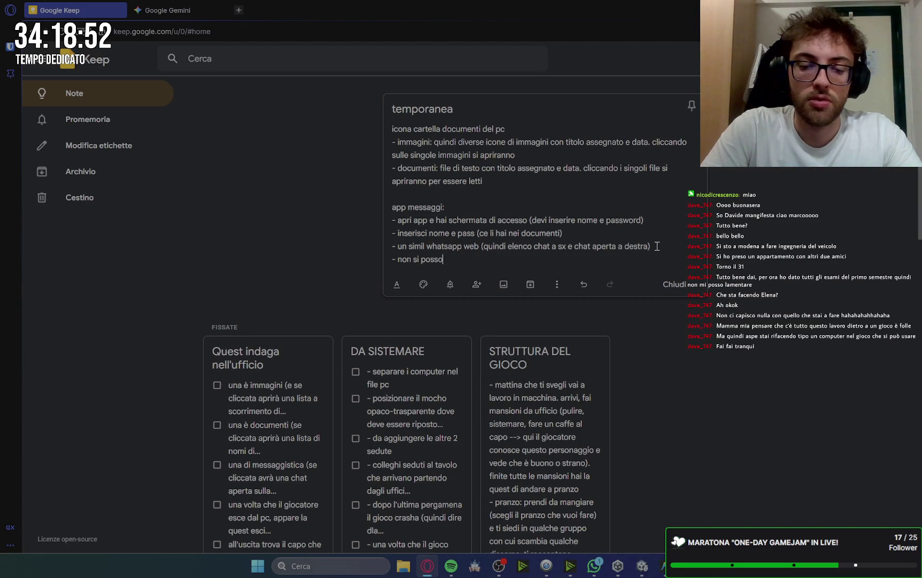
pyautogui.write('messaggi ()')
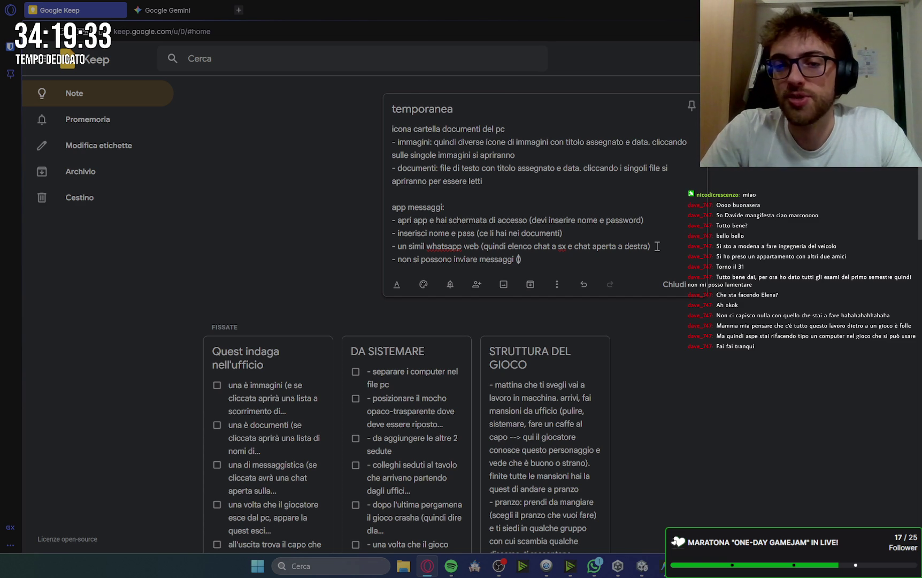
pyautogui.write('se si p')
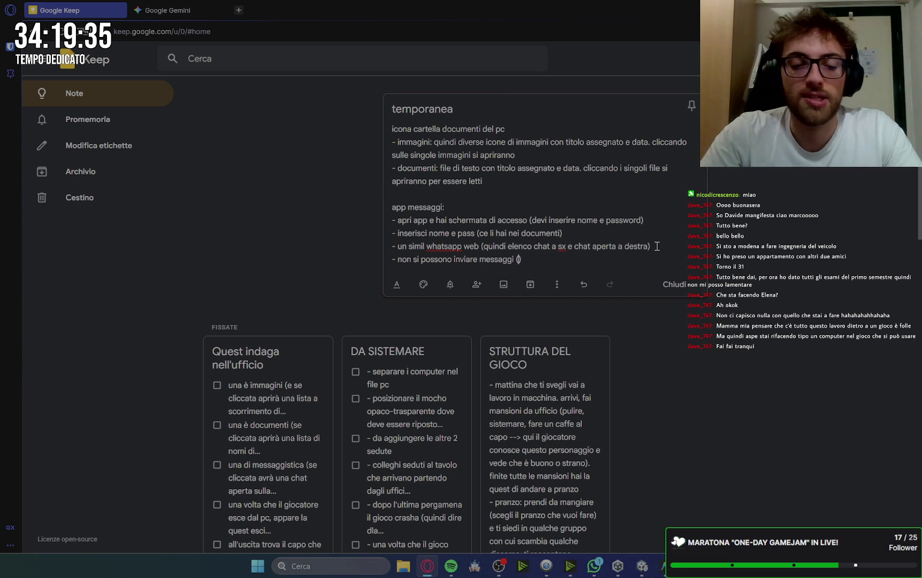
pyautogui.write('rova a cliccar')
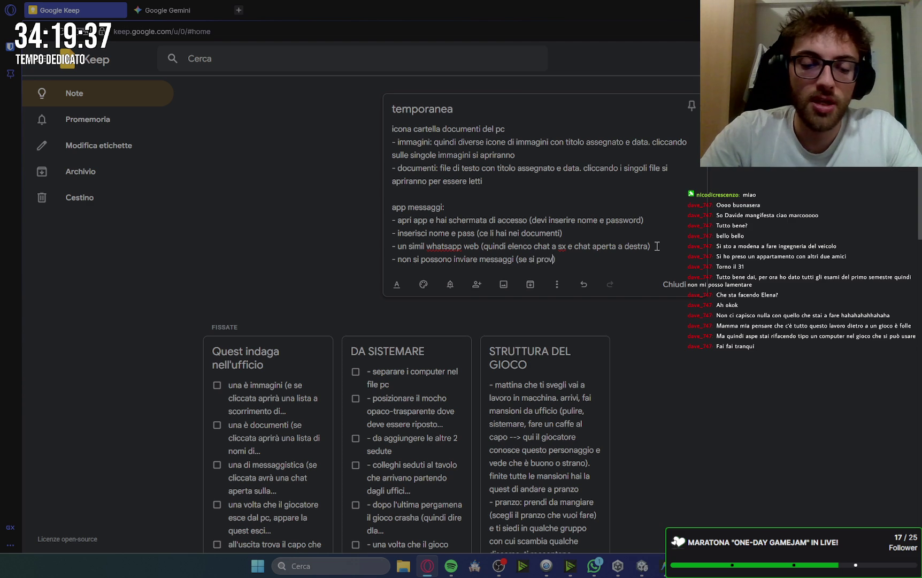
pyautogui.write('e per scriver')
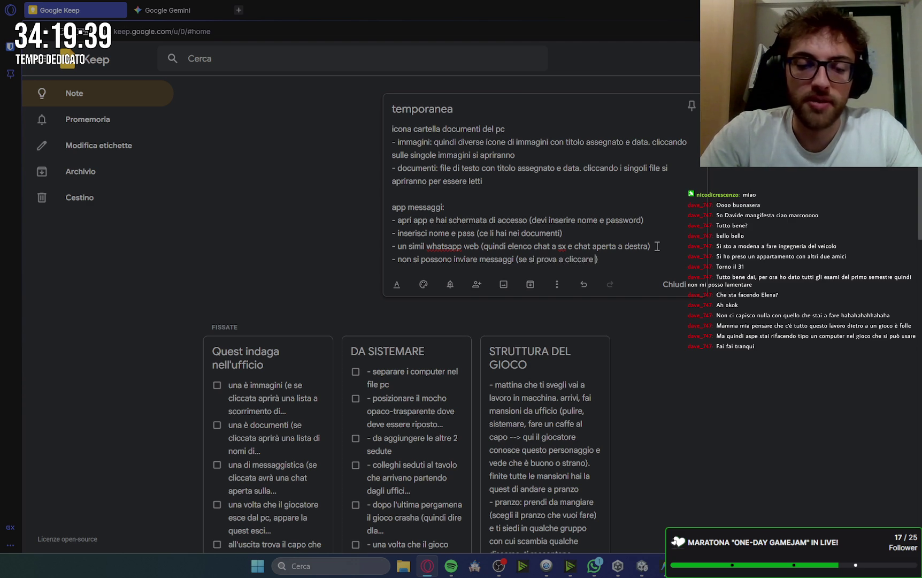
pyautogui.write('e ')
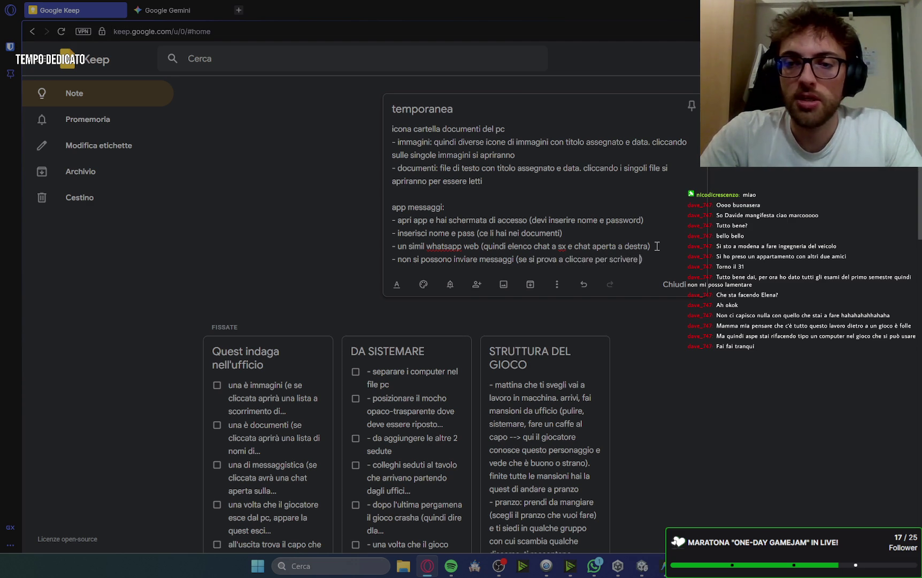
pyautogui.write('appare il')
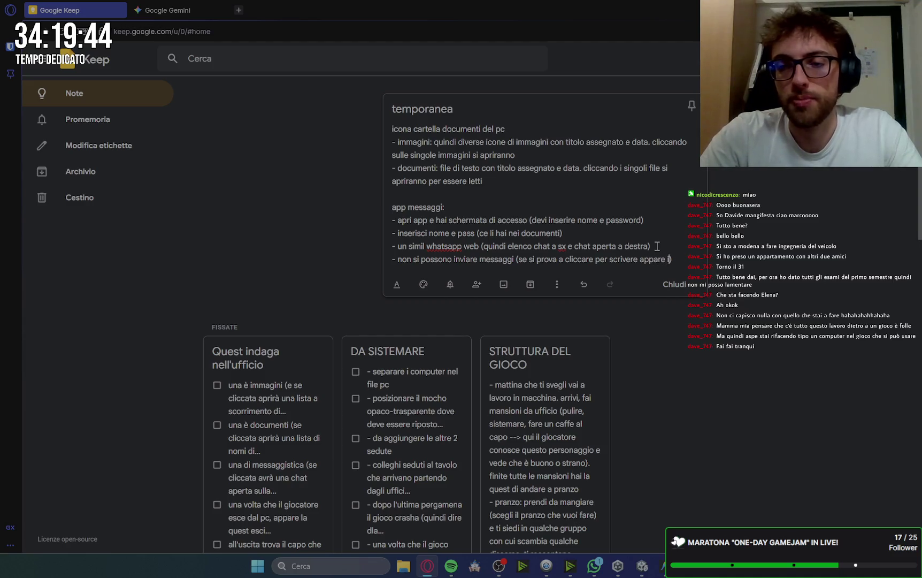
pyautogui.write(' pensiero')
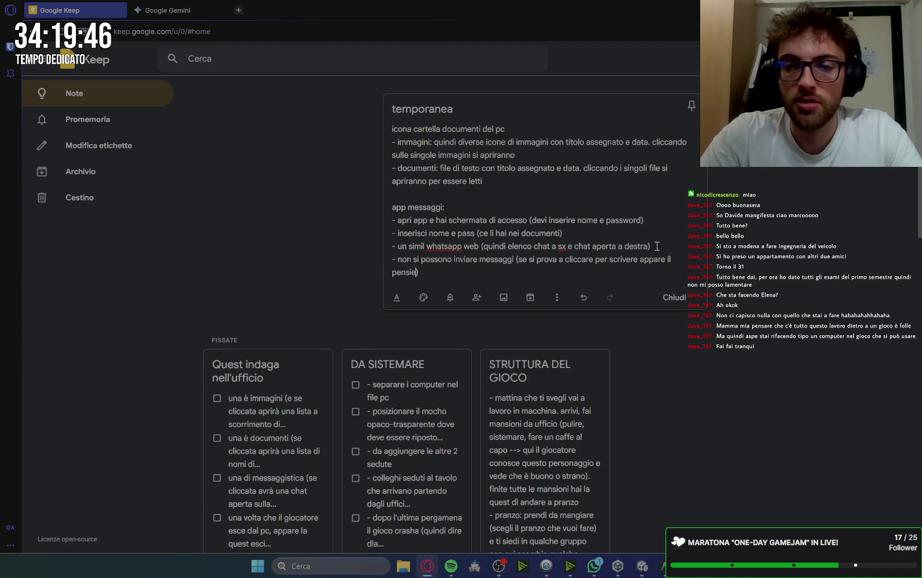
pyautogui.write(' del person')
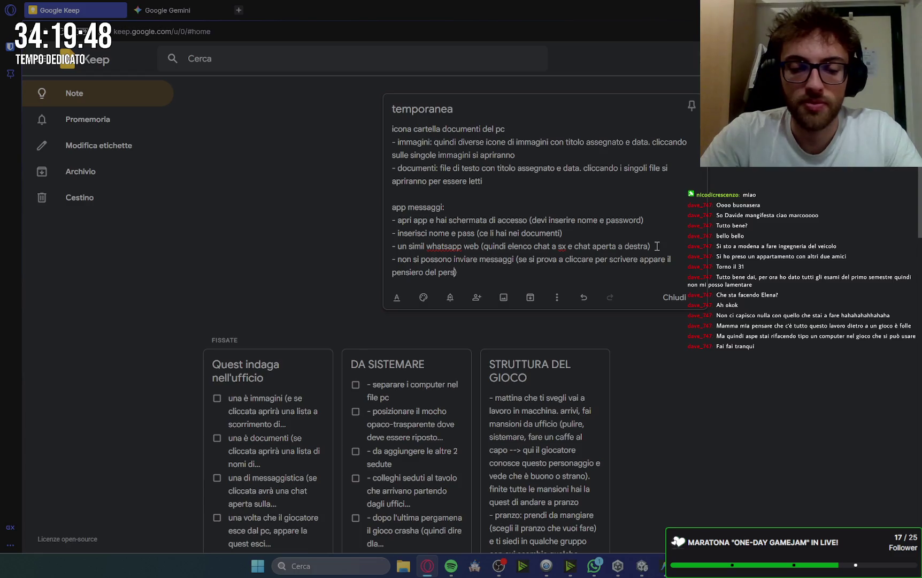
pyautogui.write('aggio che fa ')
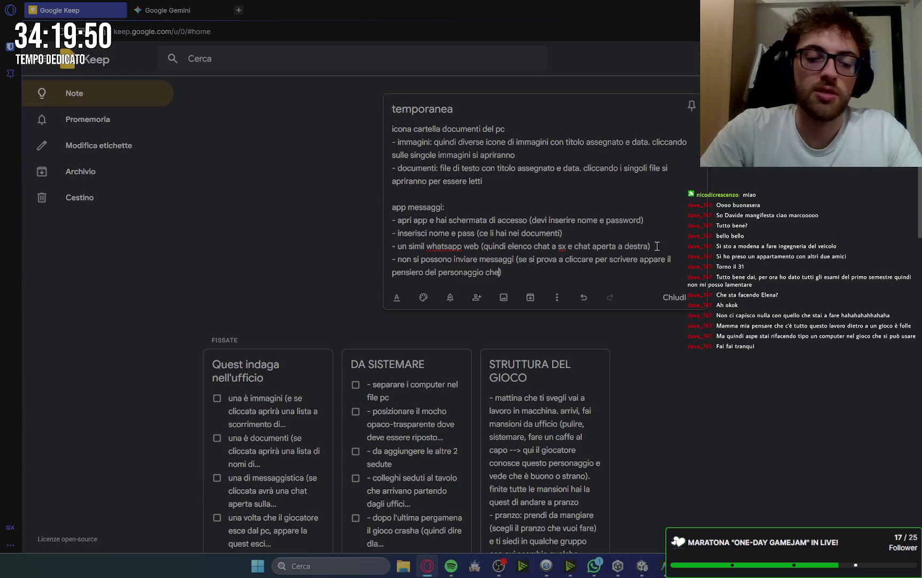
pyautogui.write('"no"')
pyautogui.press('Left')
pyautogui.write('non posso so')
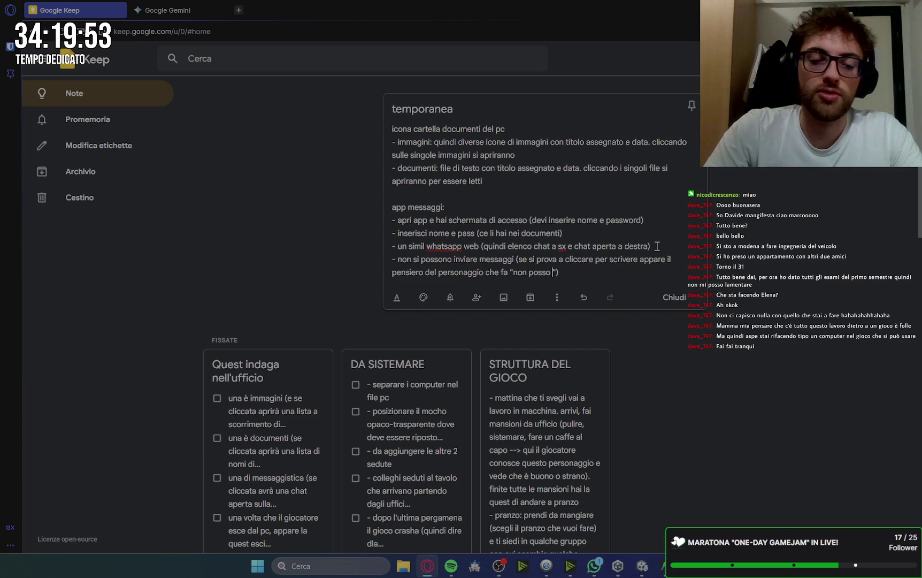
pyautogui.write('rivere, verre')
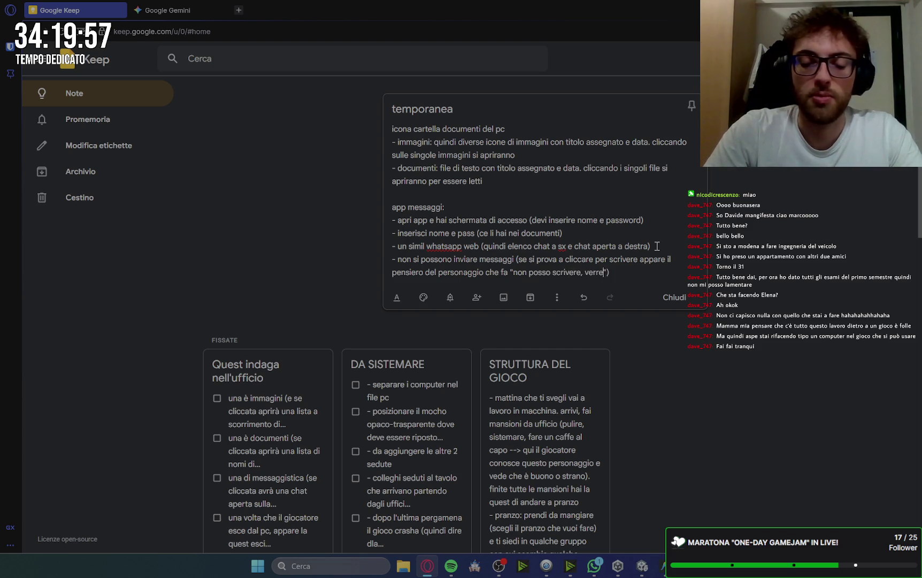
pyautogui.write('i beccat')
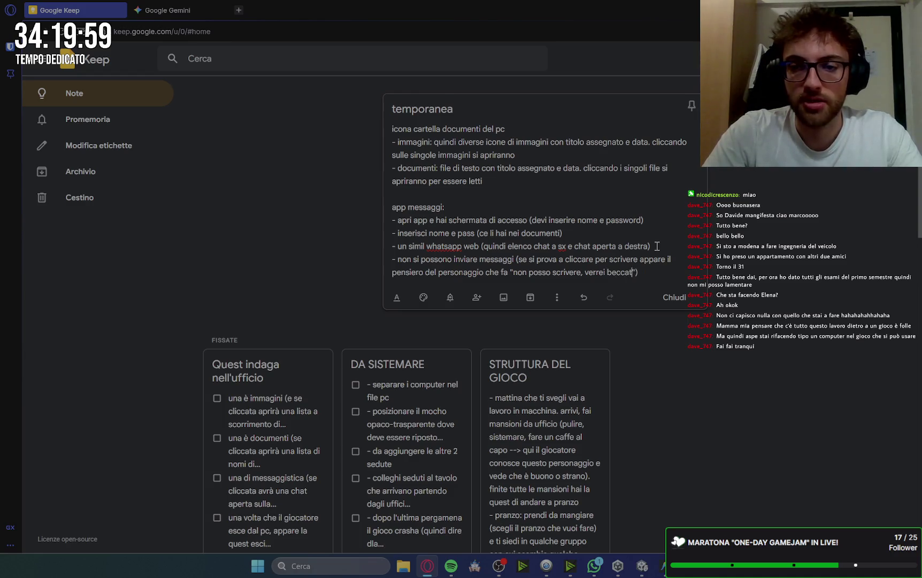
pyautogui.write('o subito')
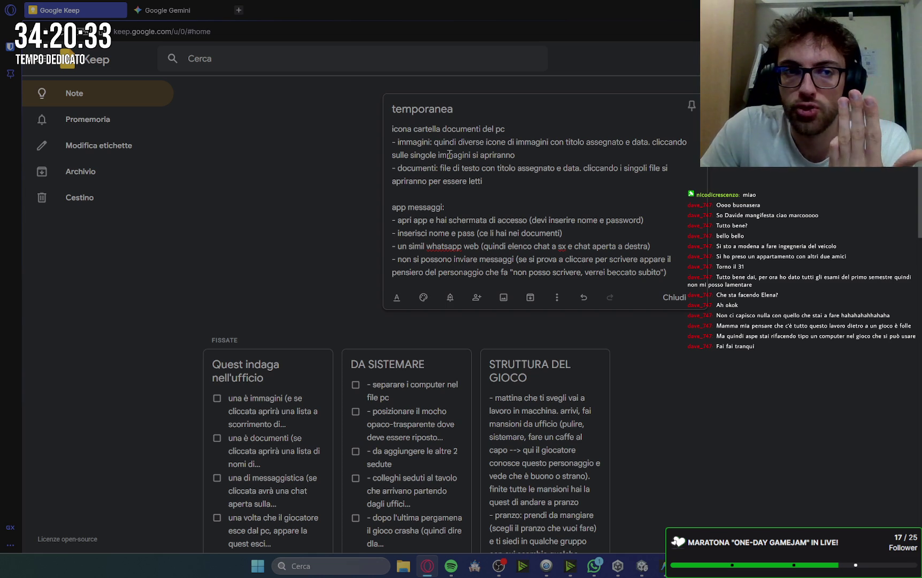
pyautogui.click(670, 297)
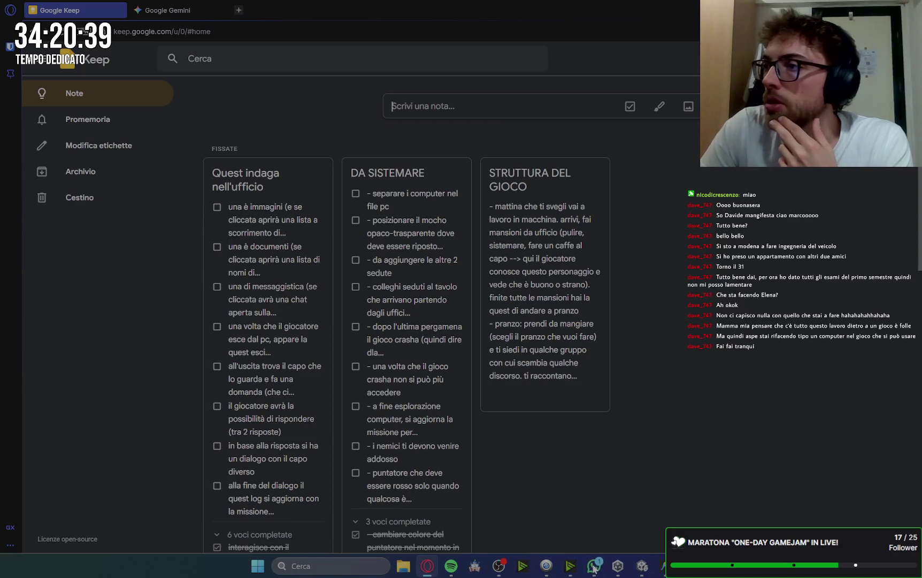
# Step: Switch to the Unity editor and run the game in Play mode
pyautogui.click(639, 568)
pyautogui.click(481, 33)
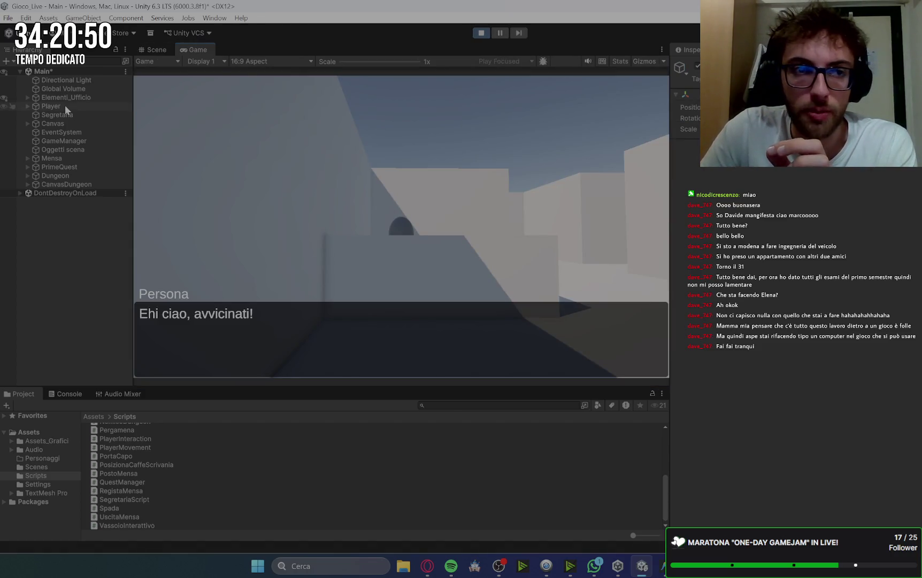
# Step: Set the Player's PlayerMovement Speed to 20 and return focus to the game
pyautogui.click(73, 106)
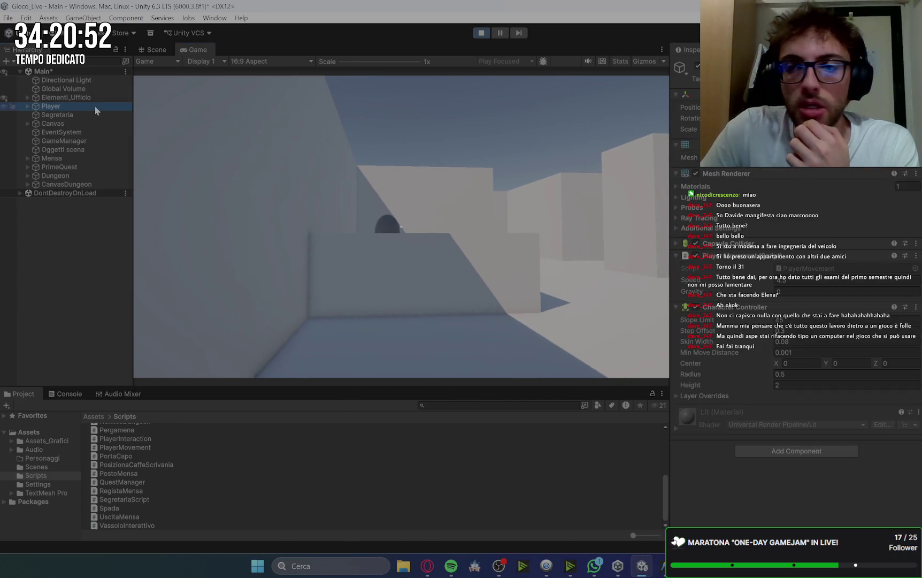
pyautogui.click(794, 279)
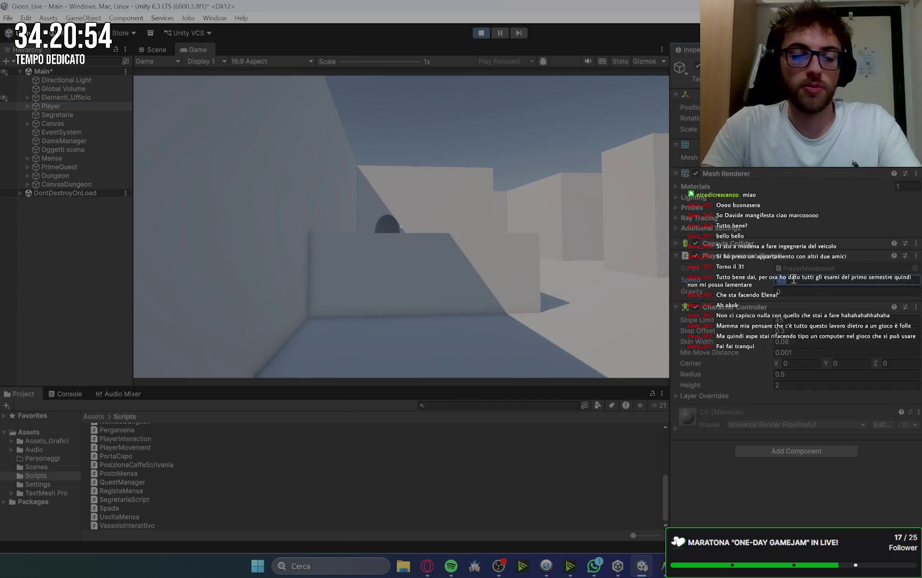
pyautogui.write('20')
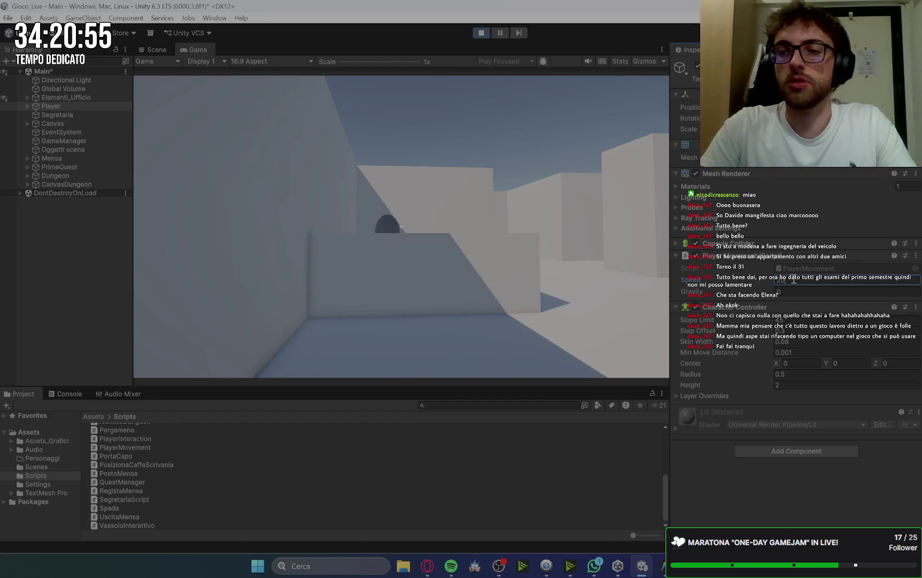
pyautogui.click(611, 242)
# Step: Talk to the greeting character for the document quest and collect the document from the boss's desk
pyautogui.press('w')
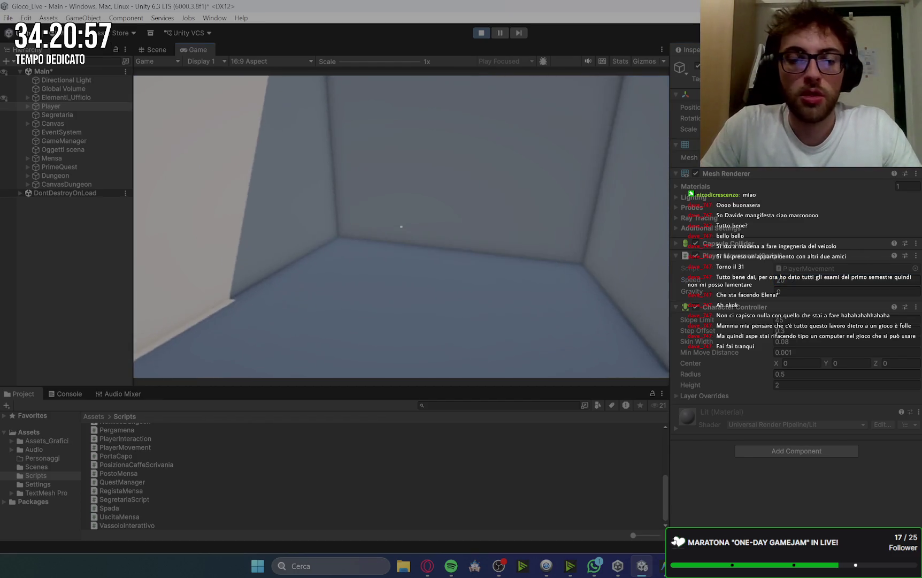
pyautogui.press('w')
pyautogui.press('e')
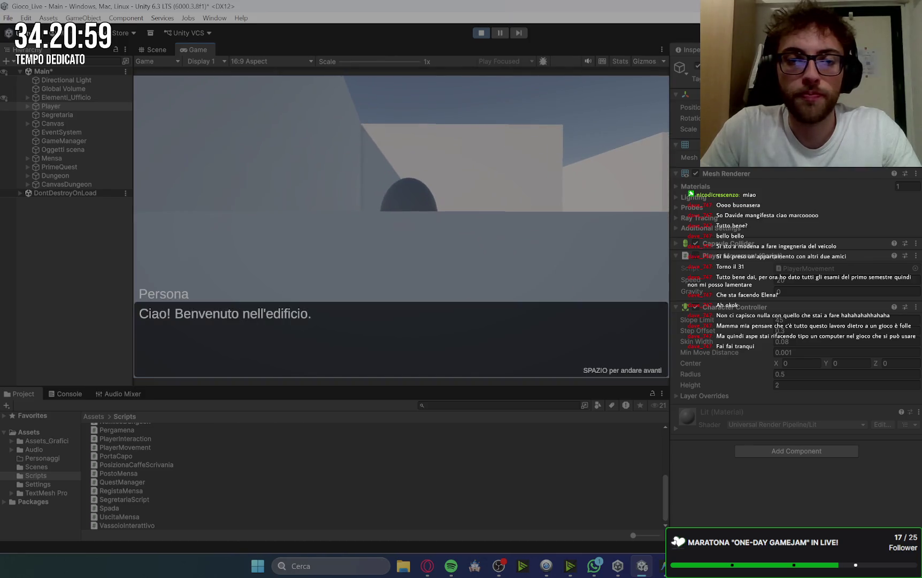
pyautogui.press('space')
pyautogui.press('space')
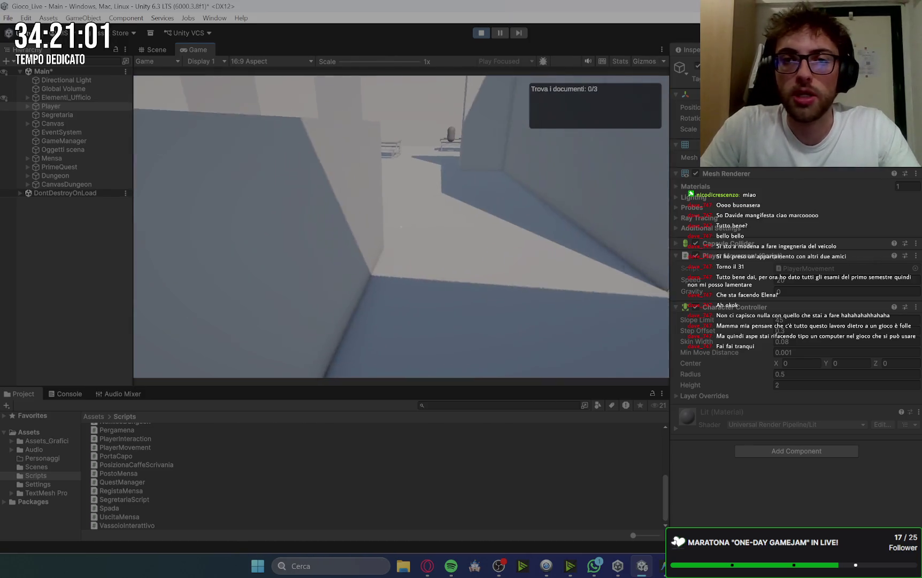
pyautogui.press('w')
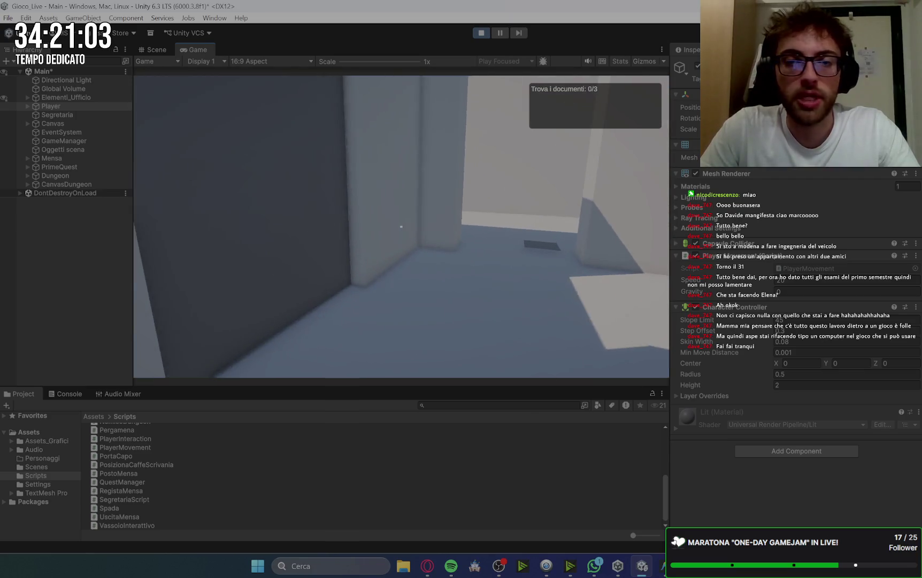
pyautogui.press('w')
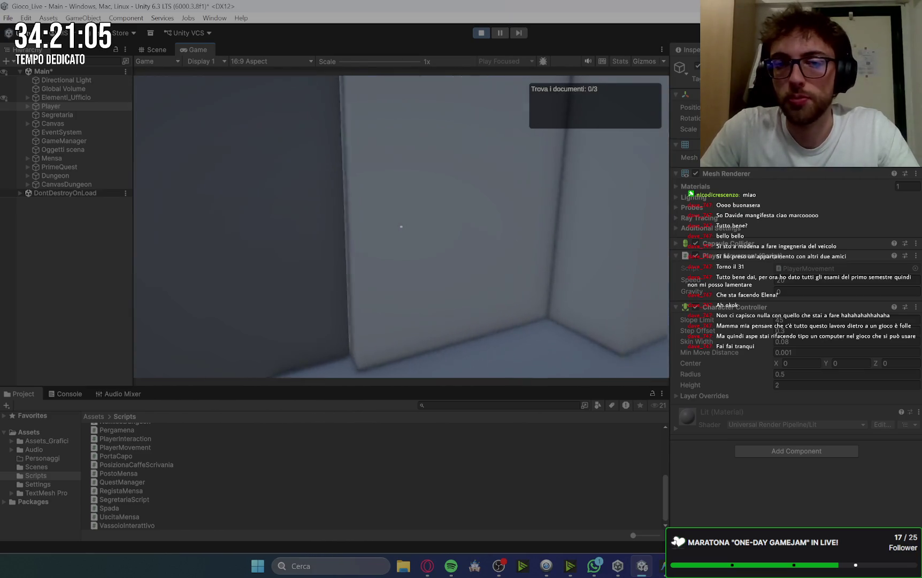
pyautogui.press('e')
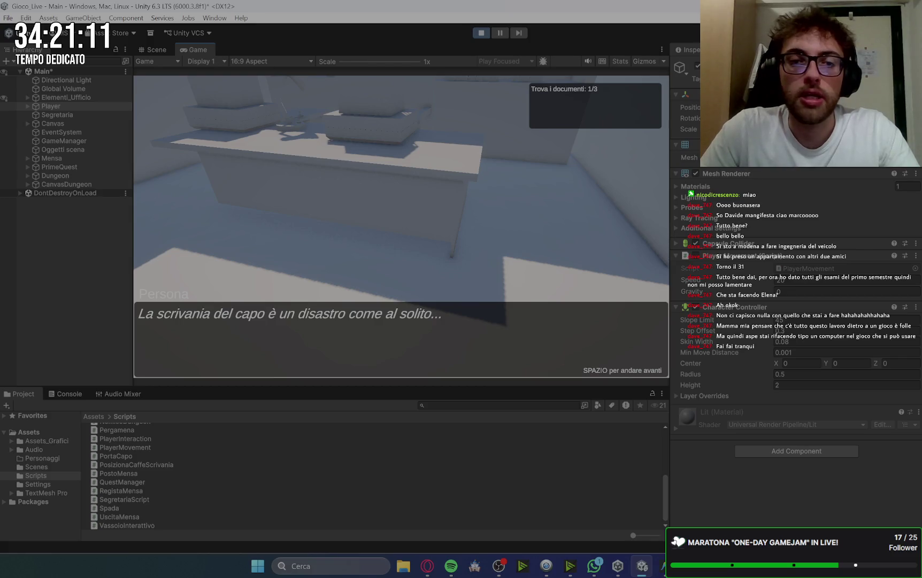
pyautogui.press('space')
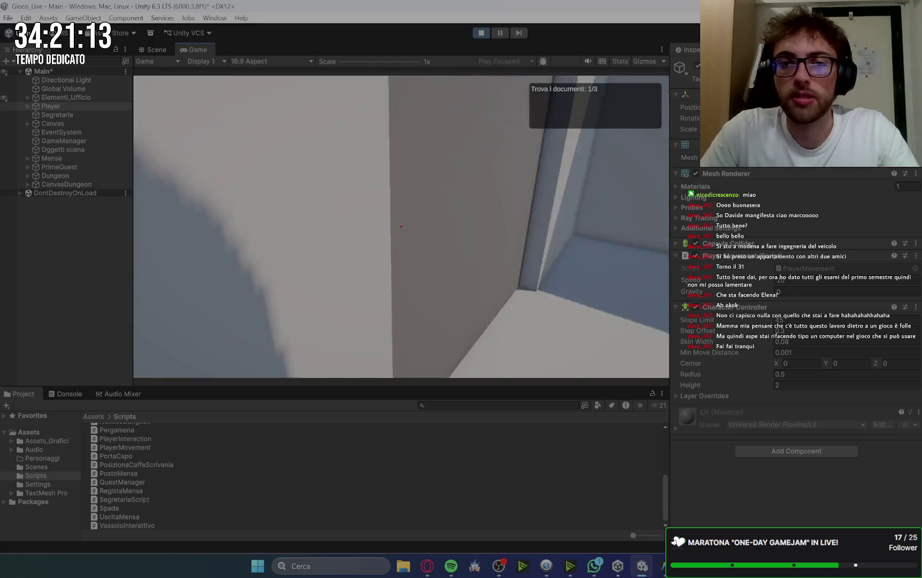
# Step: Get documents from the two colleagues and hand all three in to the secretary
pyautogui.press('w')
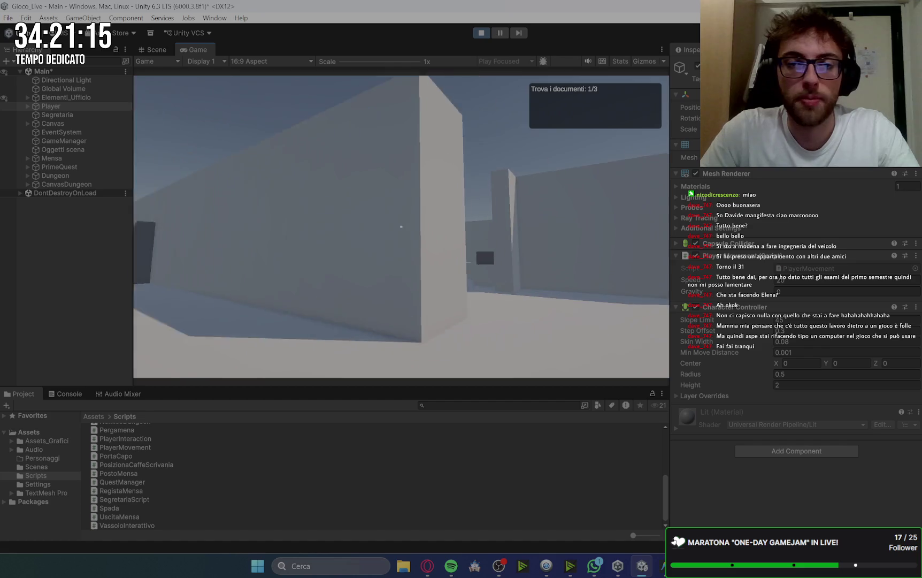
pyautogui.press('w')
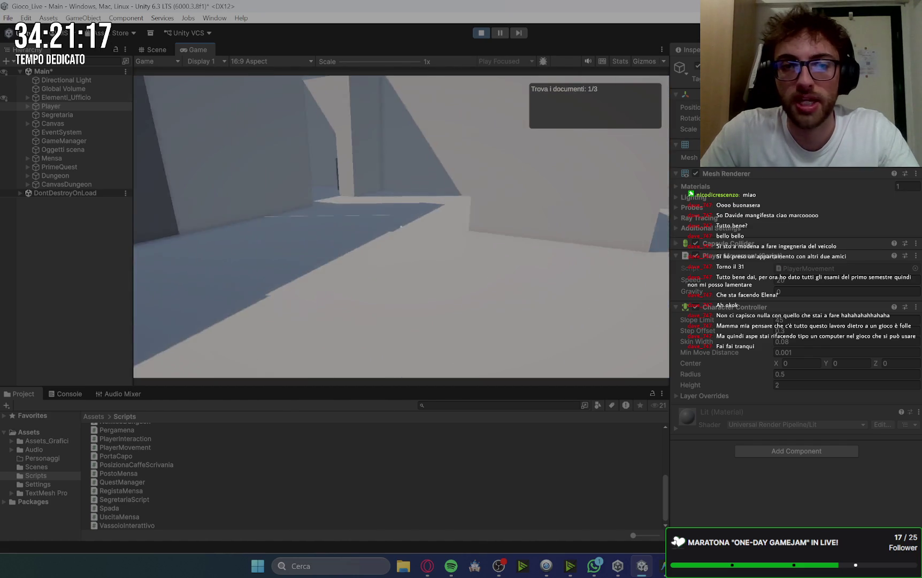
pyautogui.press('e')
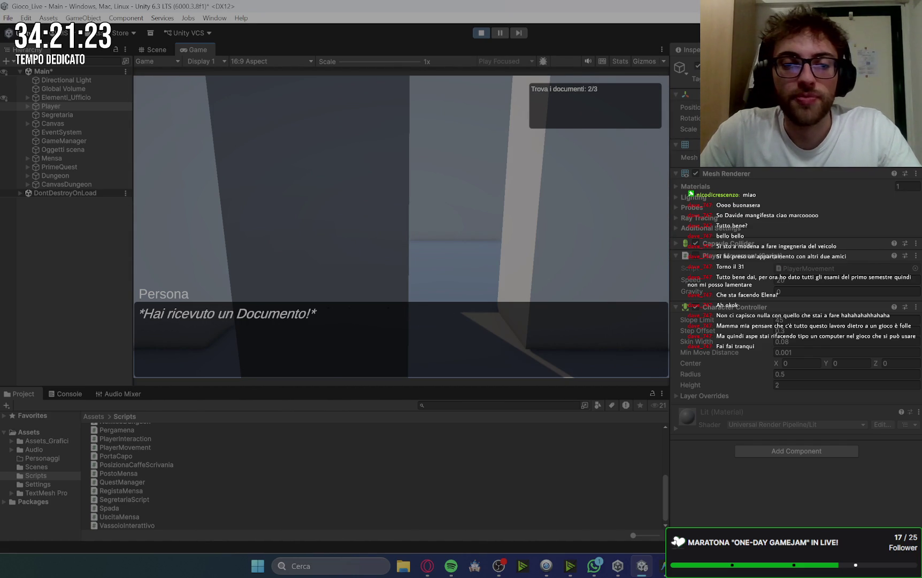
pyautogui.press('w')
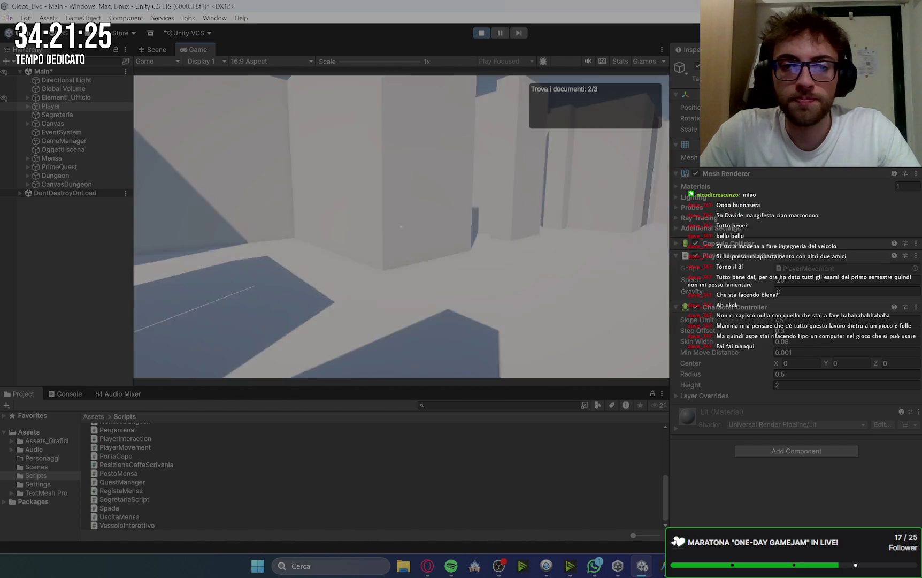
pyautogui.press('w')
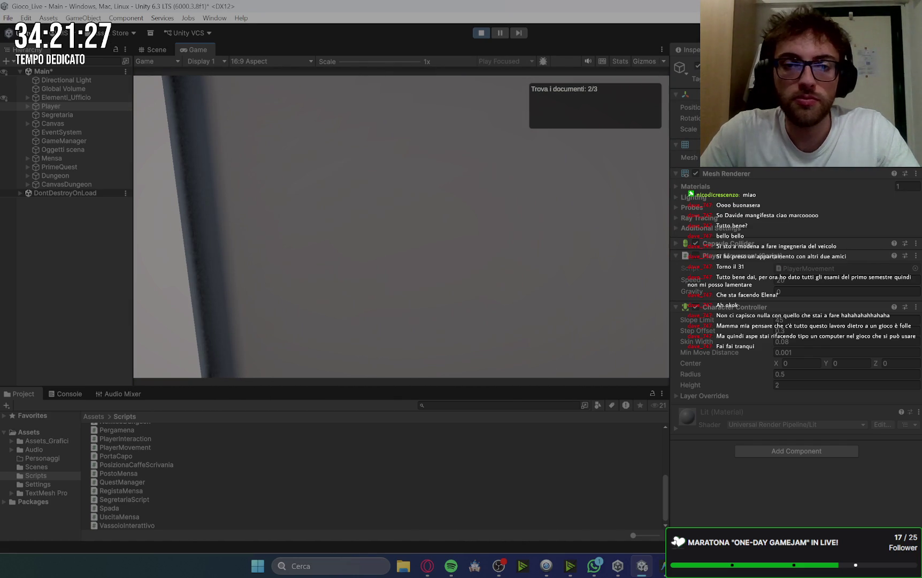
pyautogui.press('e')
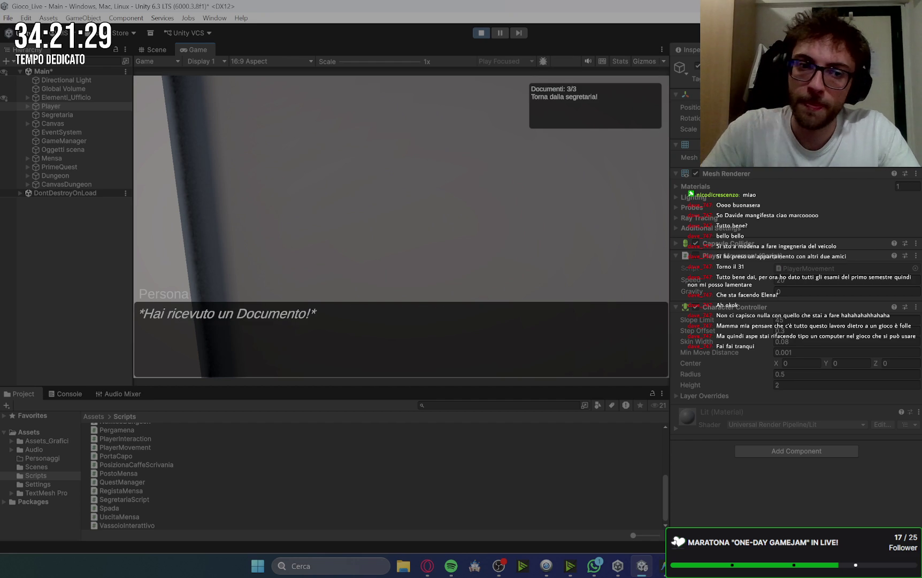
pyautogui.press('space')
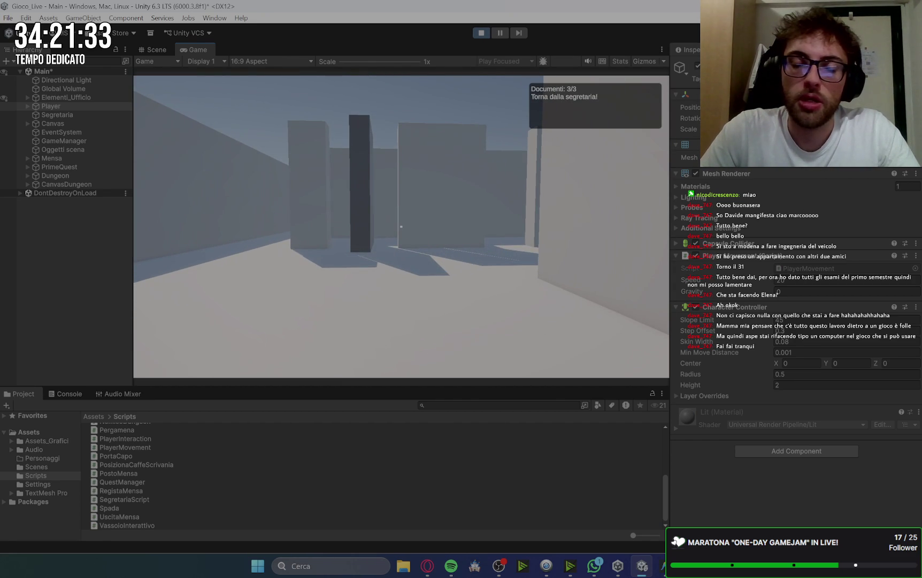
pyautogui.press('w')
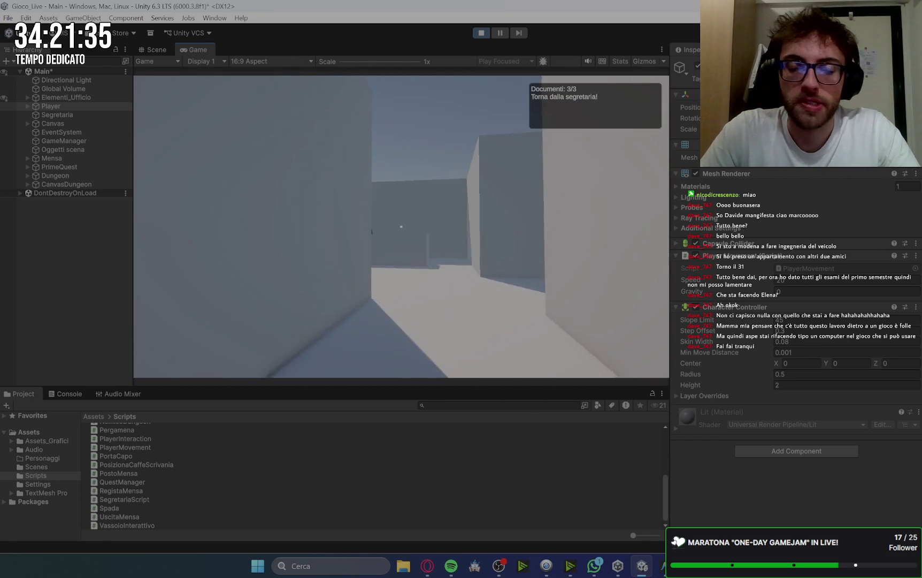
pyautogui.press('e')
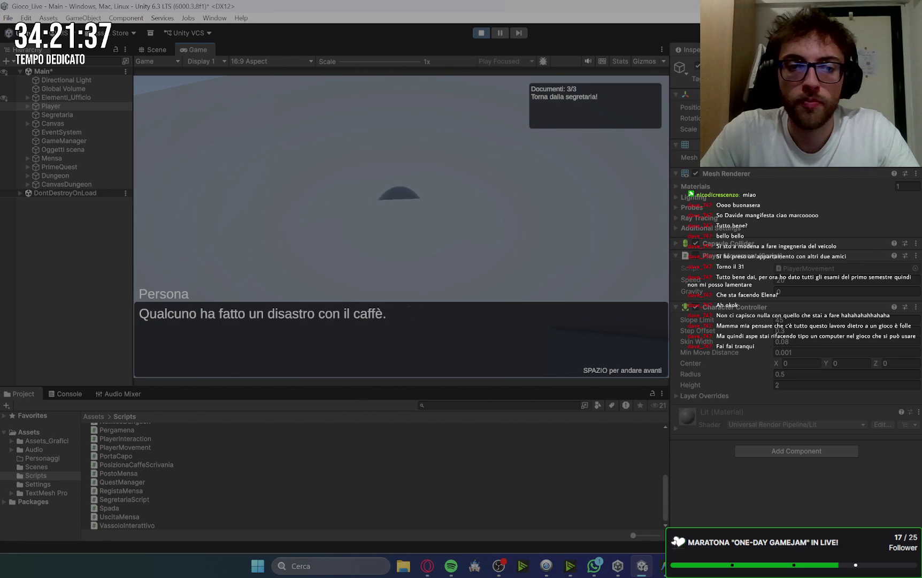
pyautogui.press('space')
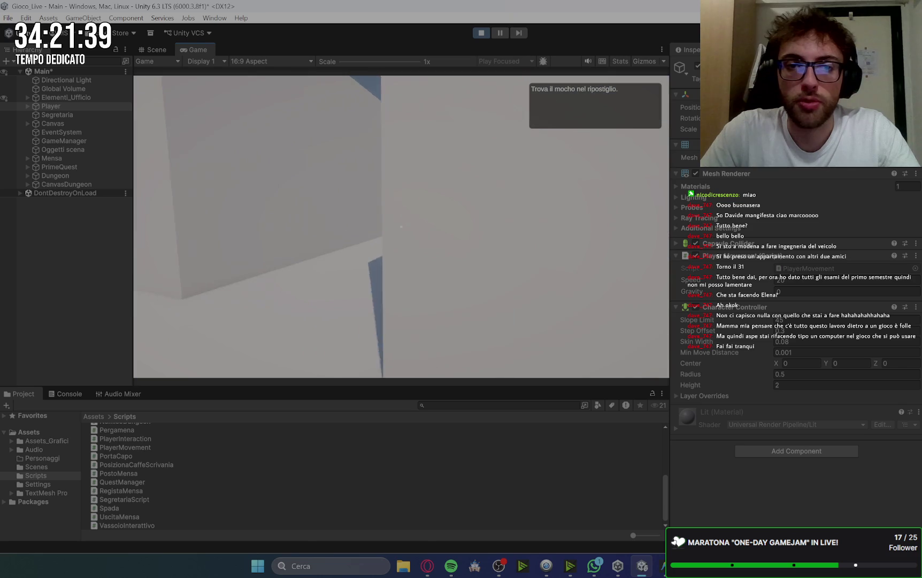
# Step: Walk into the storeroom and pick up the mop
pyautogui.press('w')
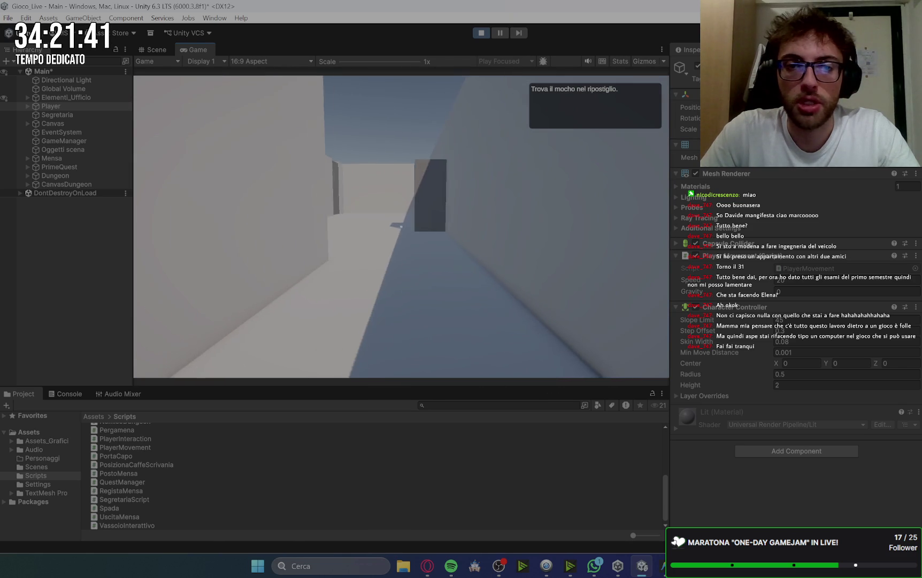
pyautogui.press('w')
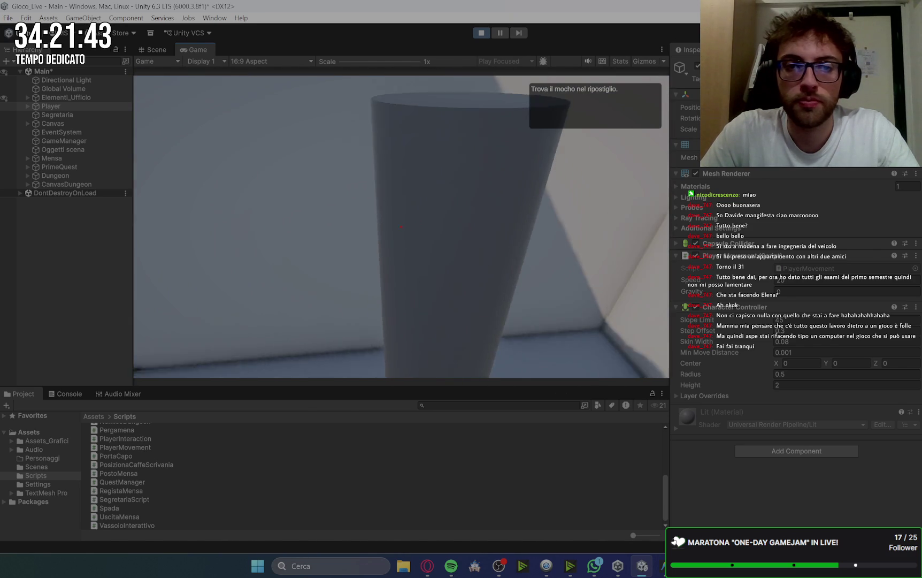
pyautogui.press('e')
pyautogui.press('space')
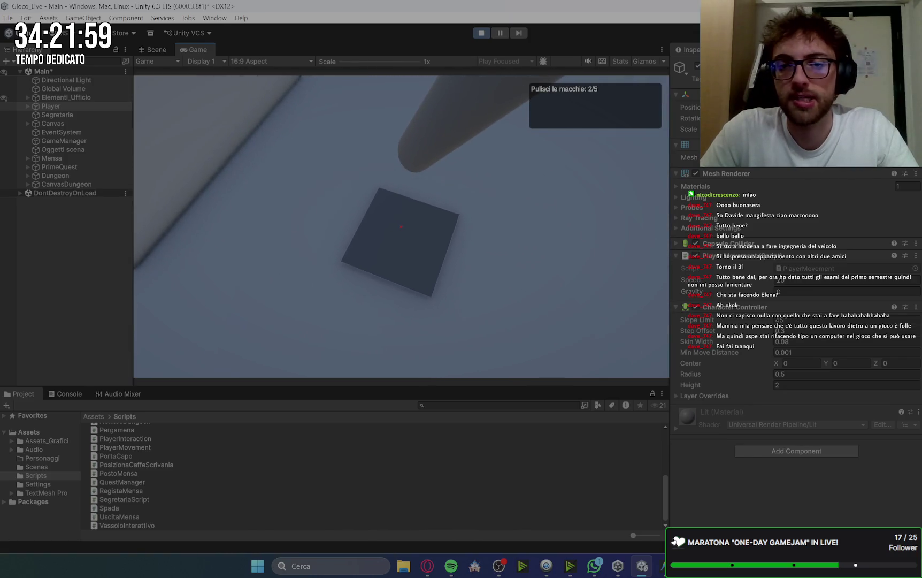
# Step: Clean all five bathroom stains, then put the mop back
pyautogui.press('e')
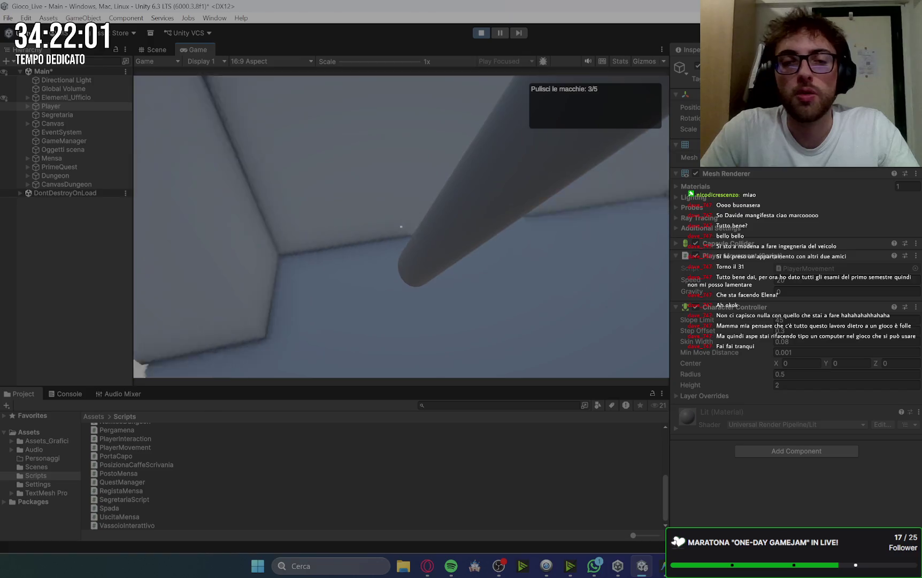
pyautogui.press('w')
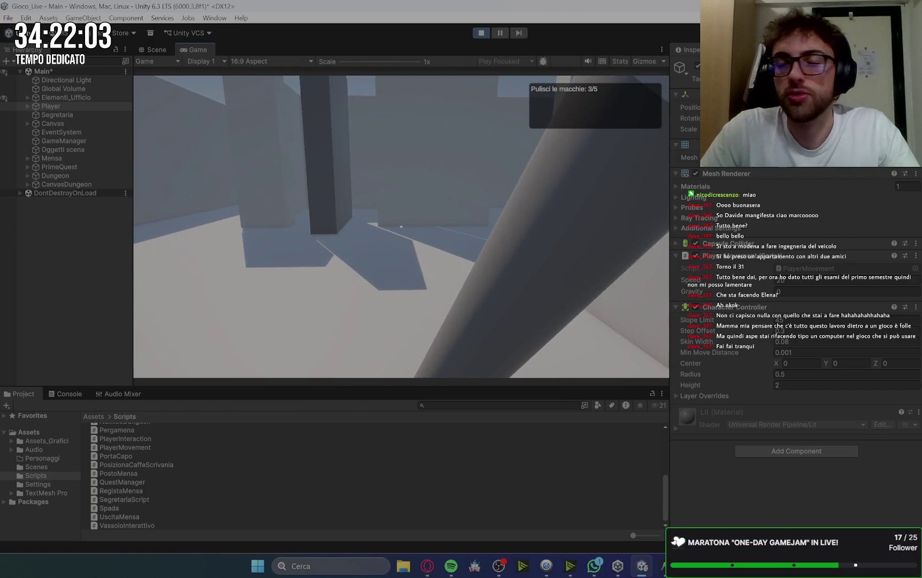
pyautogui.press('w')
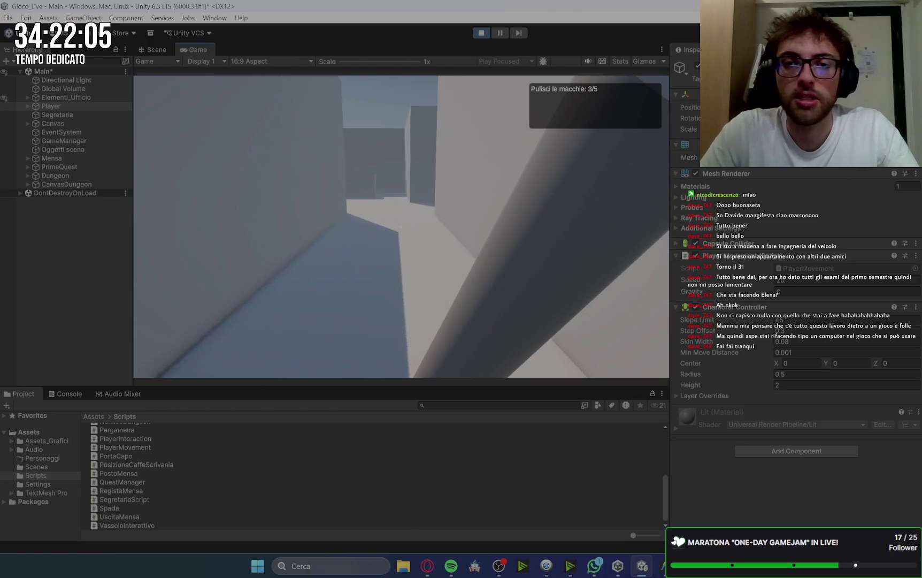
pyautogui.press('w')
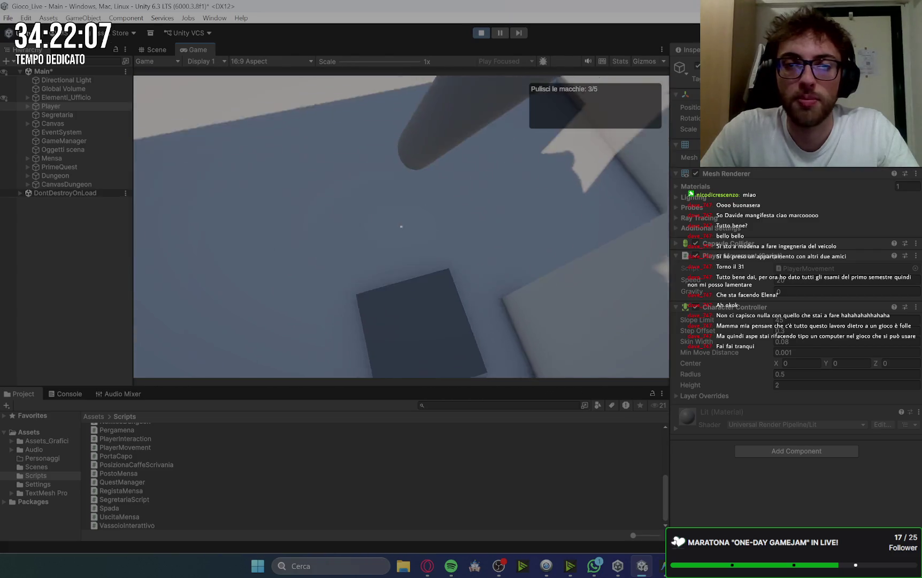
pyautogui.press('w')
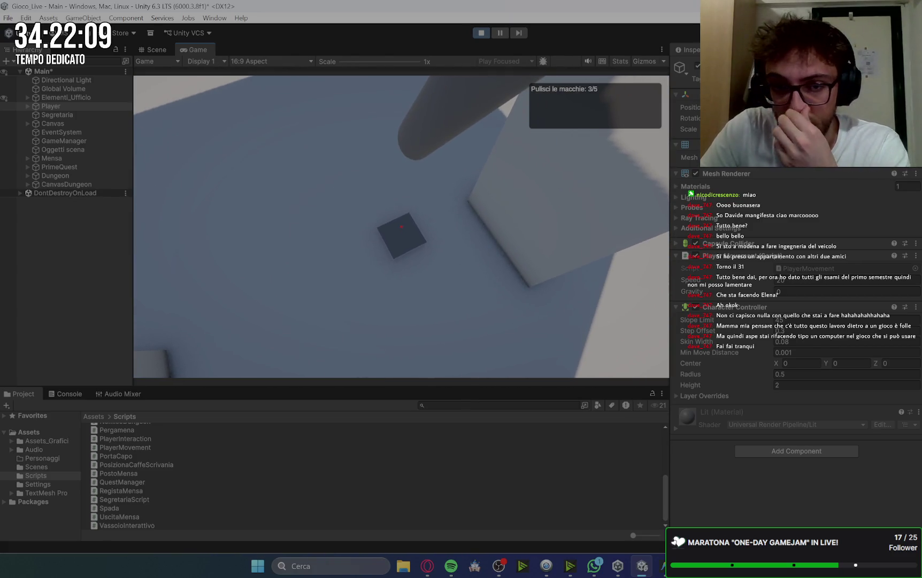
pyautogui.press('w')
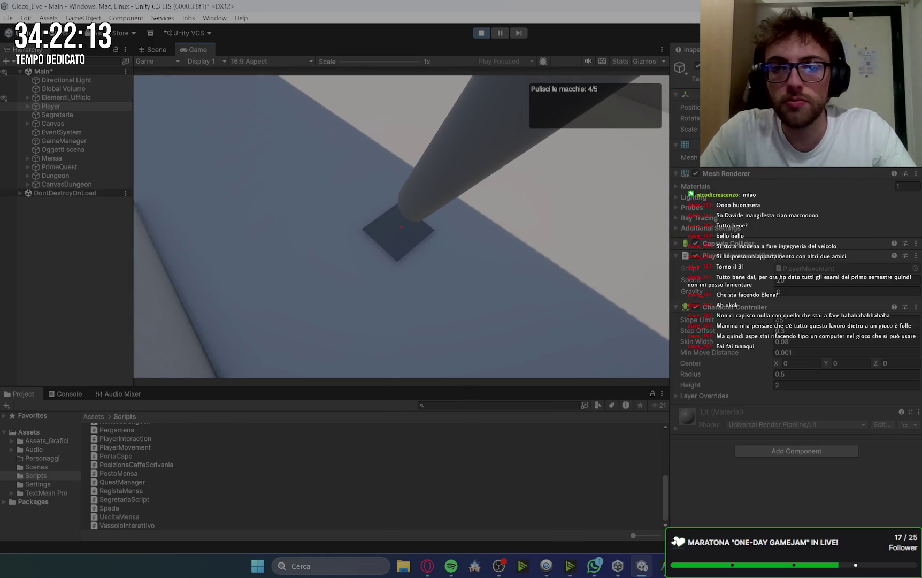
pyautogui.press('e')
pyautogui.press('Return')
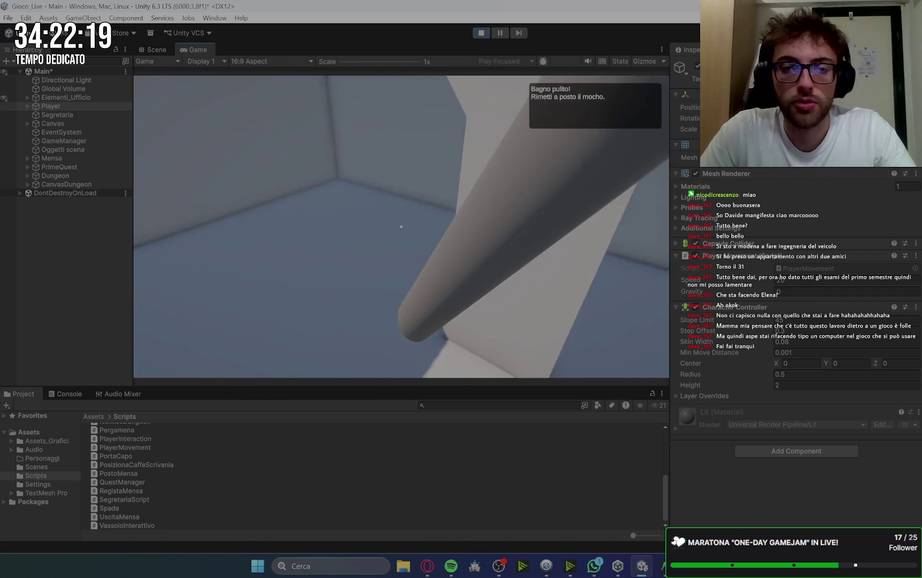
pyautogui.press('e')
pyautogui.press('space')
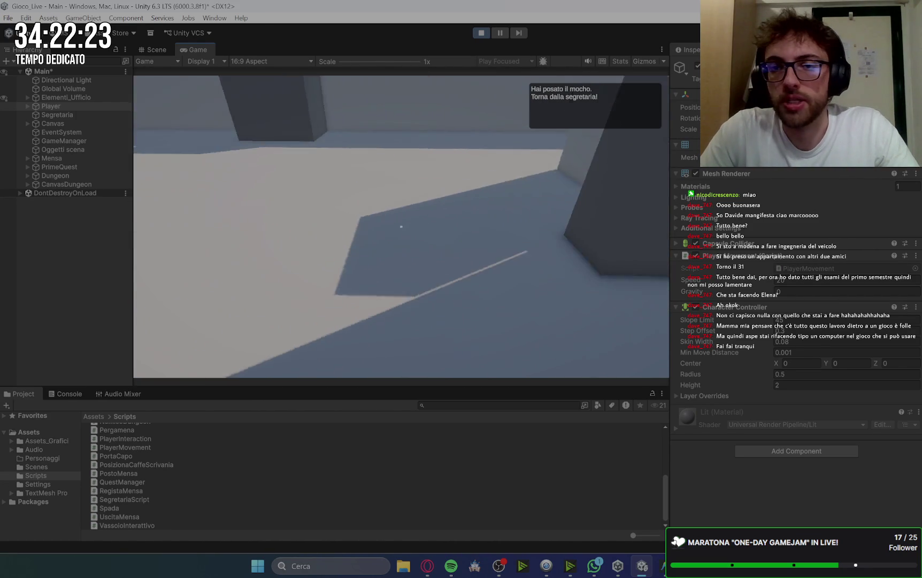
# Step: Talk to the secretary to receive the coffee objective
pyautogui.press('w')
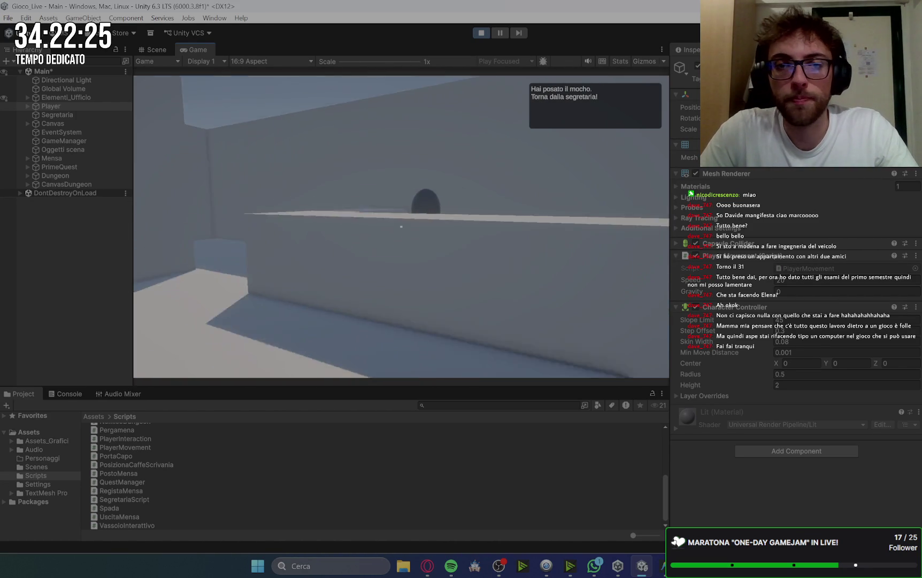
pyautogui.press('e')
pyautogui.press('space')
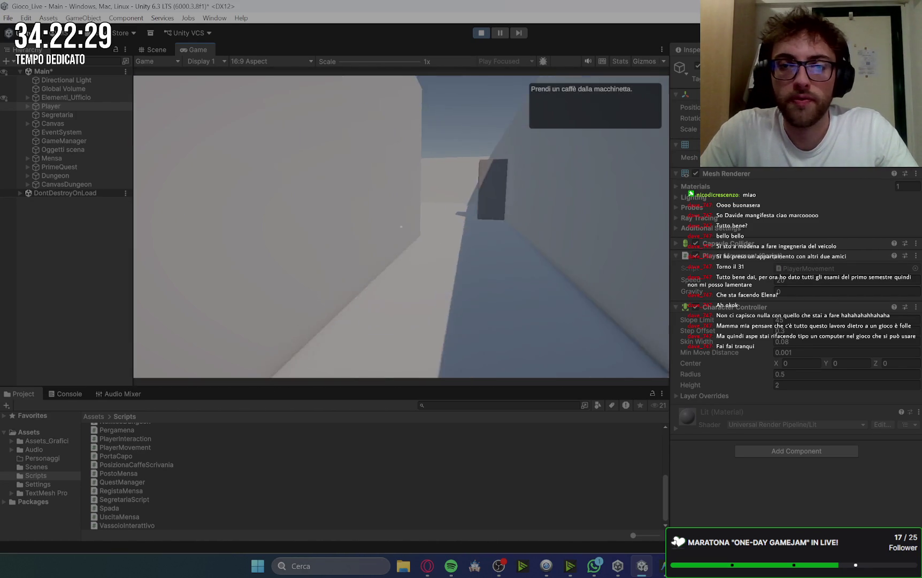
# Step: Take a coffee from the coffee machine, showing its log messages along the way
pyautogui.press('w')
pyautogui.press('e')
pyautogui.click(53, 393)
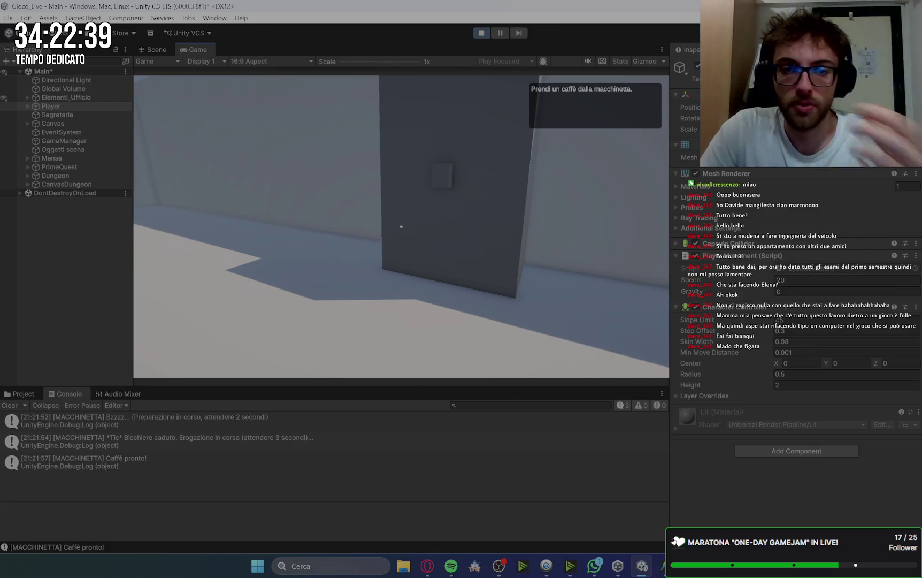
pyautogui.press('w')
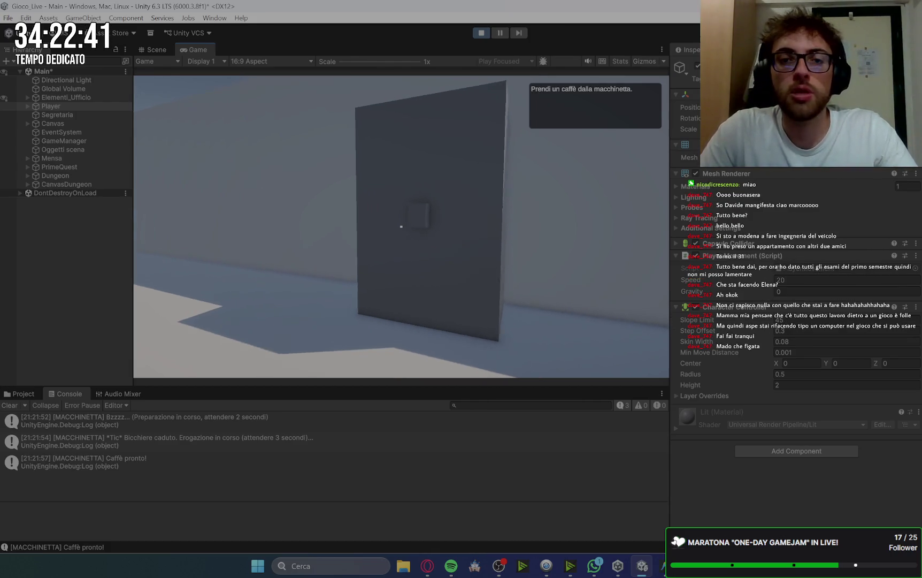
pyautogui.press('w')
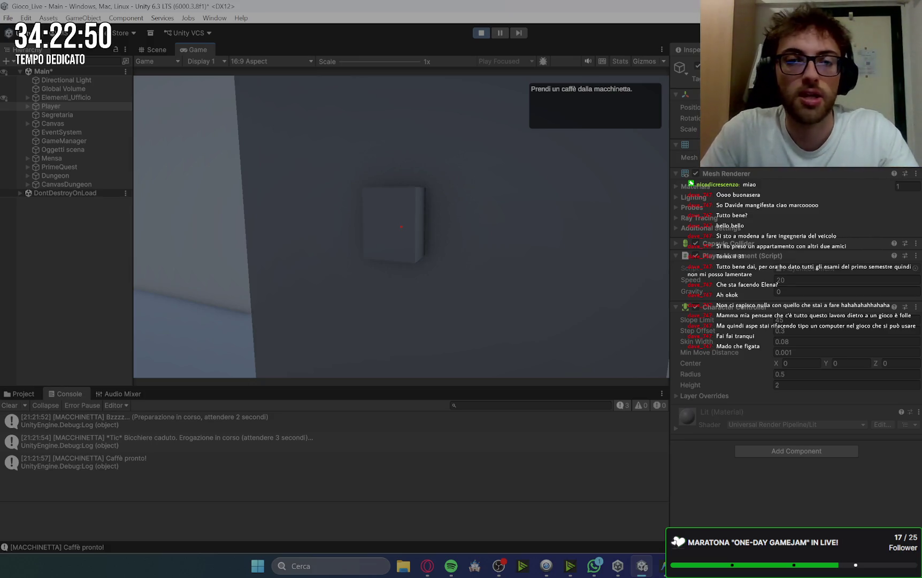
pyautogui.press('e')
pyautogui.press('space')
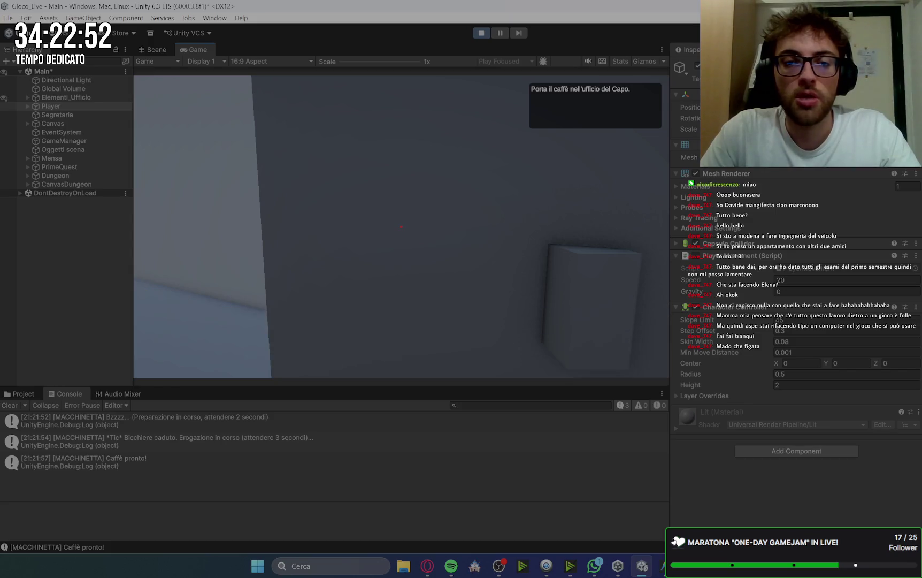
# Step: Knock on the boss's office door, enter and advance the boss's dialogue
pyautogui.press('w')
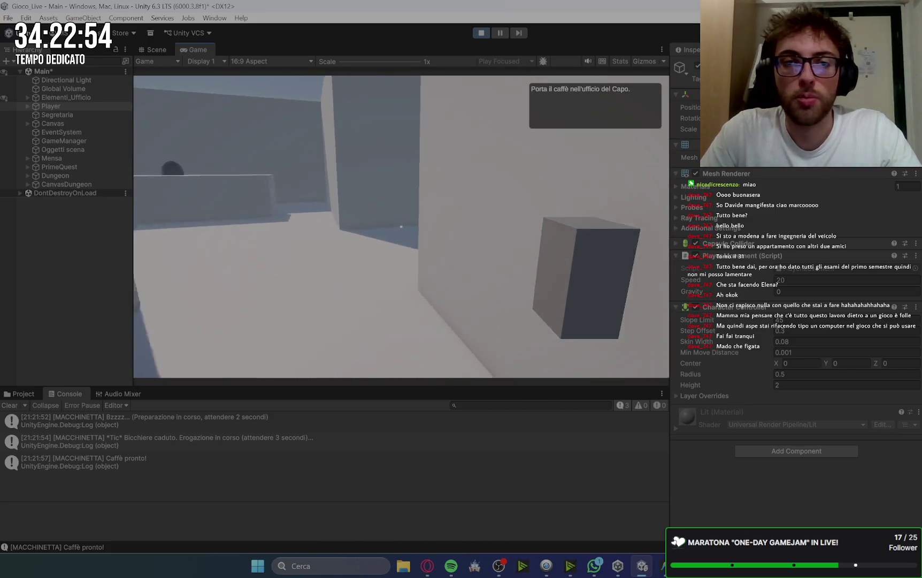
pyautogui.press('e')
pyautogui.press('space')
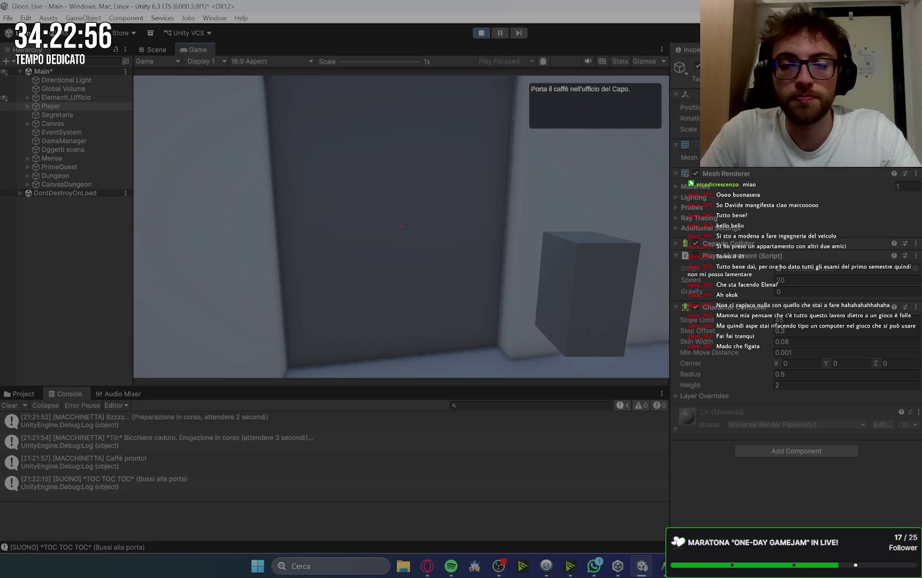
pyautogui.press('w')
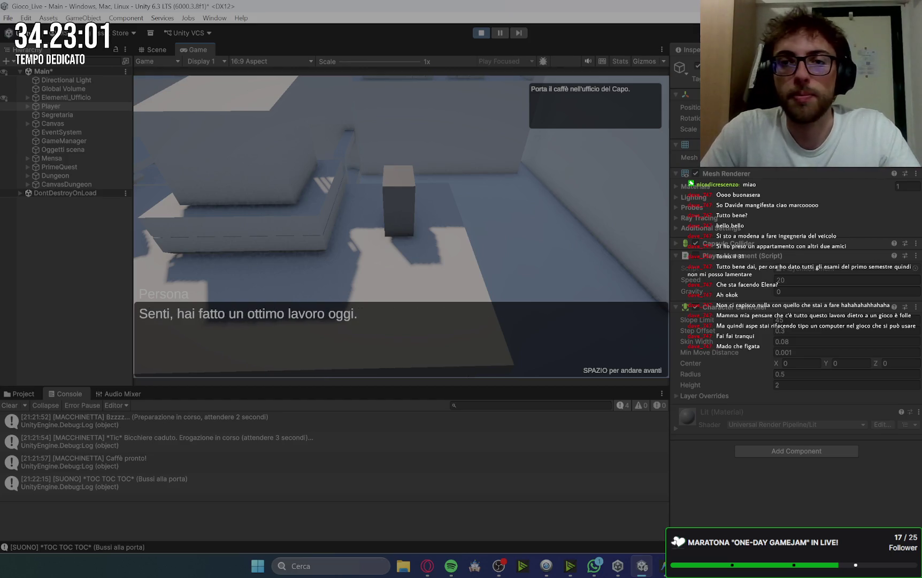
pyautogui.press('space')
# Step: Walk into the canteen and pick up a tray from the counter
pyautogui.press('w')
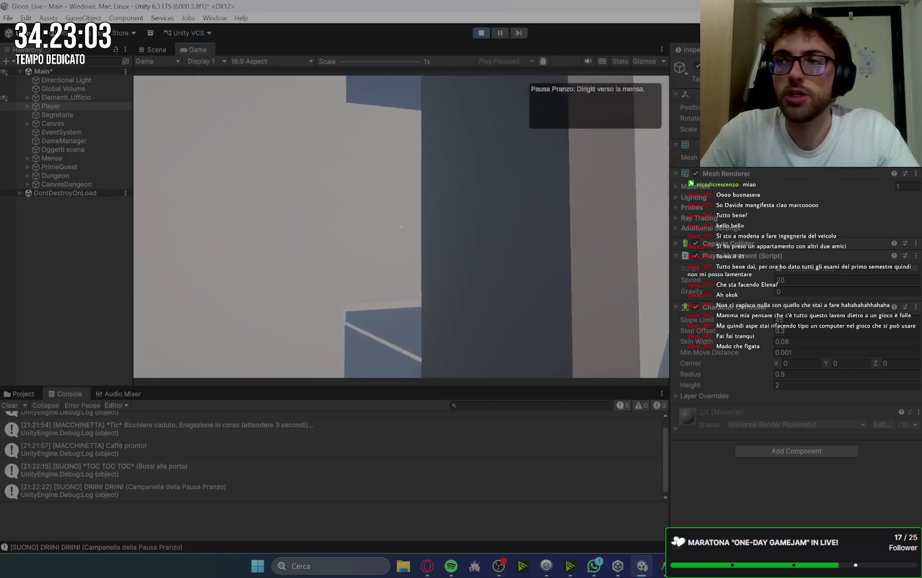
pyautogui.press('w')
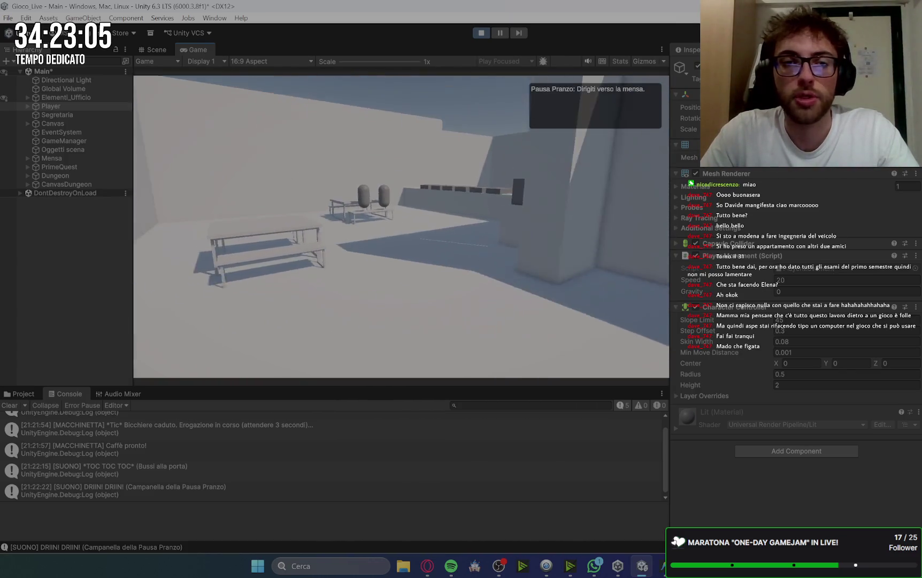
pyautogui.press('w')
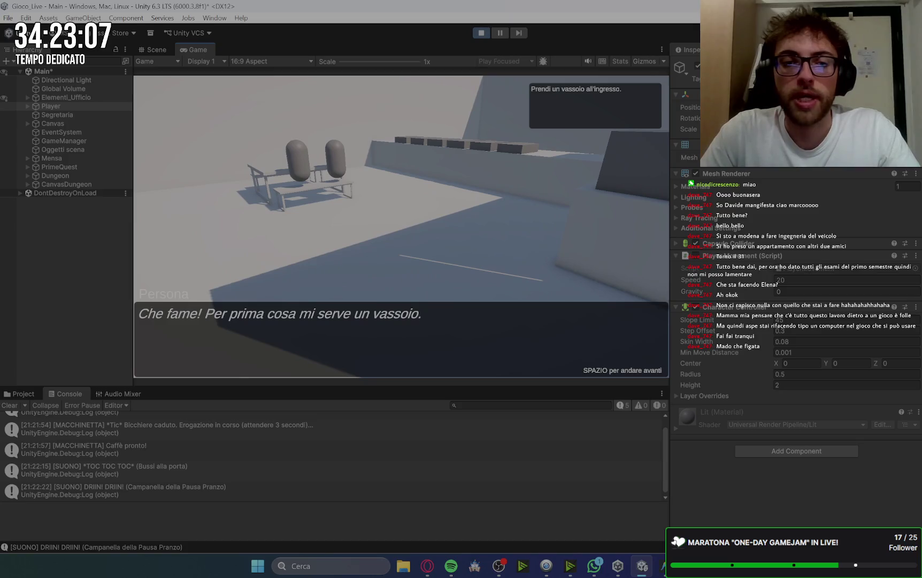
pyautogui.press('space')
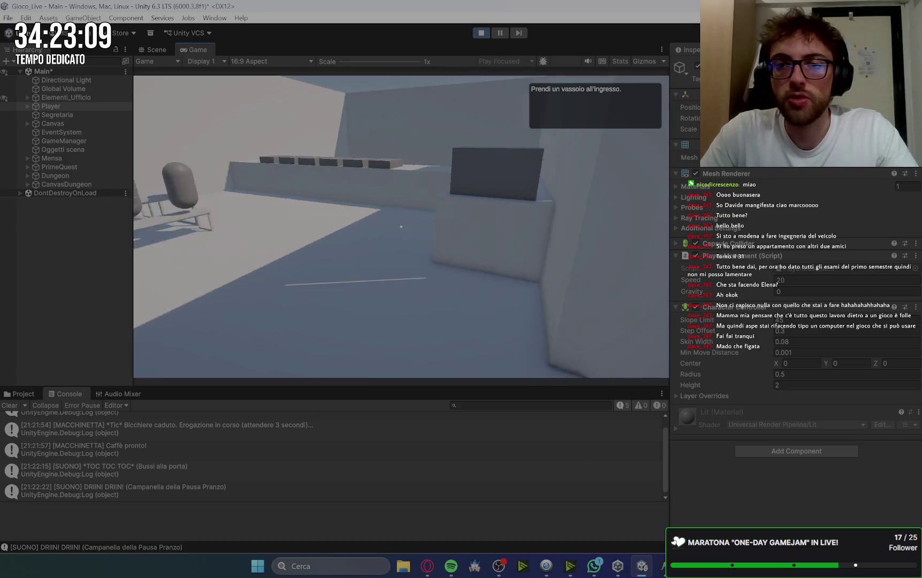
pyautogui.press('w')
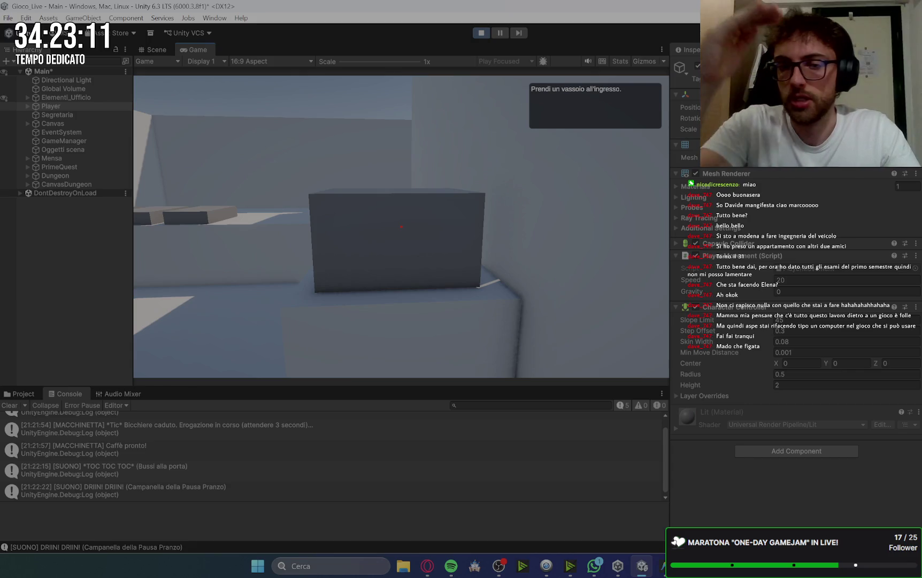
pyautogui.press('w')
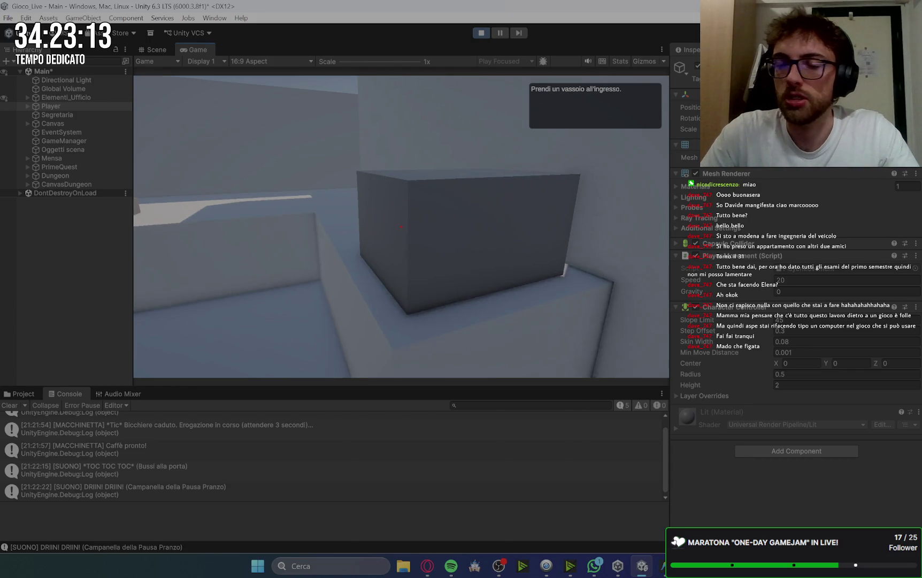
pyautogui.press('e')
pyautogui.press('space')
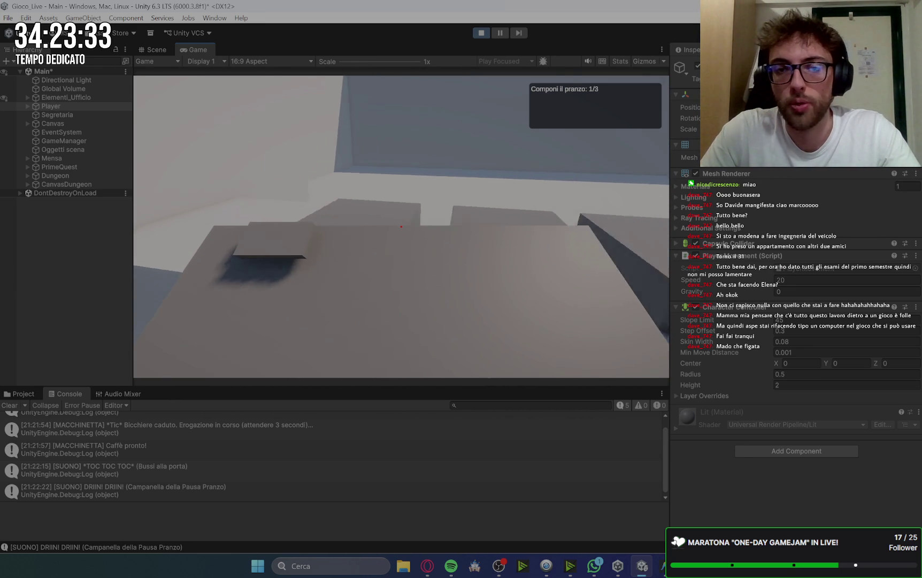
# Step: Collect the dishes from the food counter until the lunch tray is complete
pyautogui.press('e')
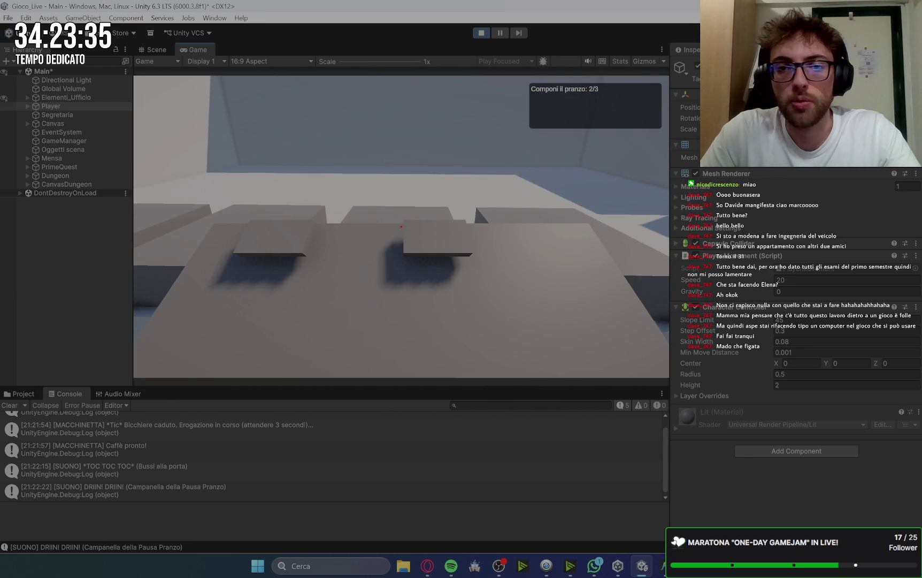
pyautogui.press('e')
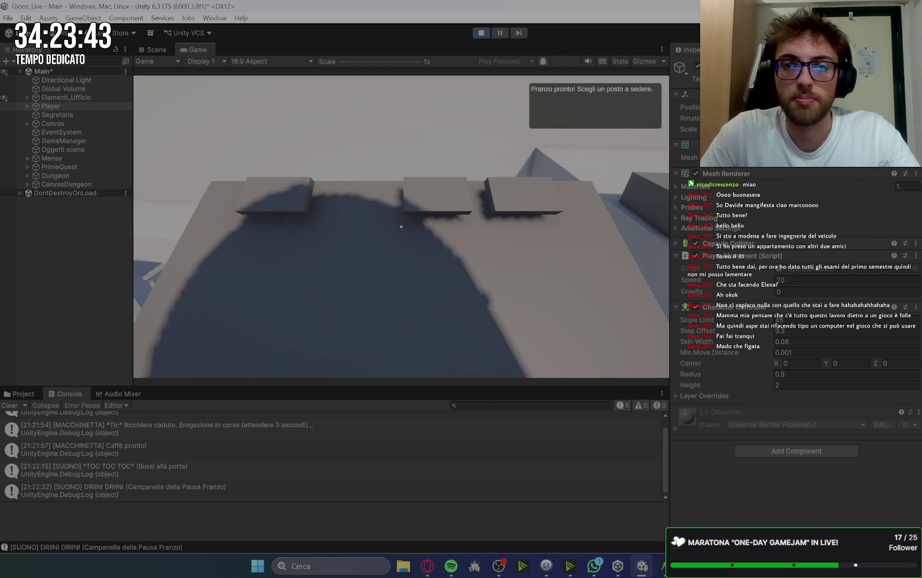
pyautogui.press('w')
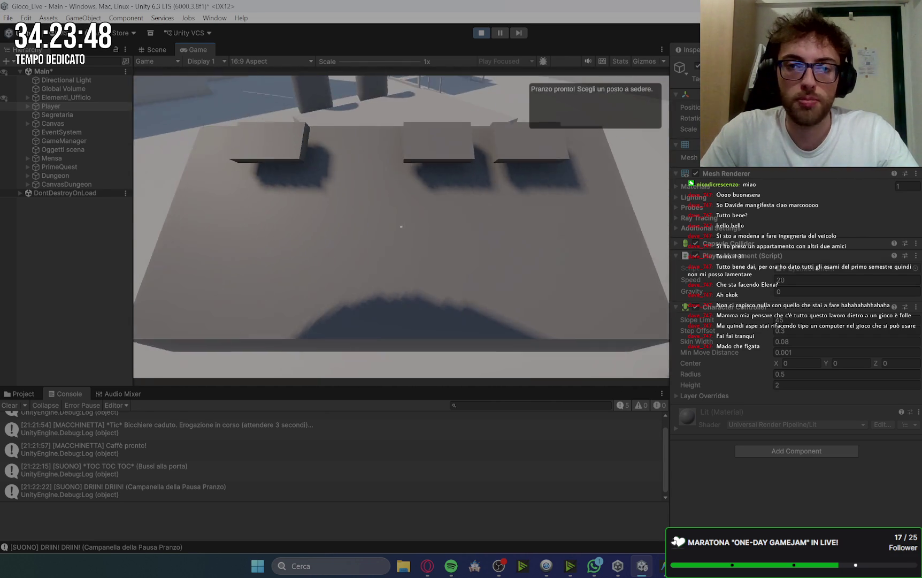
pyautogui.press('w')
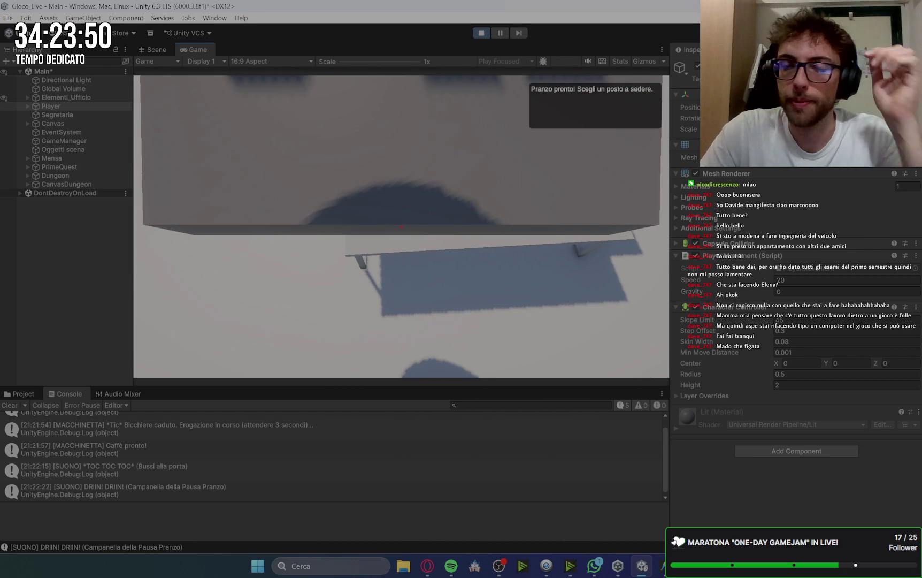
# Step: Sit at the canteen table and advance the colleagues' dialogue until the break ends
pyautogui.press('w')
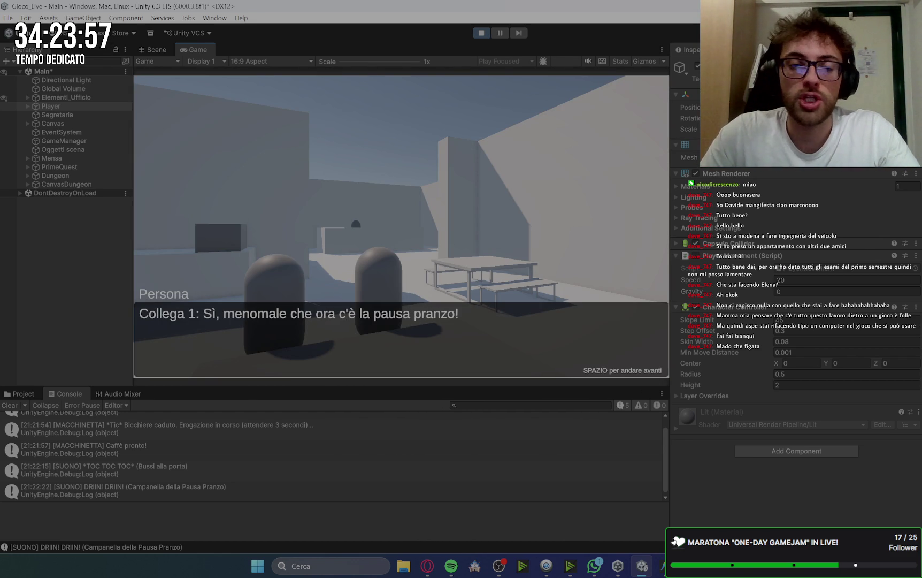
pyautogui.press('space')
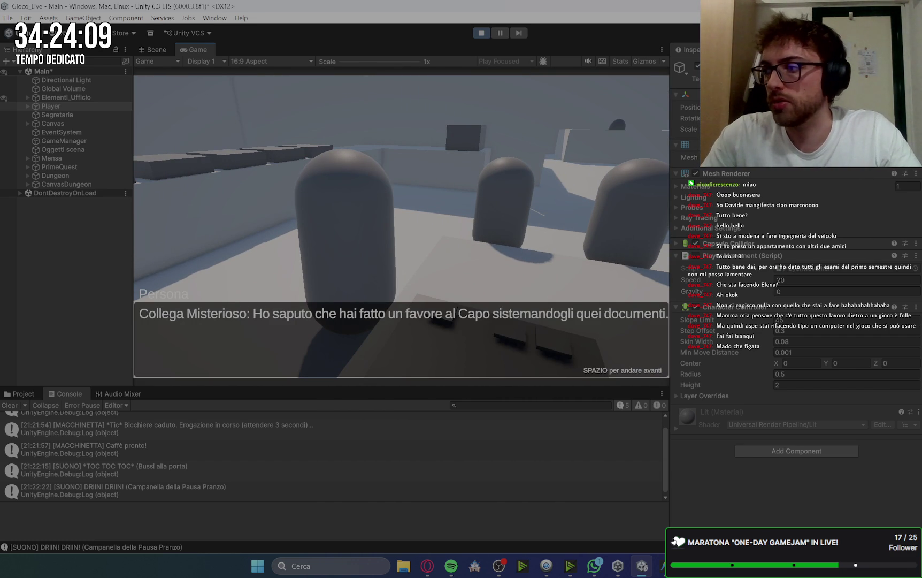
pyautogui.press('space')
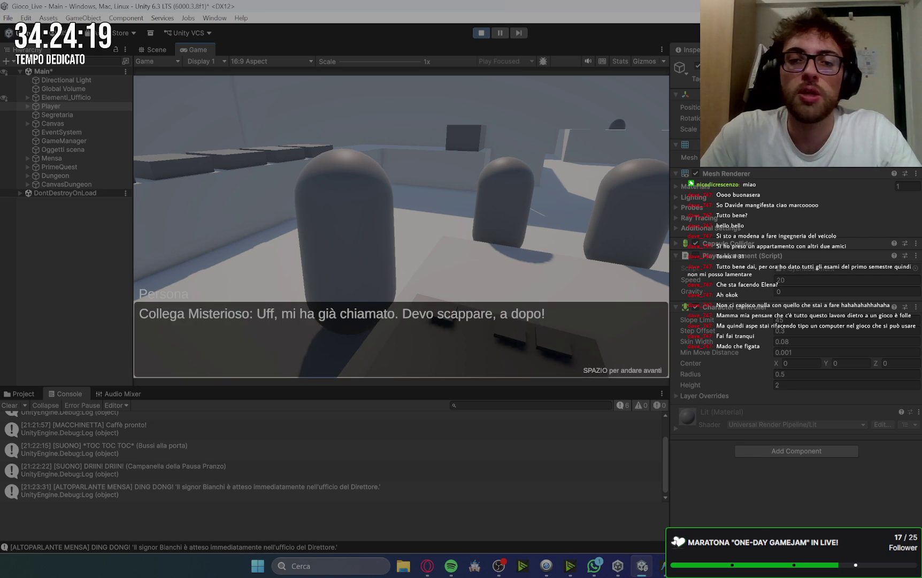
pyautogui.press('space')
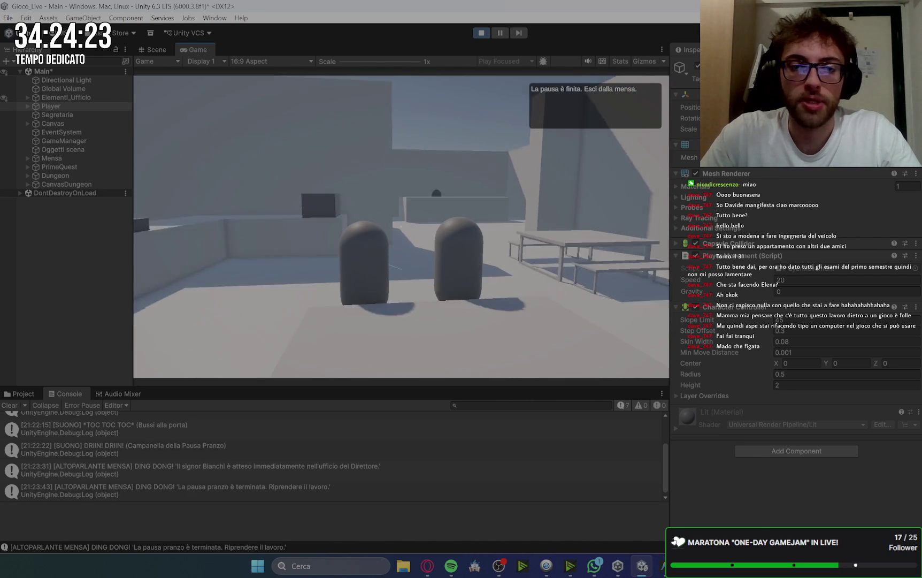
pyautogui.press('w')
pyautogui.press('w')
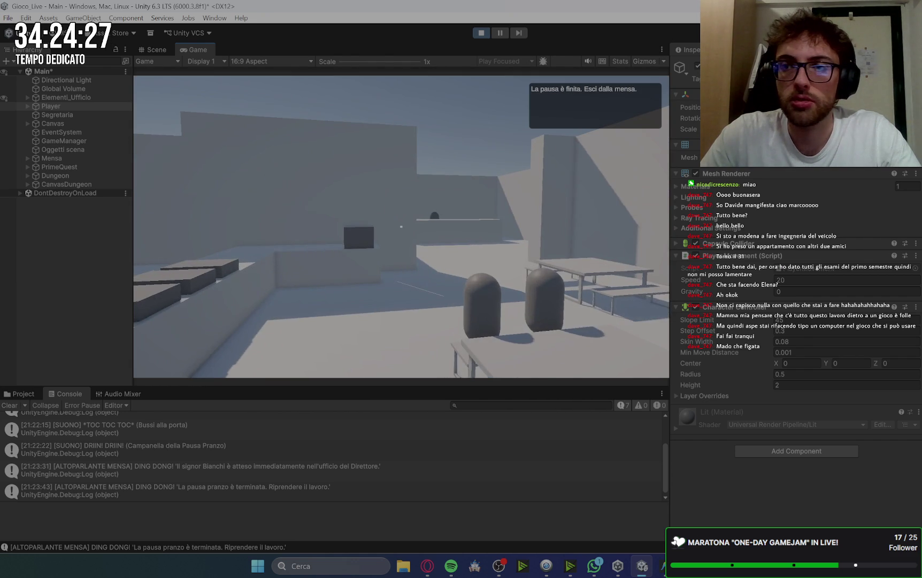
# Step: Walk toward the canteen exit and recapture first-person control in the Game view
pyautogui.press('w')
pyautogui.click(403, 230)
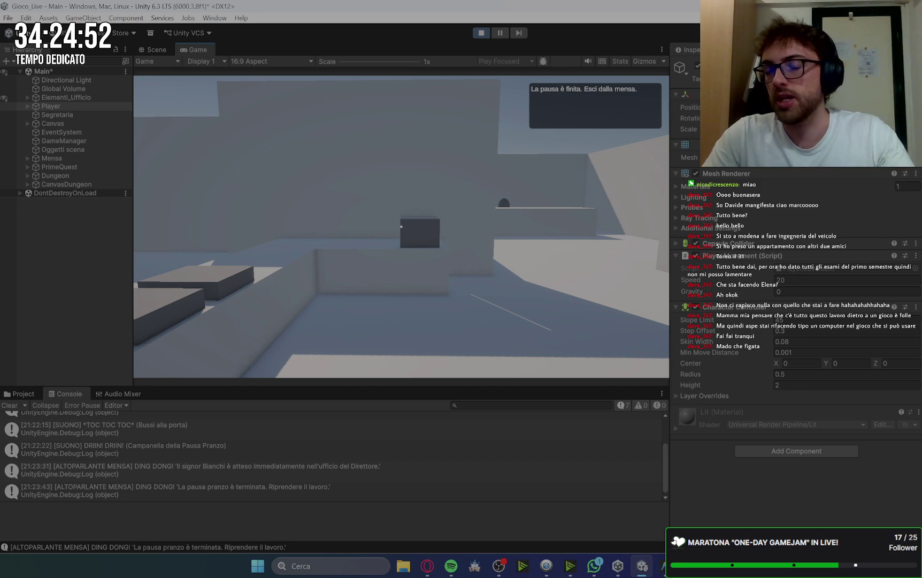
# Step: Walk out of the canteen, through the corridor into the boss's office, and use the desk computer
pyautogui.press('w')
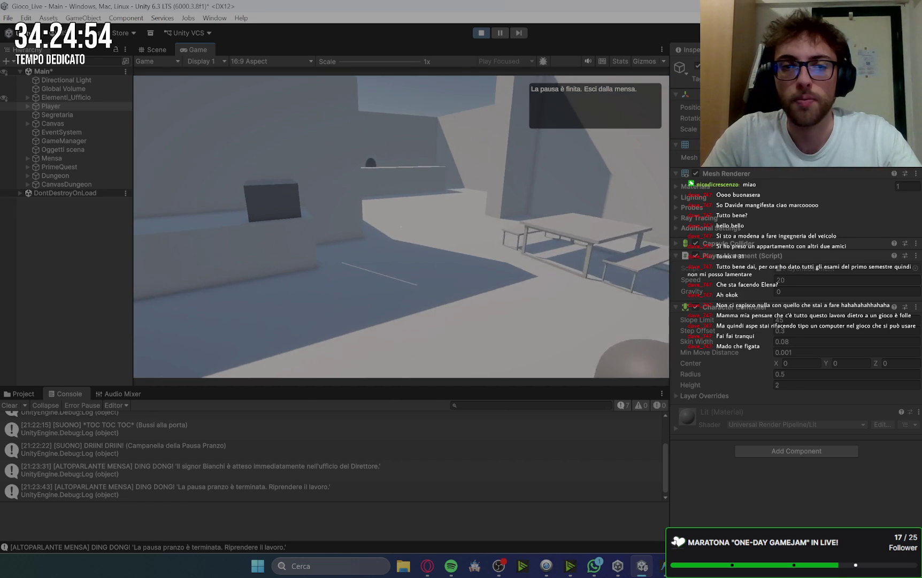
pyautogui.press('w')
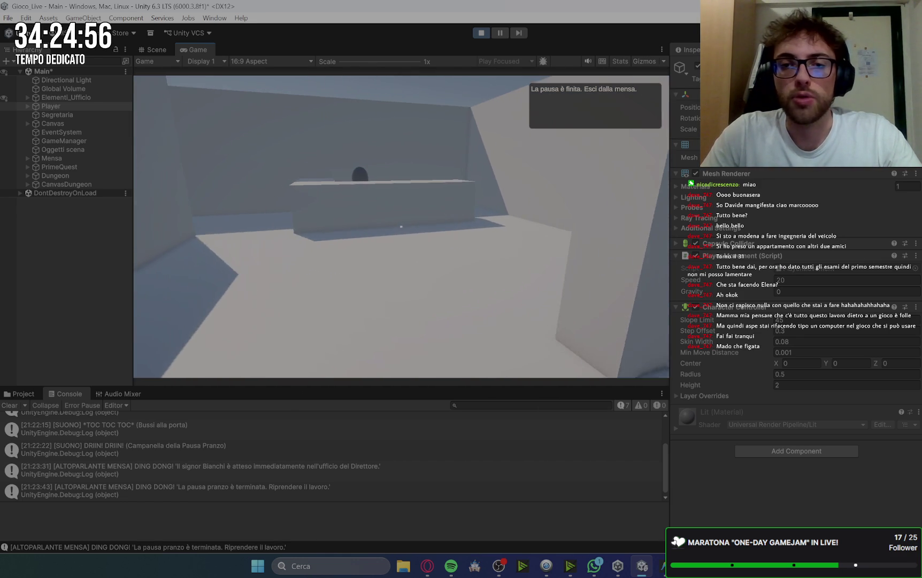
pyautogui.press('w')
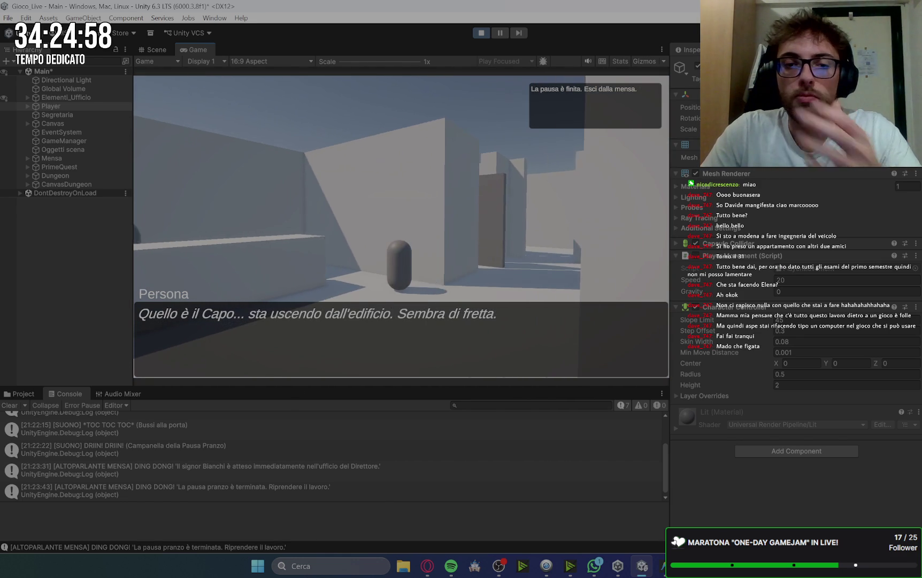
pyautogui.press('w')
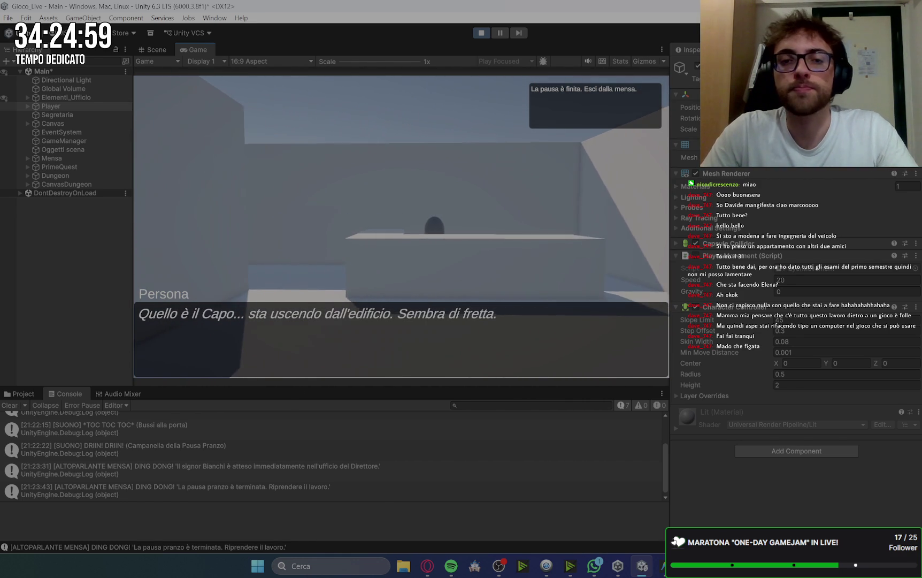
pyautogui.press('w')
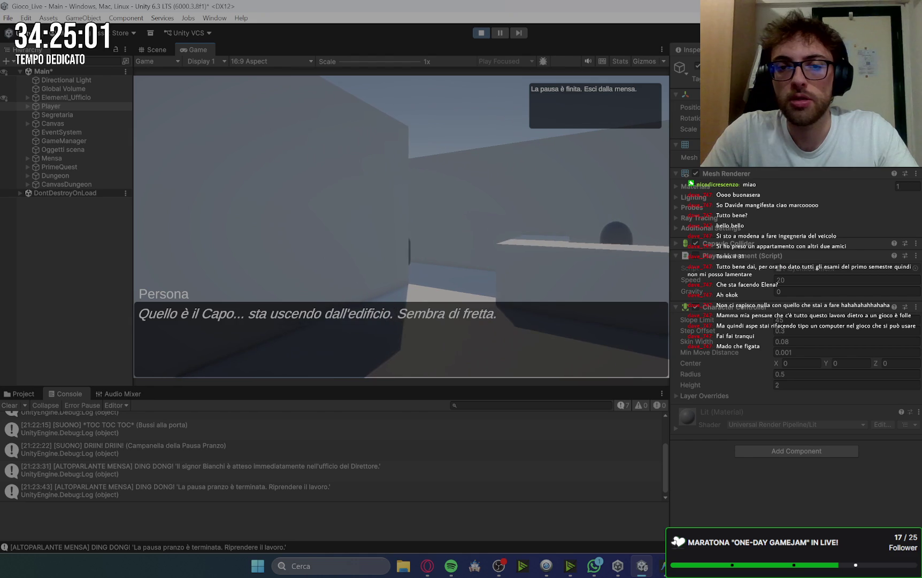
pyautogui.press('w')
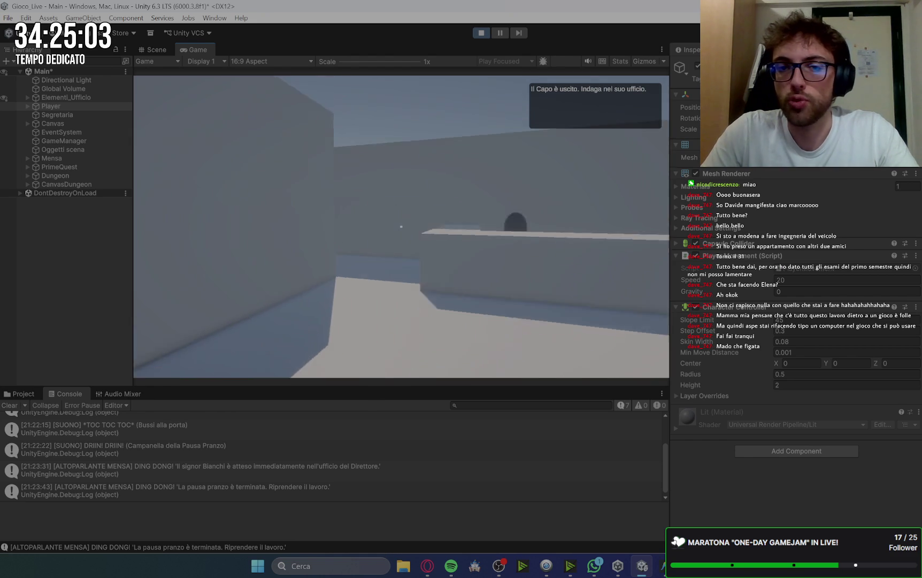
pyautogui.press('w')
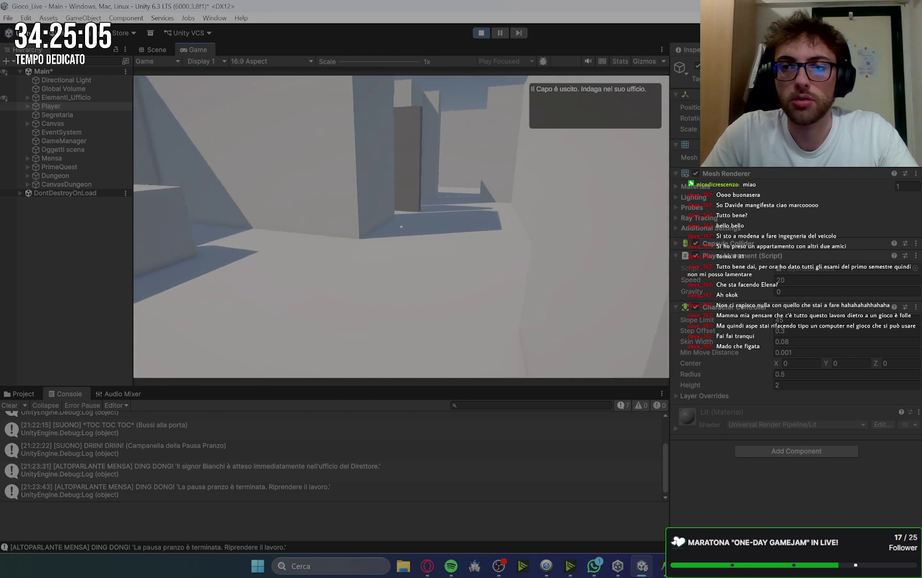
pyautogui.press('w')
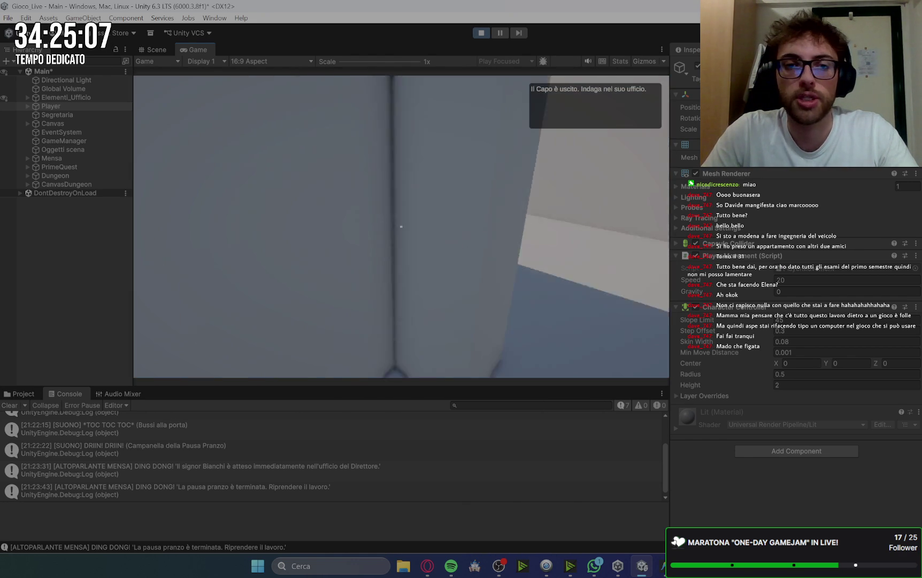
pyautogui.press('w')
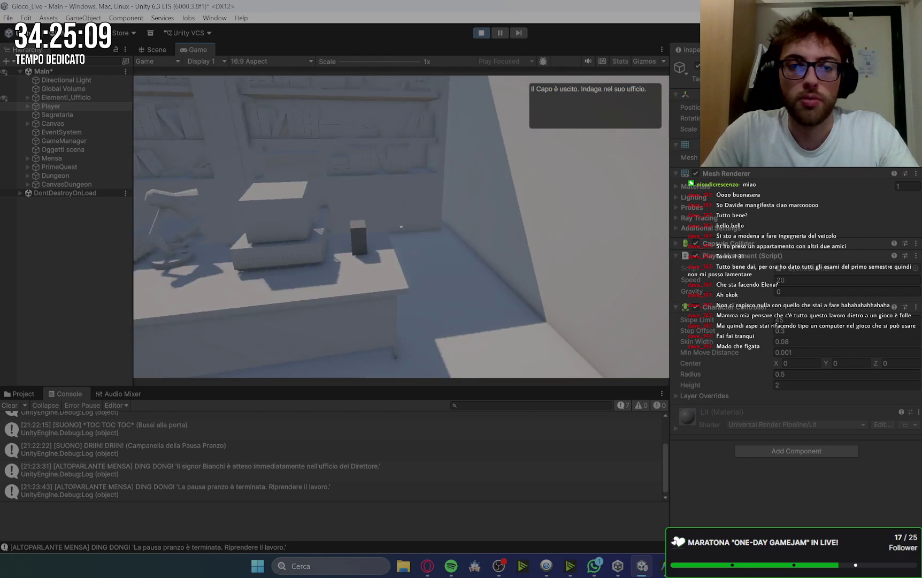
pyautogui.press('w')
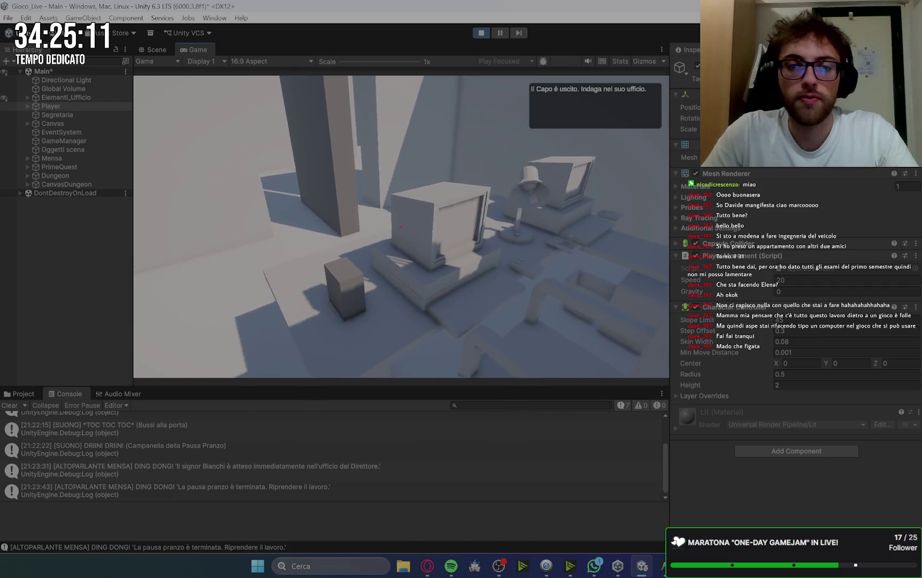
pyautogui.press('e')
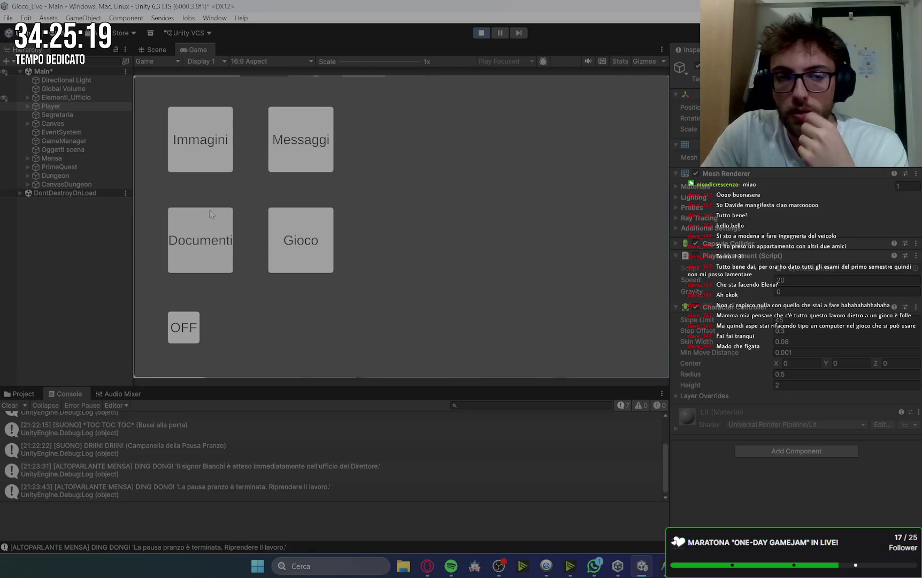
# Step: Open and close the Immagini, Documenti and Messaggi apps on the in-game computer
pyautogui.click(208, 151)
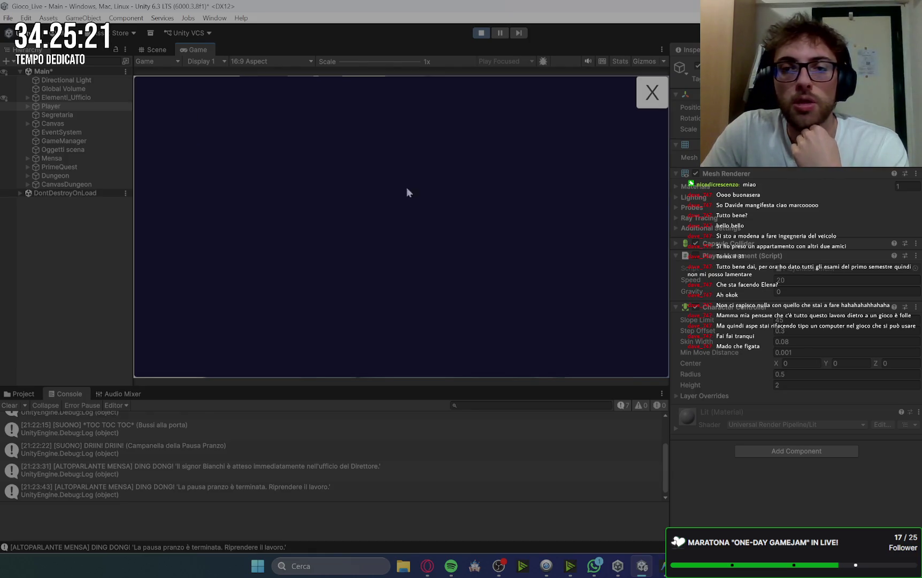
pyautogui.click(651, 94)
pyautogui.click(197, 259)
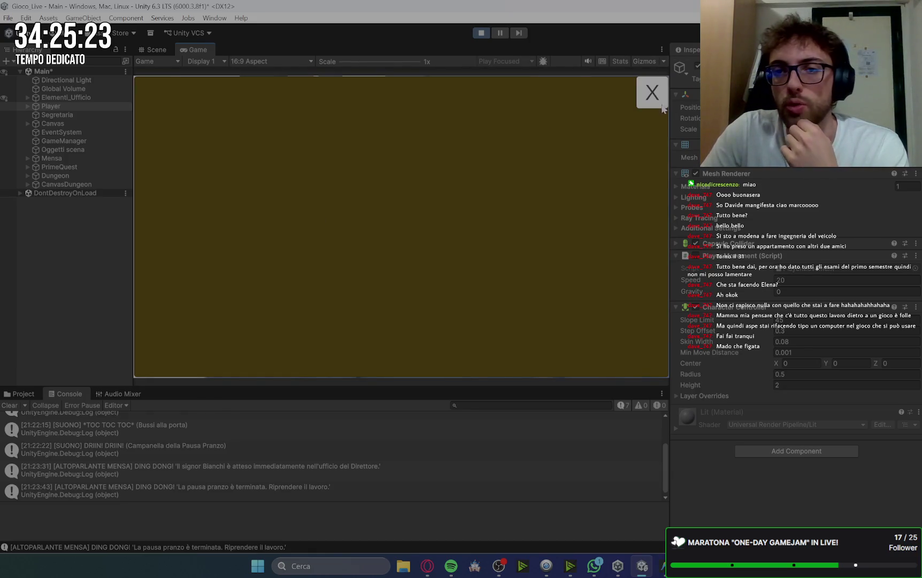
pyautogui.click(658, 101)
pyautogui.click(307, 143)
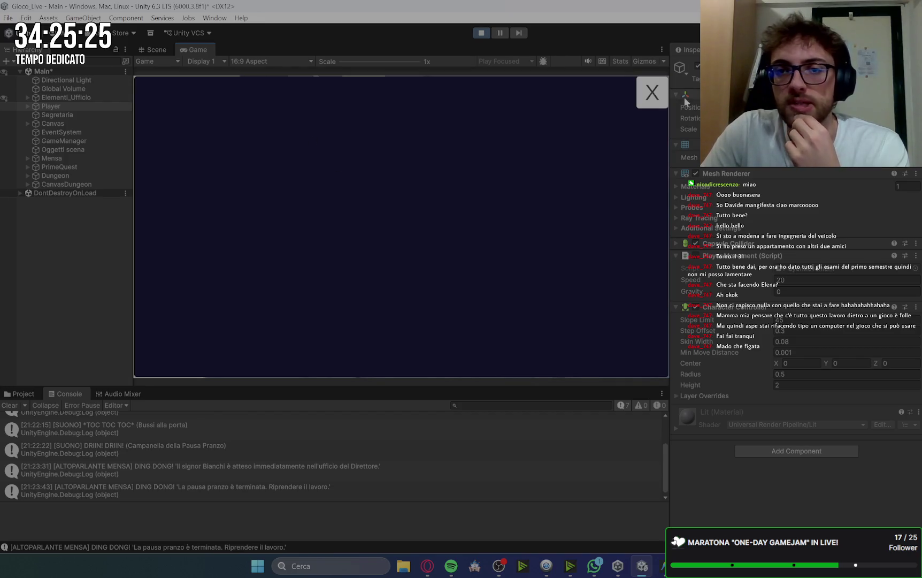
pyautogui.click(649, 95)
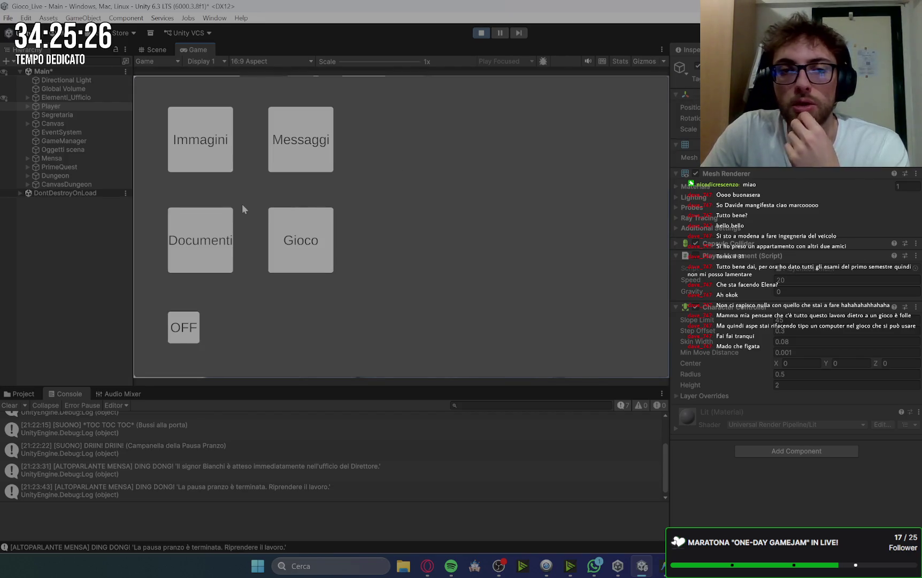
# Step: Enter the beta code in the Gioco app and submit it with ACCEDI
pyautogui.click(314, 256)
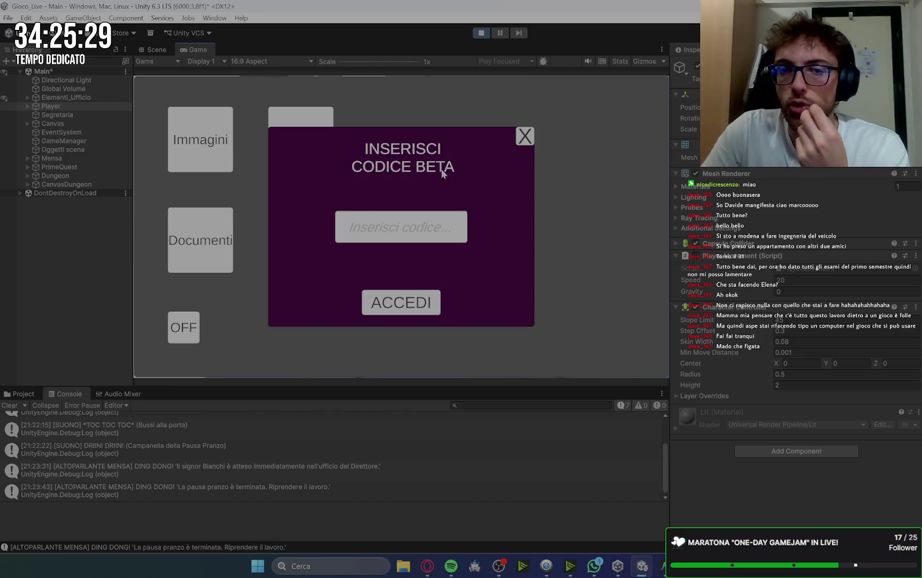
pyautogui.click(403, 232)
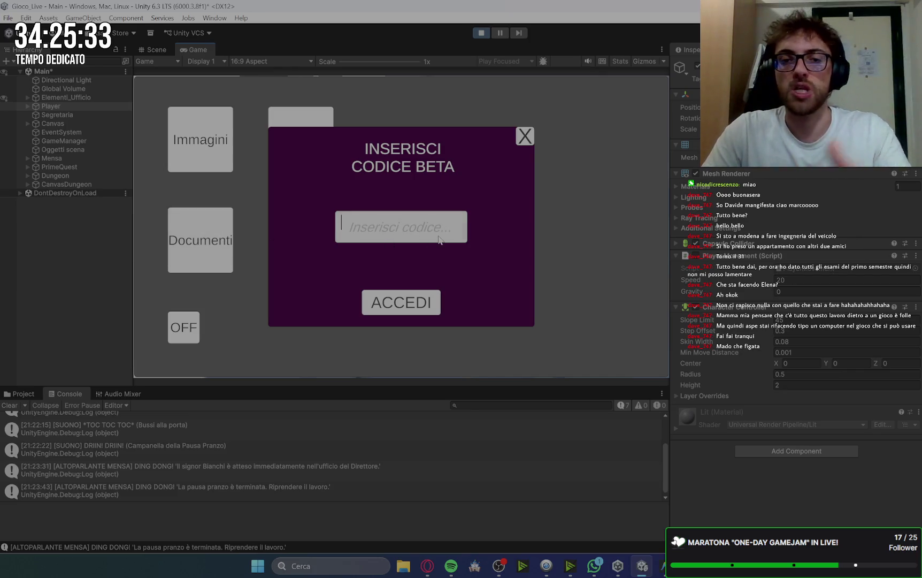
pyautogui.write('8008_135')
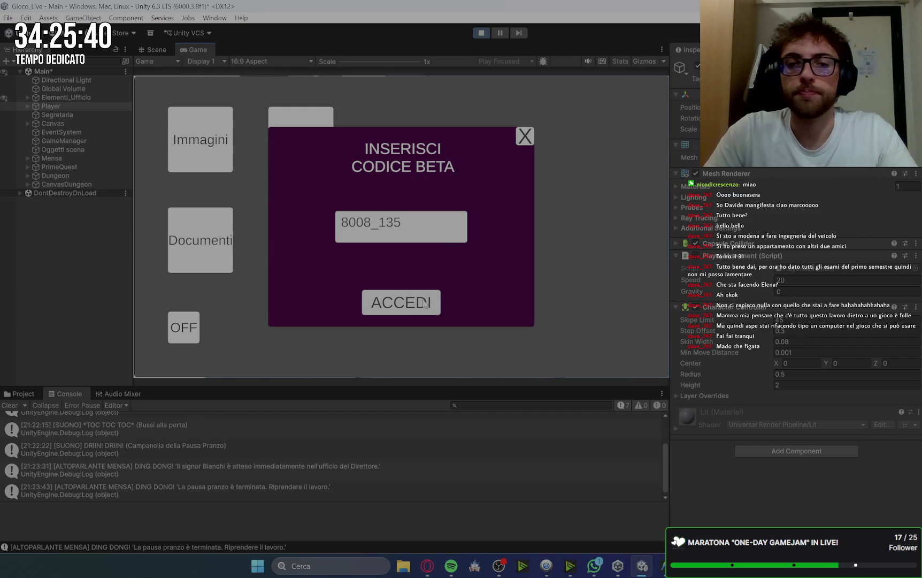
pyautogui.click(424, 303)
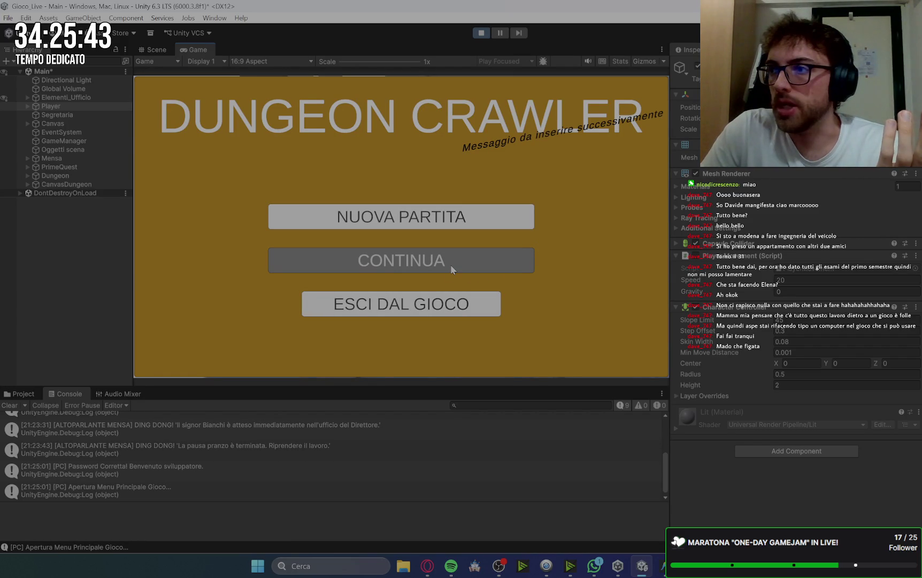
# Step: Go back to the desktop, reopen Gioco with the code, and choose NUOVA PARTITA
pyautogui.click(413, 303)
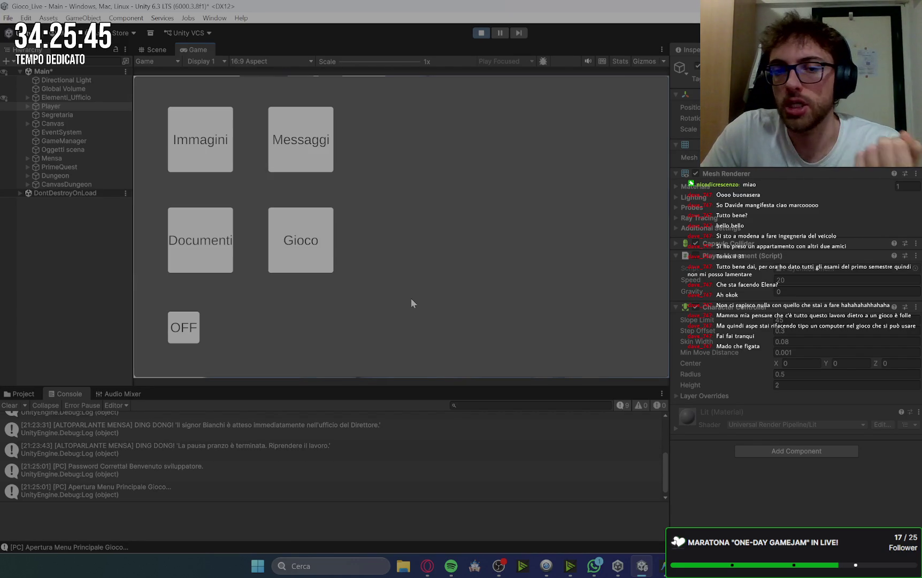
pyautogui.click(315, 246)
pyautogui.click(408, 301)
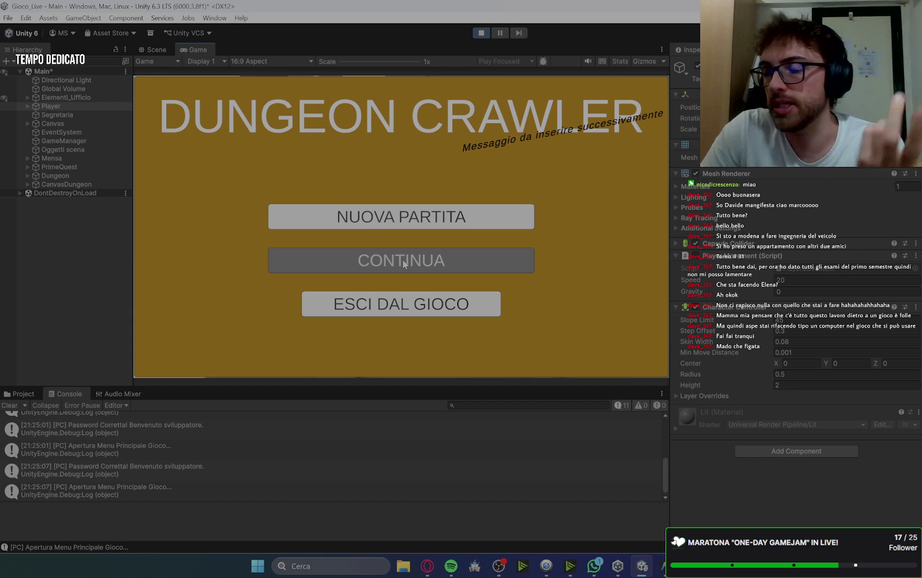
pyautogui.click(432, 220)
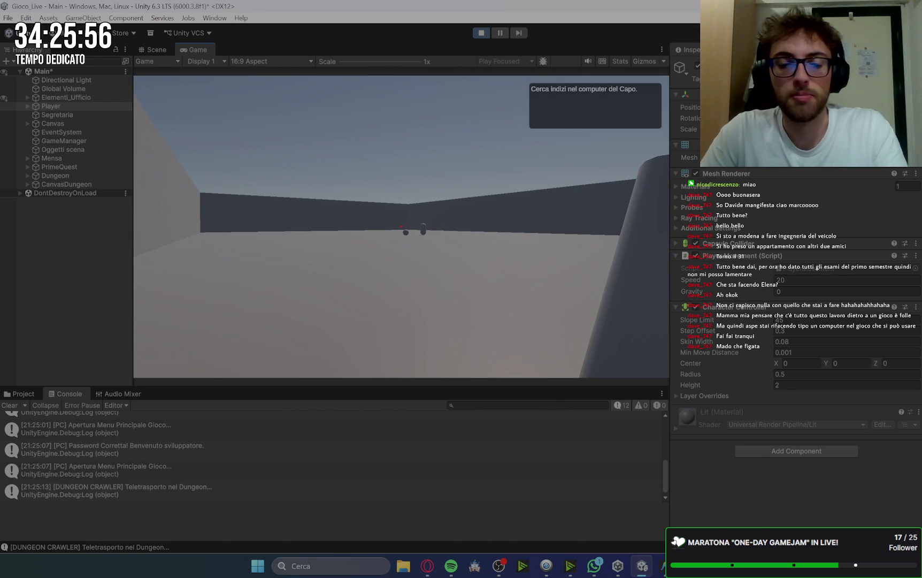
# Step: Walk toward the sphere and capsule enemies and attack the slime until it dies
pyautogui.moveTo(401, 227)
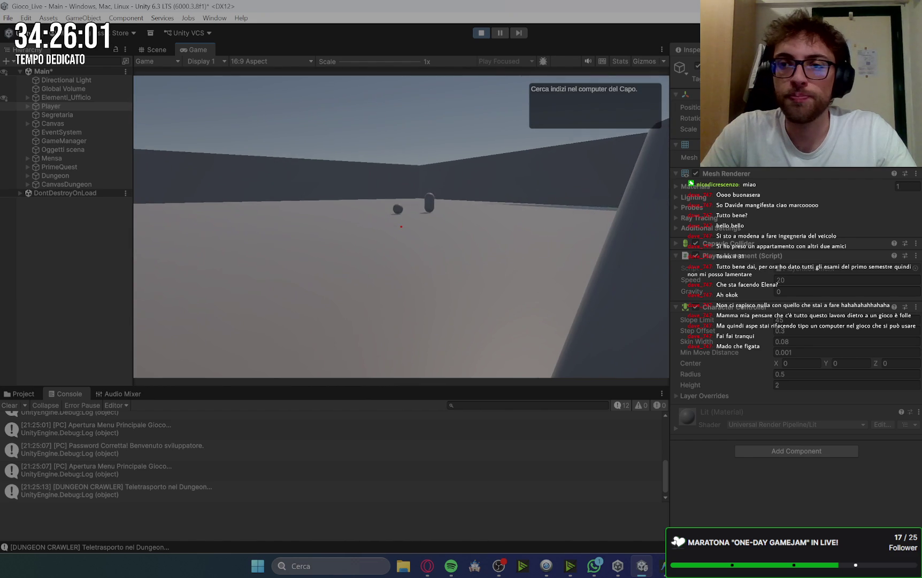
pyautogui.press('w')
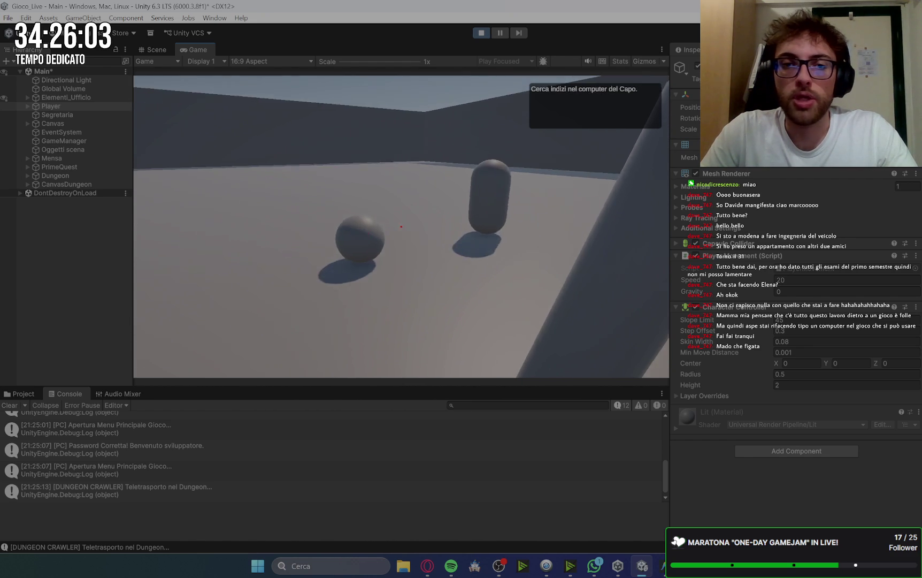
pyautogui.press('w')
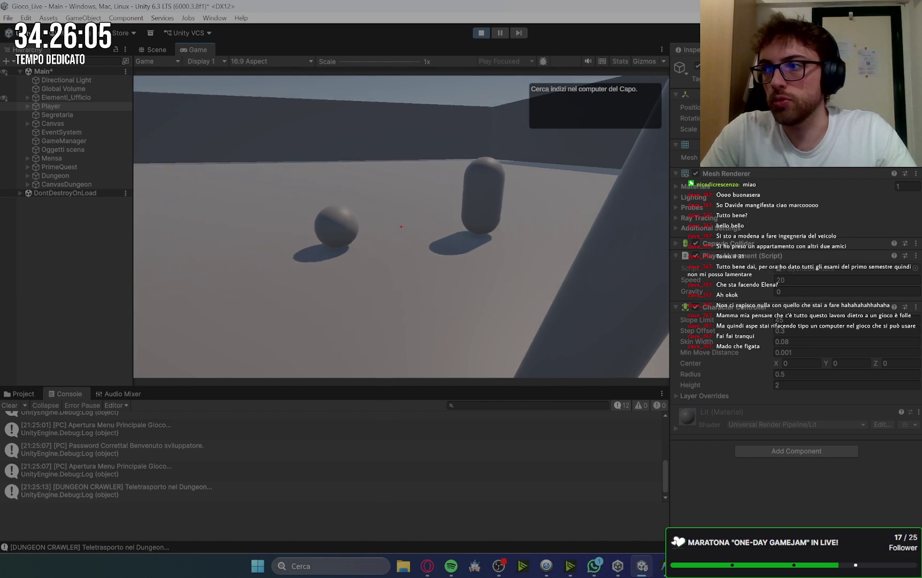
pyautogui.press('w')
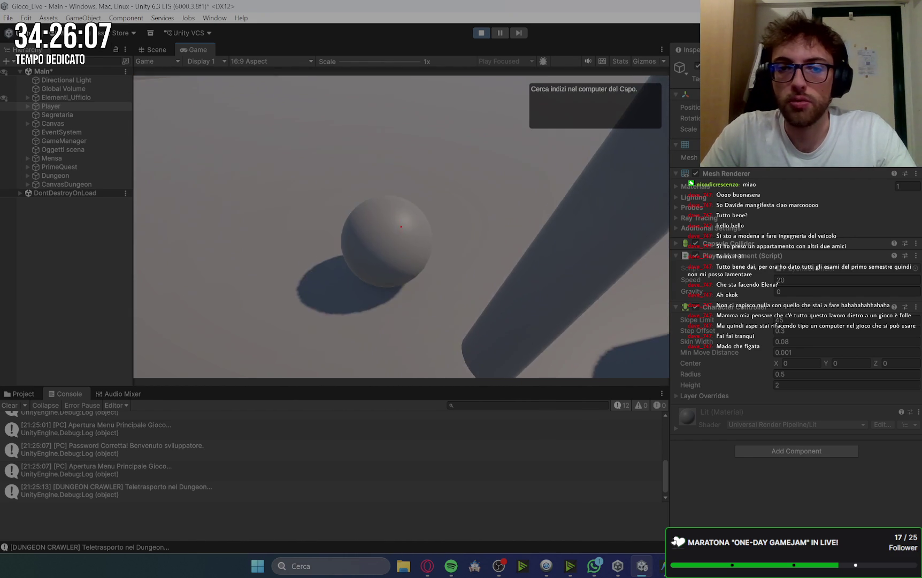
pyautogui.click(401, 226)
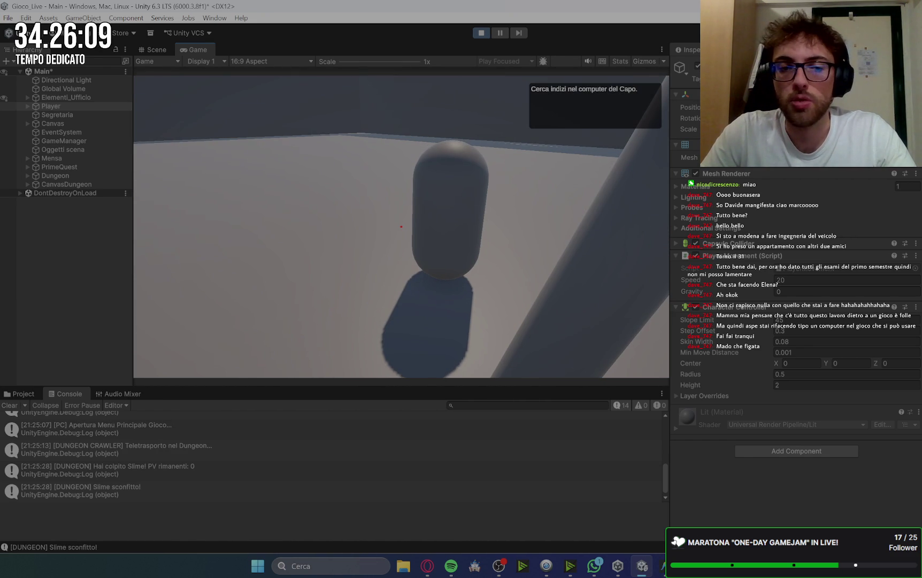
# Step: Defeat the skeleton with repeated hits, then walk up to the cylindrical pillar
pyautogui.press('w')
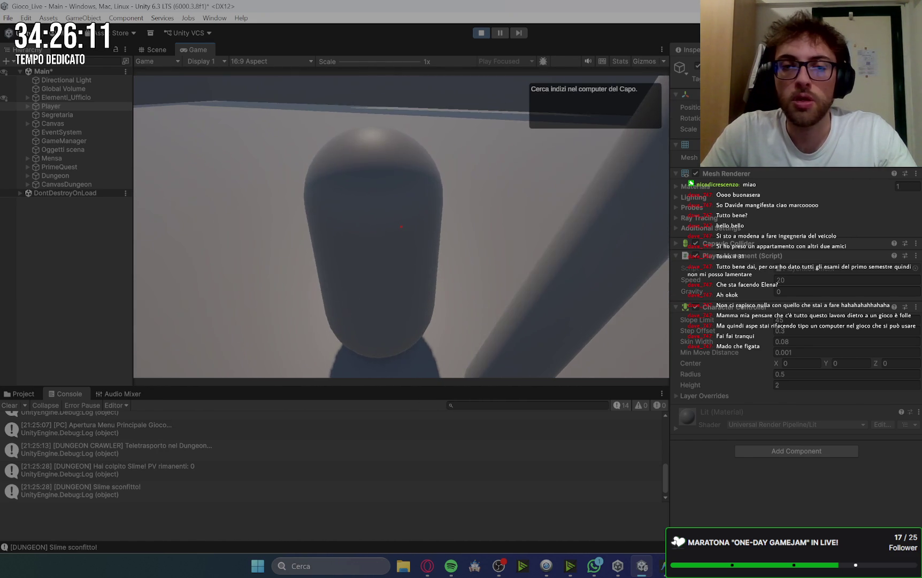
pyautogui.click(401, 226)
pyautogui.click(401, 226)
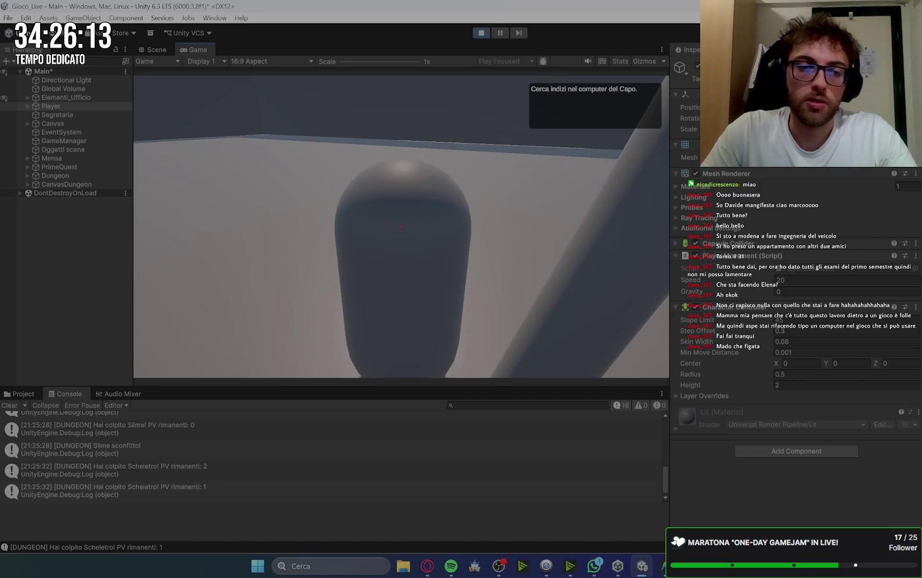
pyautogui.click(402, 226)
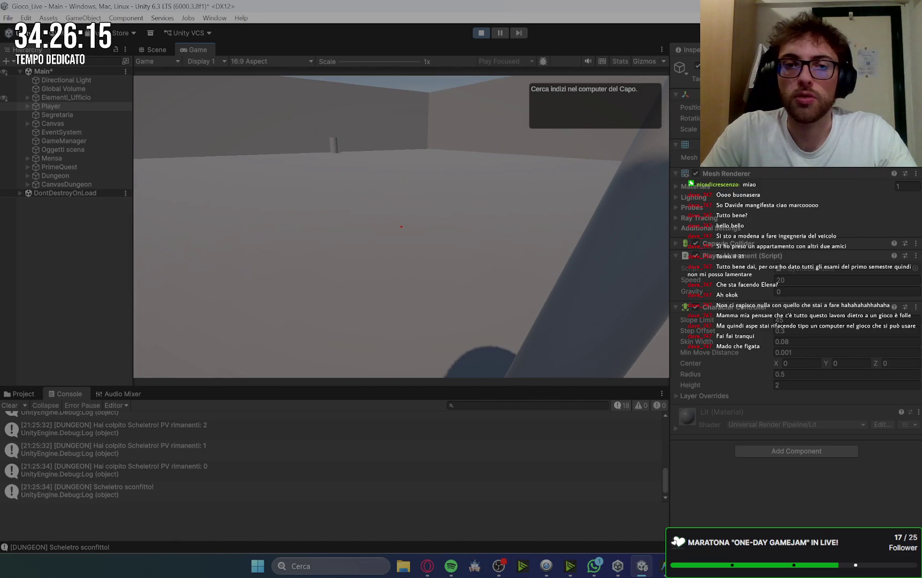
pyautogui.press('w')
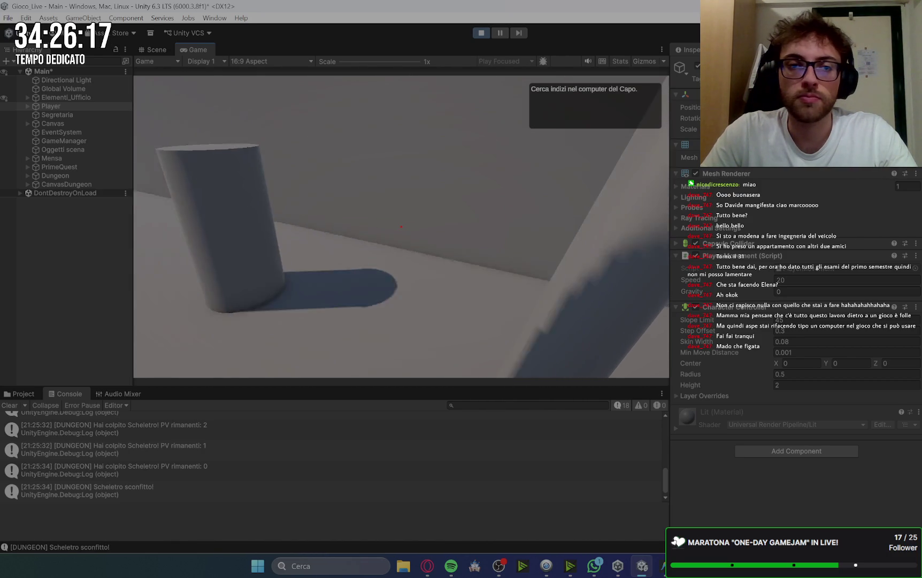
pyautogui.press('s')
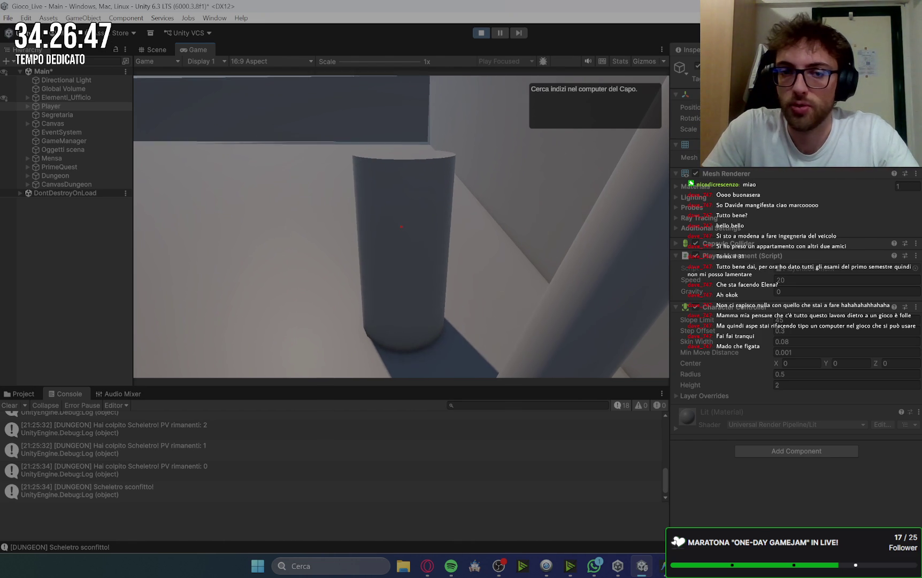
# Step: Read the pillar's parchment, trigger the 404 crash, then choose ESCI and OFF to return to the office
pyautogui.press('e')
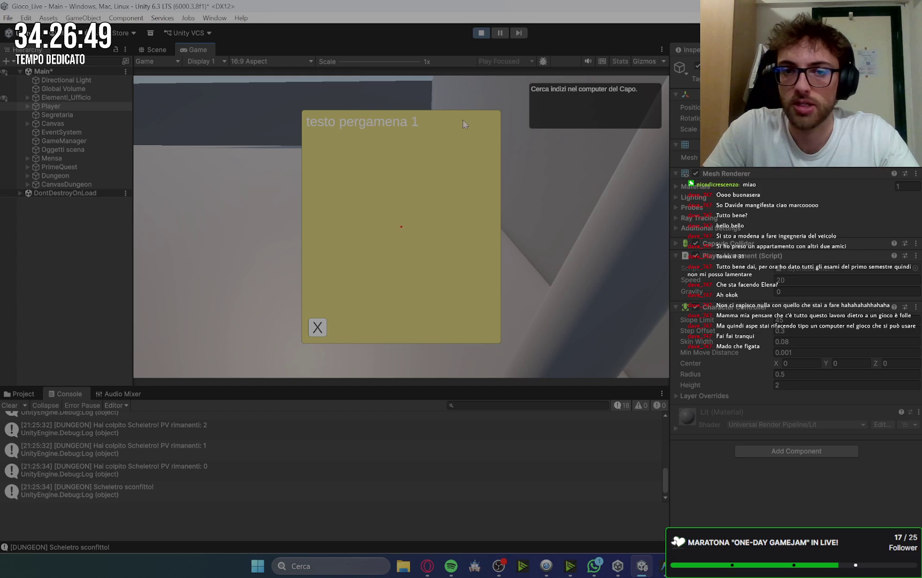
pyautogui.click(319, 327)
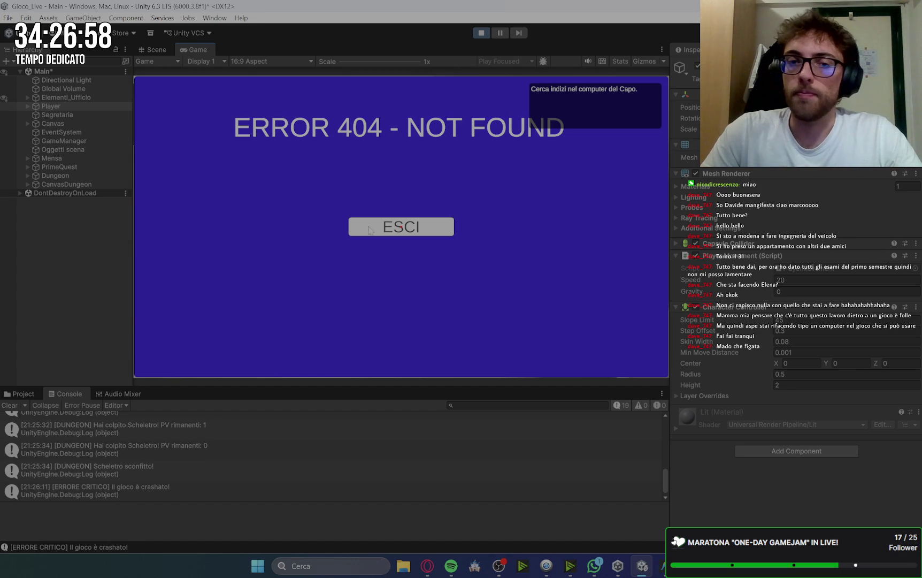
pyautogui.click(388, 224)
pyautogui.click(183, 327)
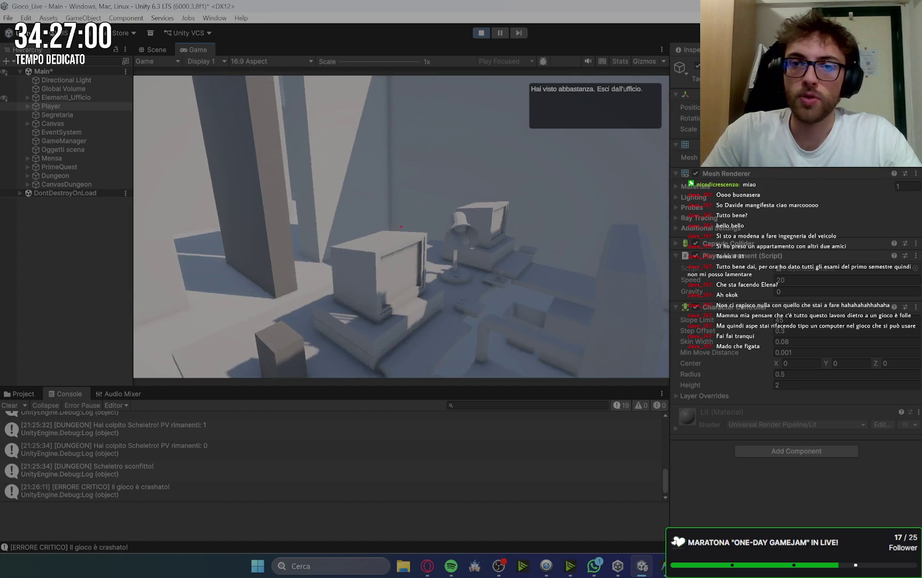
# Step: Walk toward the office wall column, stop play mode, and switch to Google Keep
pyautogui.press('w')
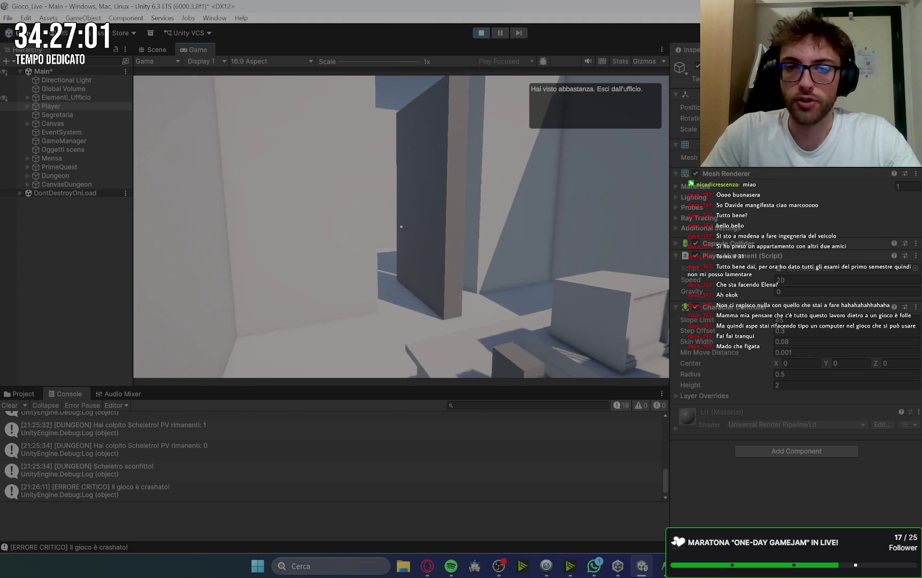
pyautogui.press('w')
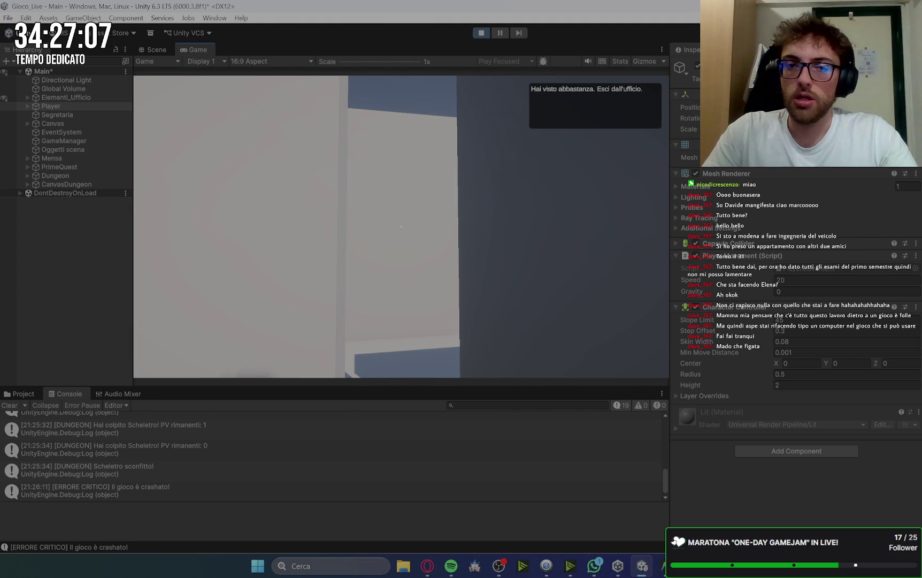
pyautogui.click(481, 34)
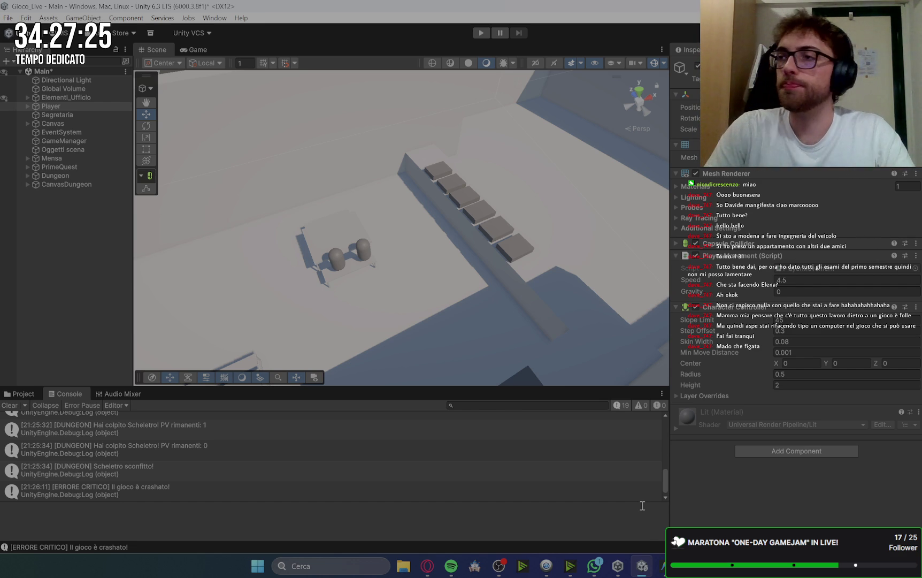
pyautogui.hotkey('alt', 'Tab')
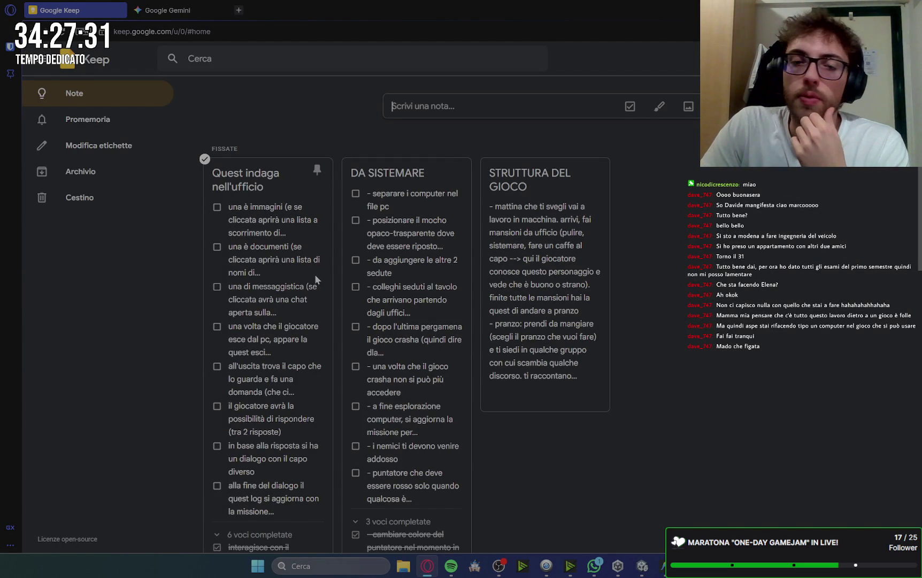
# Step: Reopen the pinned 'temporanea' note, select all of its text, then go to the Gemini tab
pyautogui.scroll(-6, 362, 307)
pyautogui.click(255, 422)
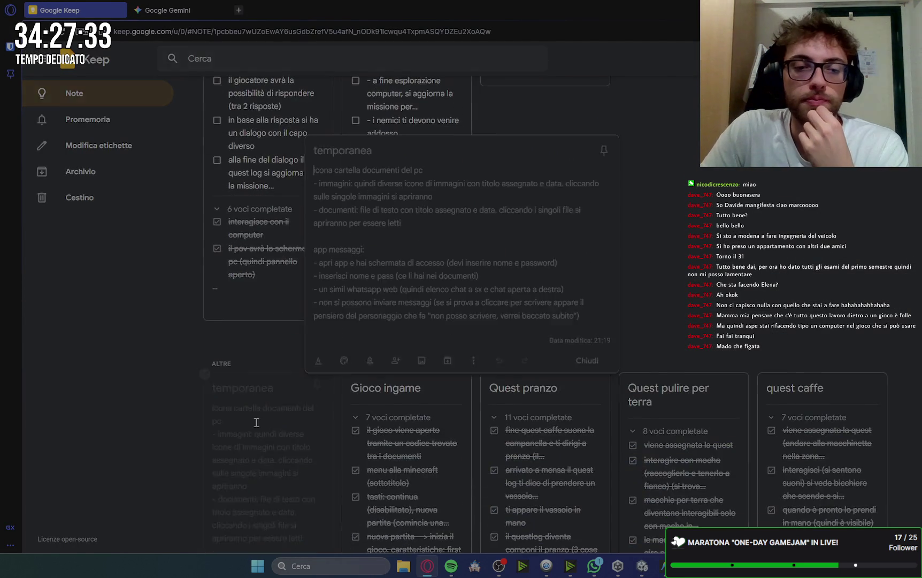
pyautogui.click(601, 344)
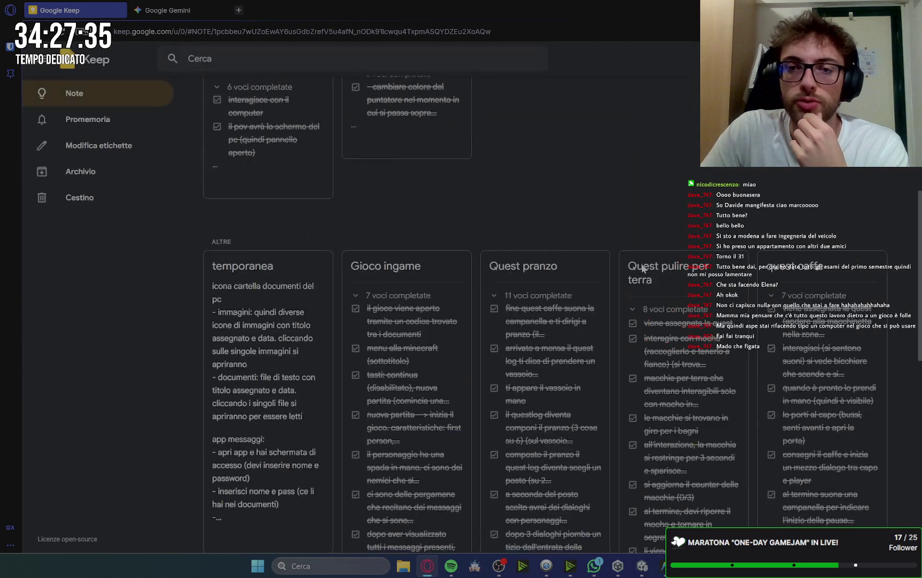
pyautogui.scroll(6, 538, 227)
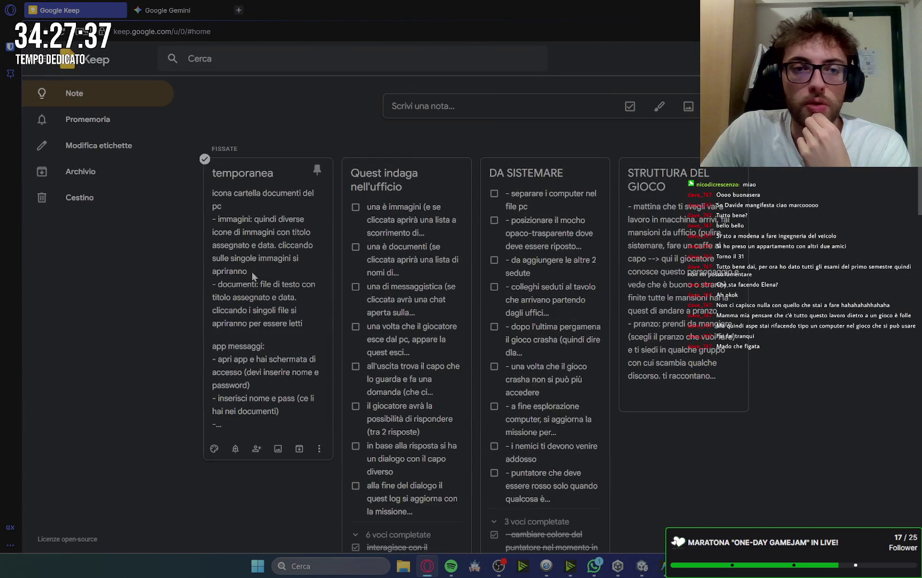
pyautogui.click(251, 270)
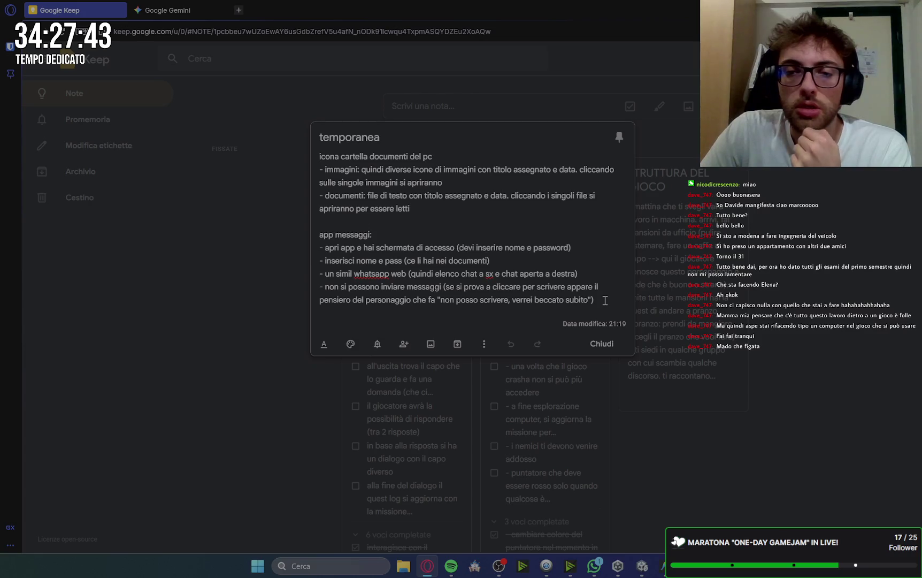
pyautogui.moveTo(603, 301); pyautogui.dragTo(324, 151)
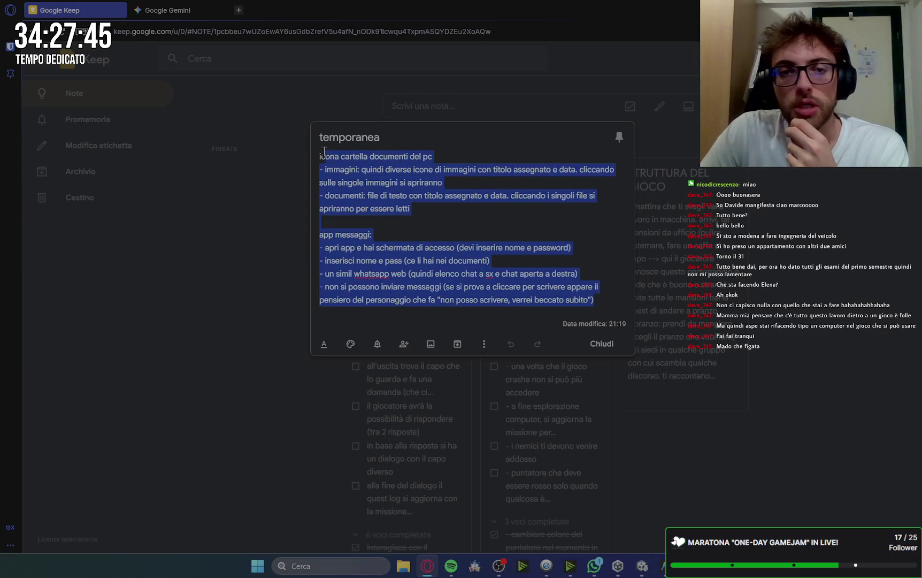
pyautogui.click(167, 11)
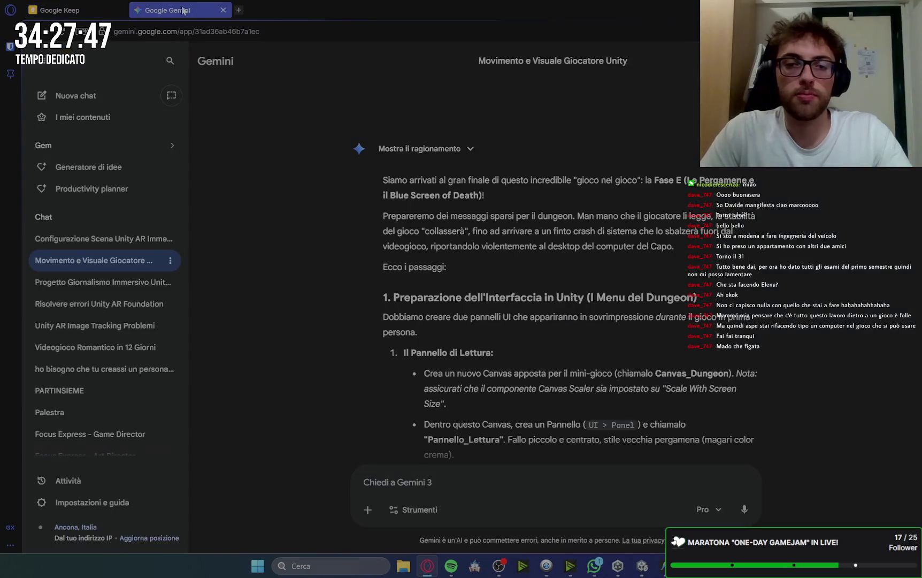
# Step: Scroll past Gemini's reply and start the prompt 'possiamo andare avanti. adesso avremo nel desktop ne'
pyautogui.scroll(-8, 754, 253)
pyautogui.scroll(-15, 753, 248)
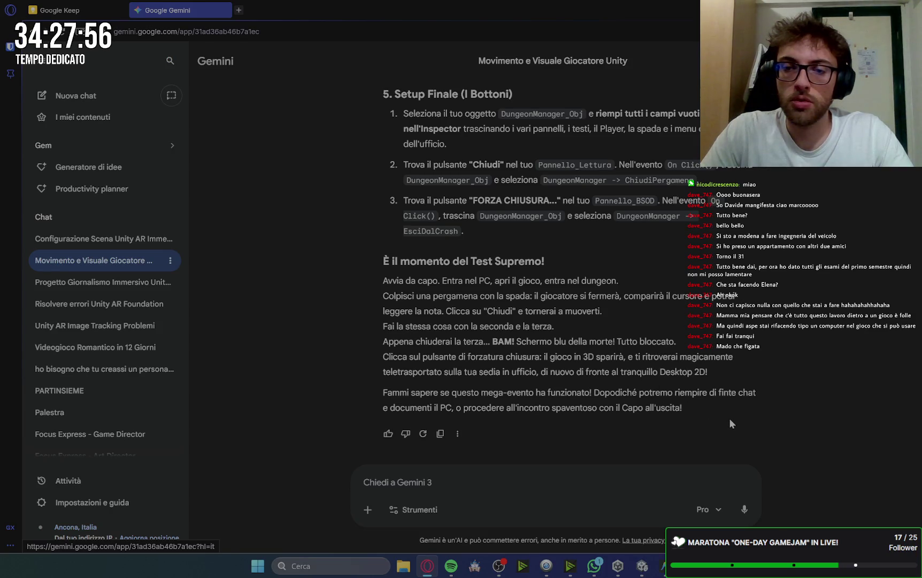
pyautogui.click(444, 483)
pyautogui.write('possiamo ')
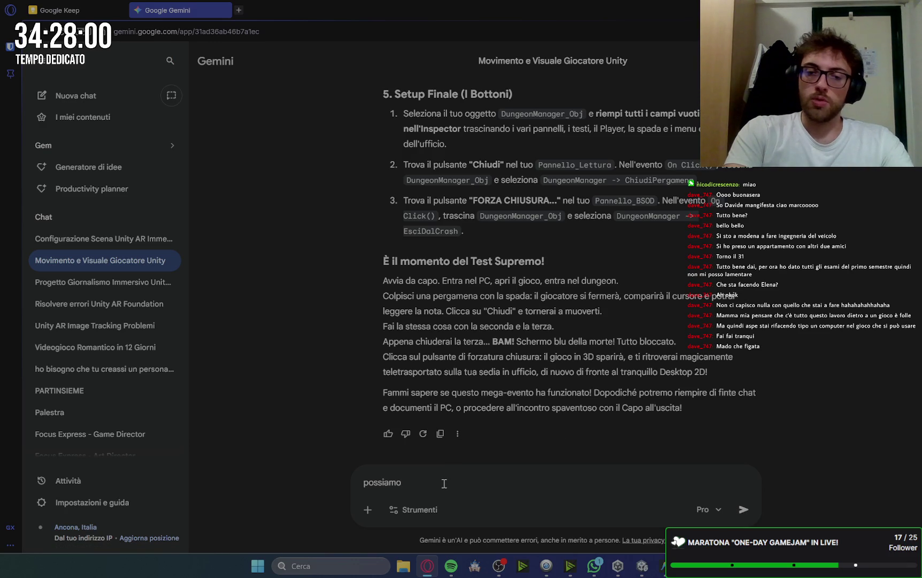
pyautogui.write('andare avanti. ')
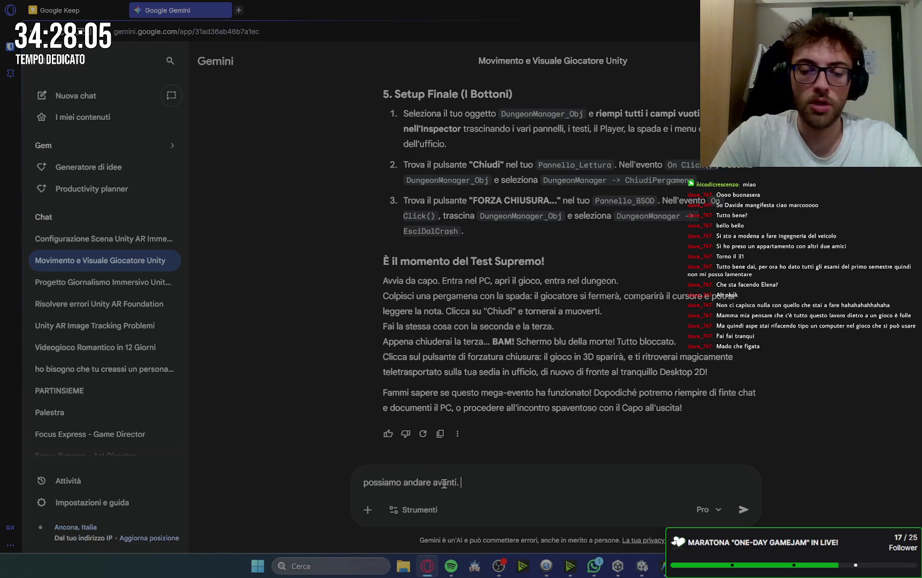
pyautogui.write('adesso avremo nel d')
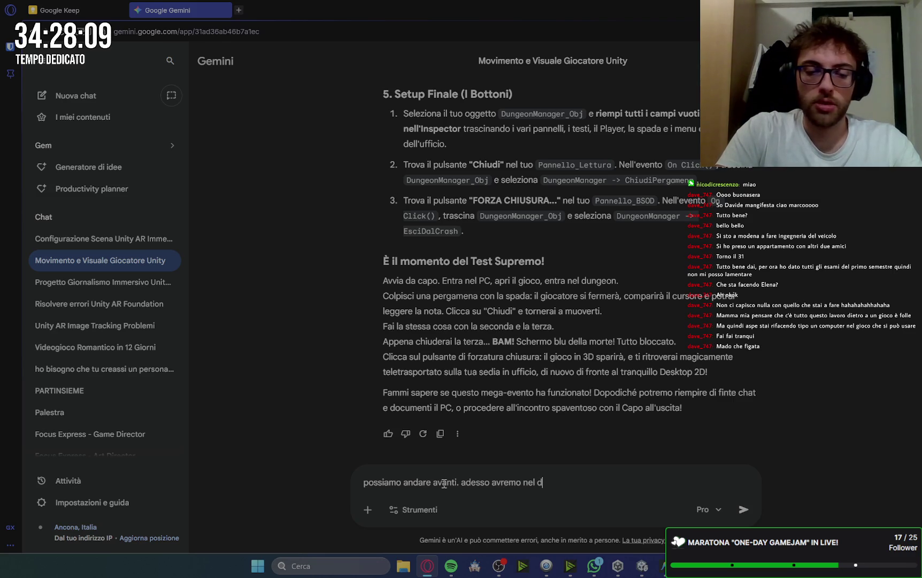
pyautogui.write('esktop 3 ico')
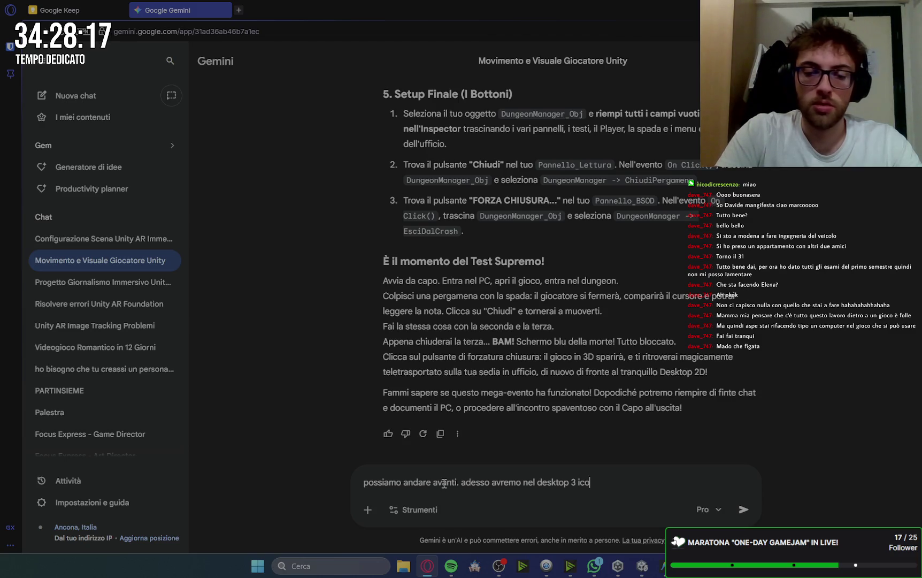
pyautogui.write('ne:')
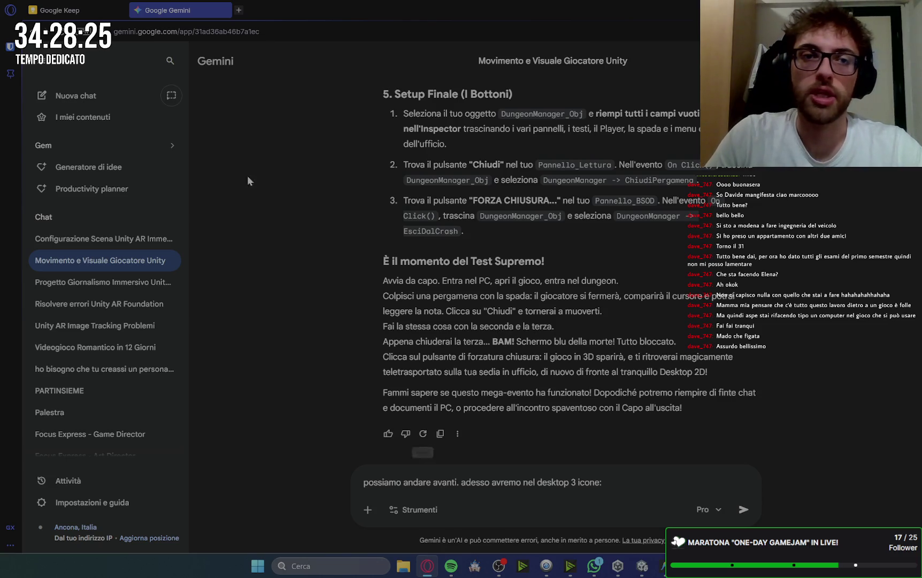
pyautogui.click(240, 11)
# Step: Search Google for 'fears to phantom' and show the image results
pyautogui.click(359, 92)
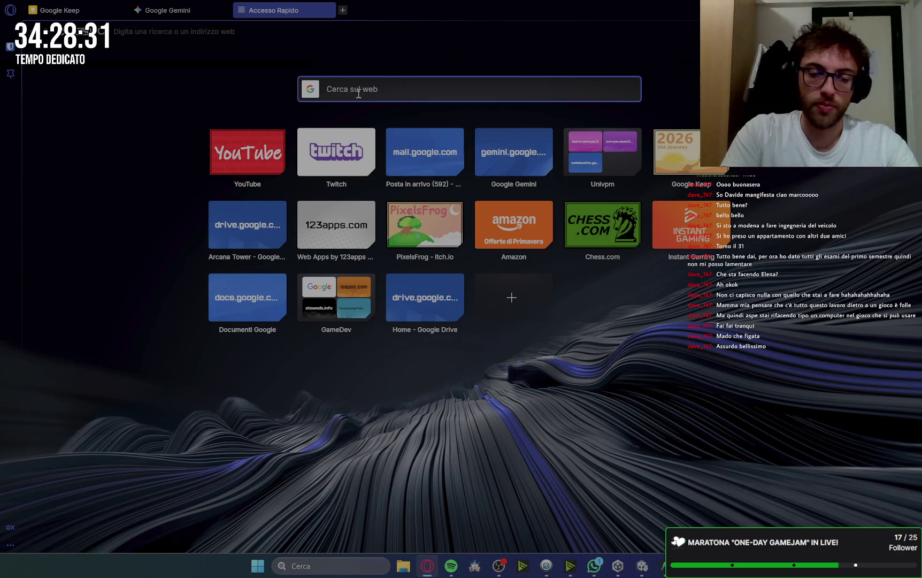
pyautogui.write('fear')
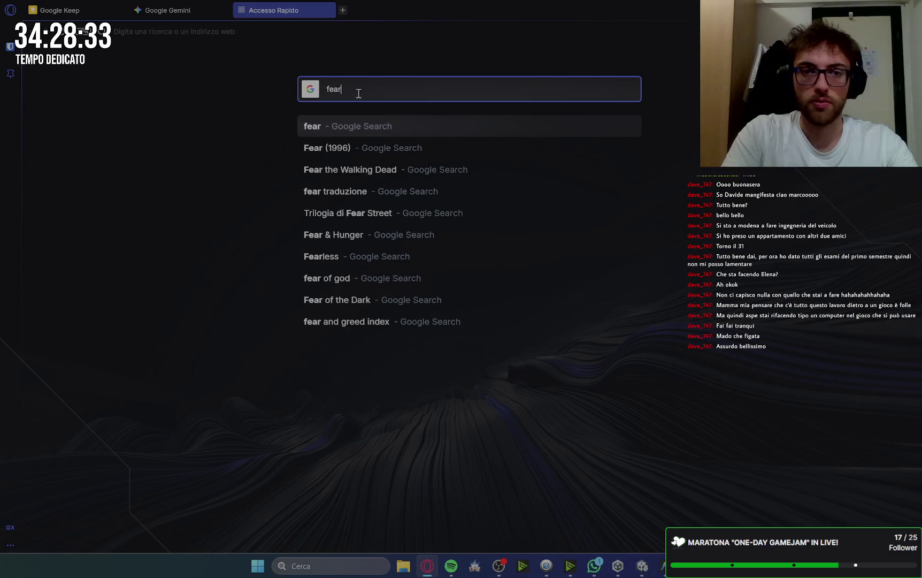
pyautogui.write('s to ph')
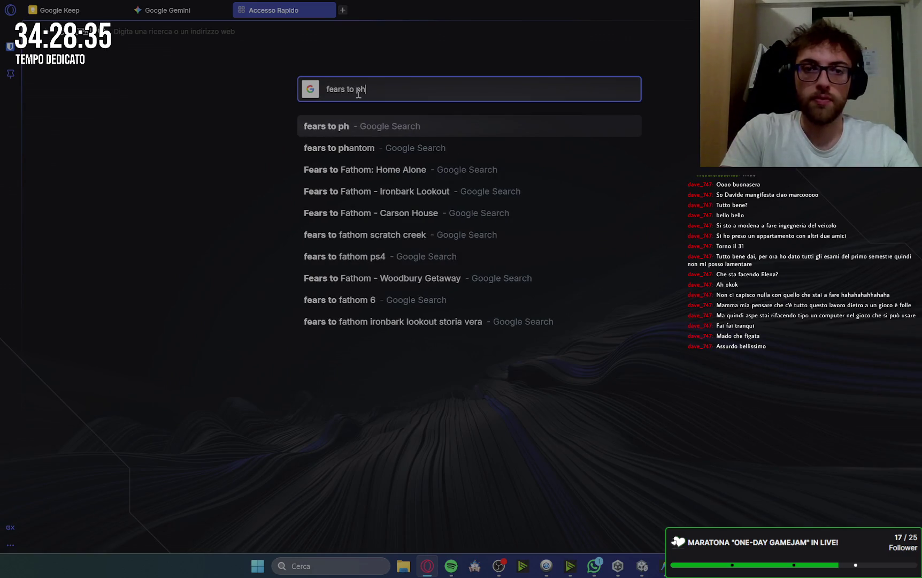
pyautogui.press('Down')
pyautogui.press('Return')
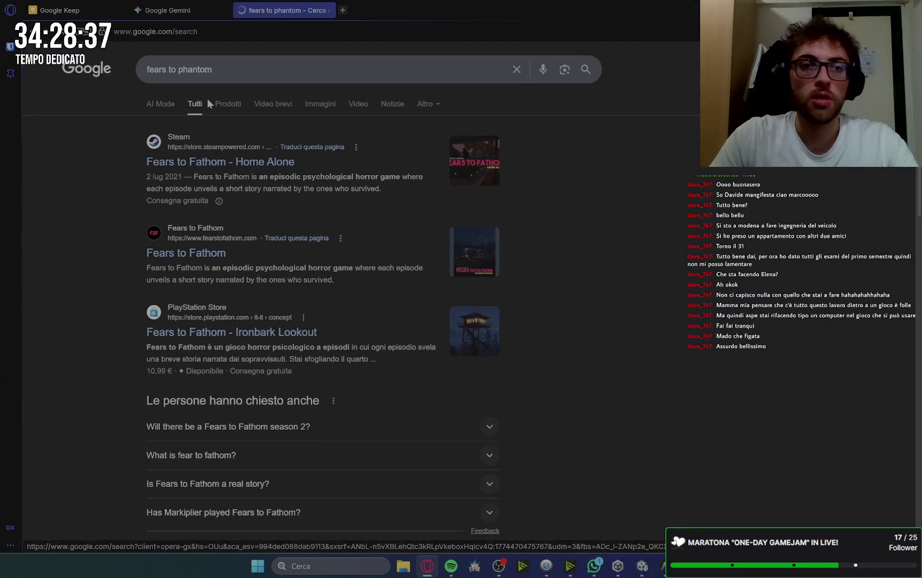
pyautogui.click(320, 107)
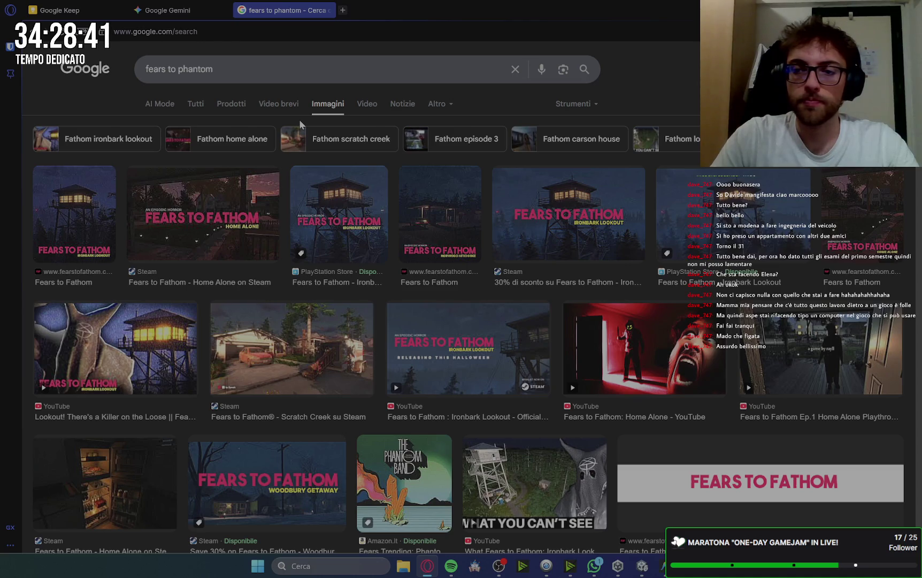
# Step: Preview the PlayStation Store Fears to Fathom – Ironbark Lookout image
pyautogui.scroll(-8, 299, 120)
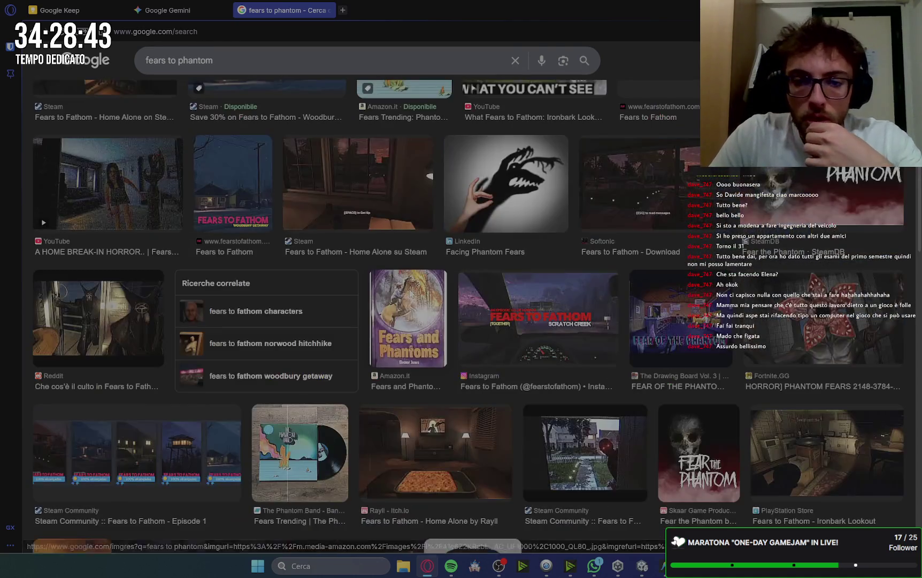
pyautogui.scroll(-1, 410, 296)
pyautogui.scroll(-1, 410, 295)
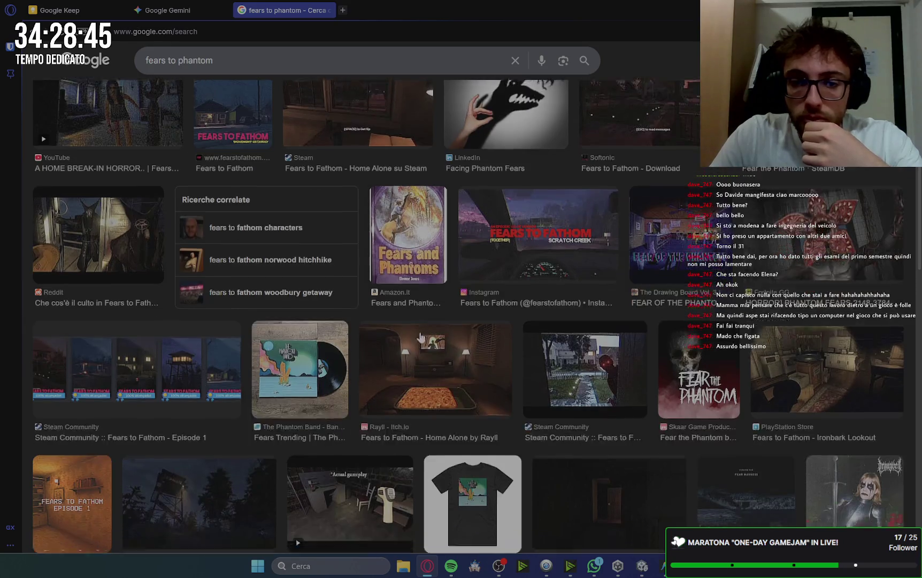
pyautogui.click(830, 359)
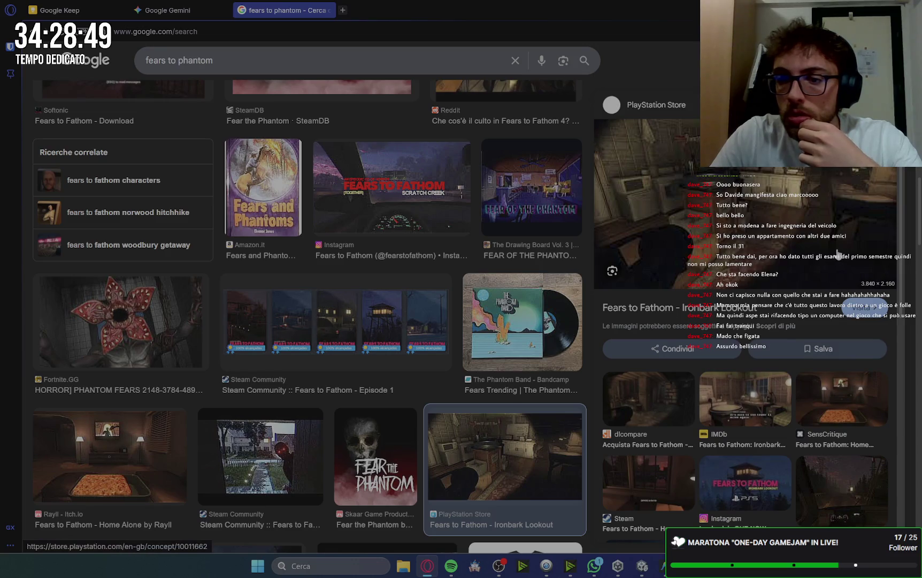
pyautogui.scroll(-3, 834, 332)
pyautogui.moveTo(223, 52); pyautogui.dragTo(136, 68)
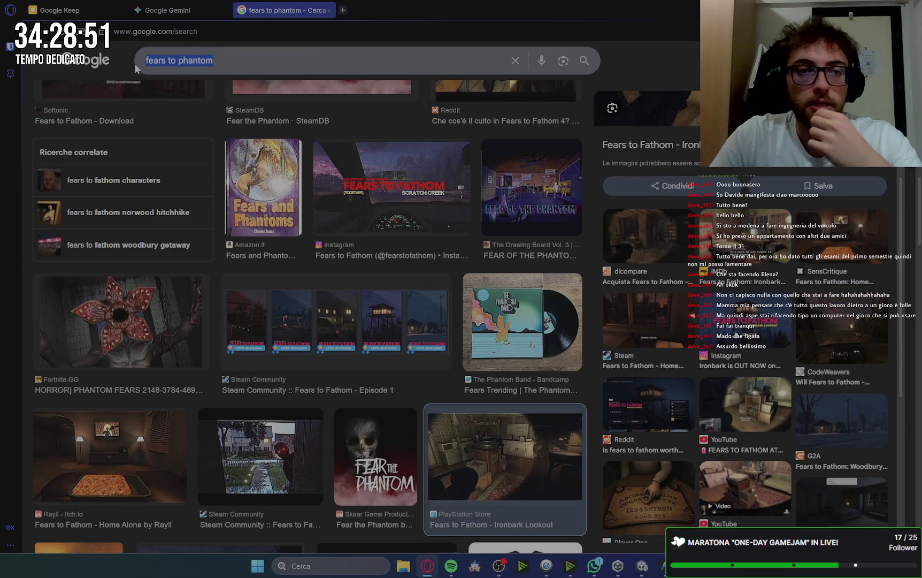
# Step: Search images for 'ps1 style games' and preview the NME PS1 horror game image
pyautogui.write('p')
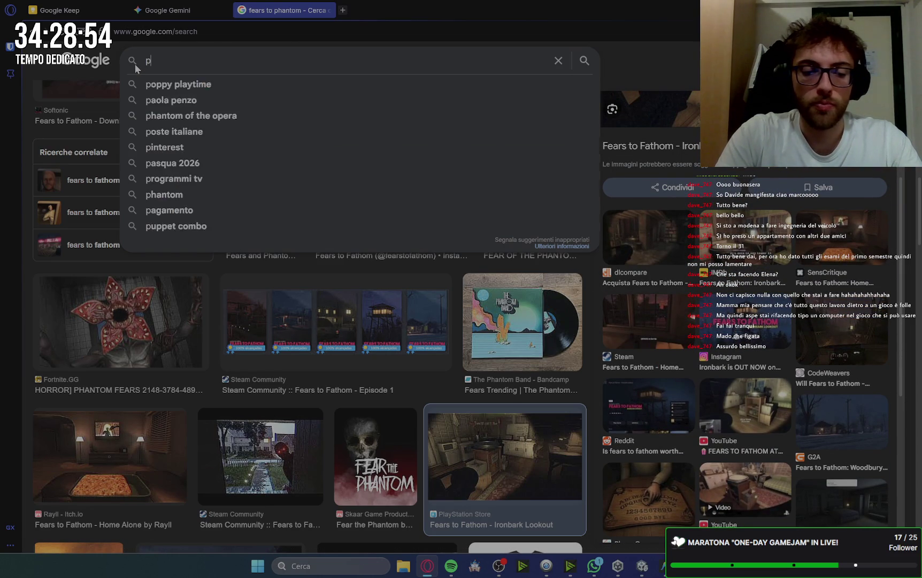
pyautogui.write('s1 st')
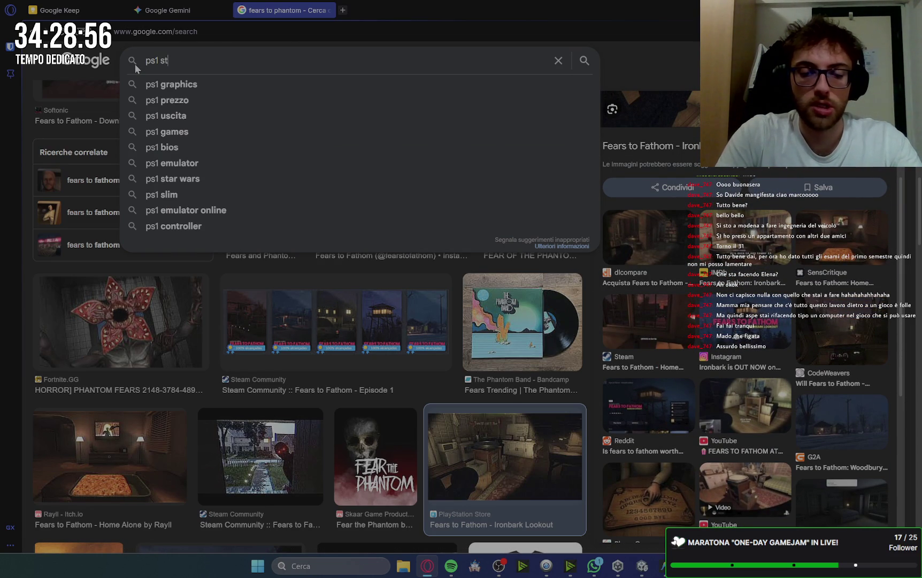
pyautogui.write('yle games')
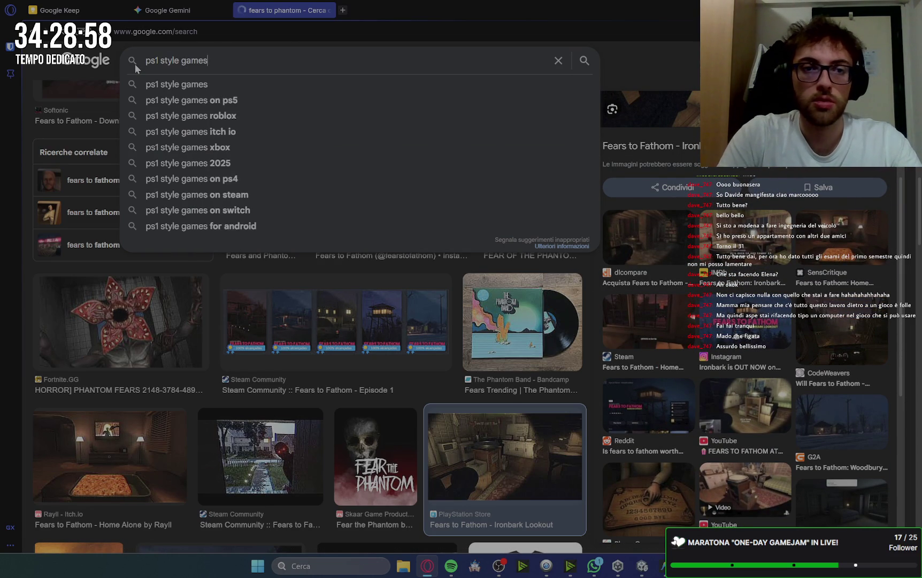
pyautogui.press('Return')
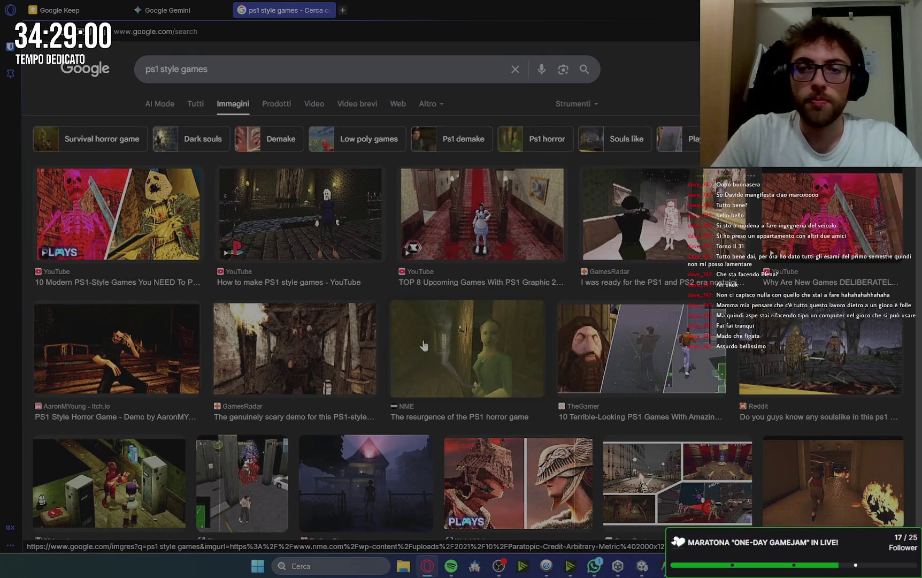
pyautogui.scroll(-1, 525, 366)
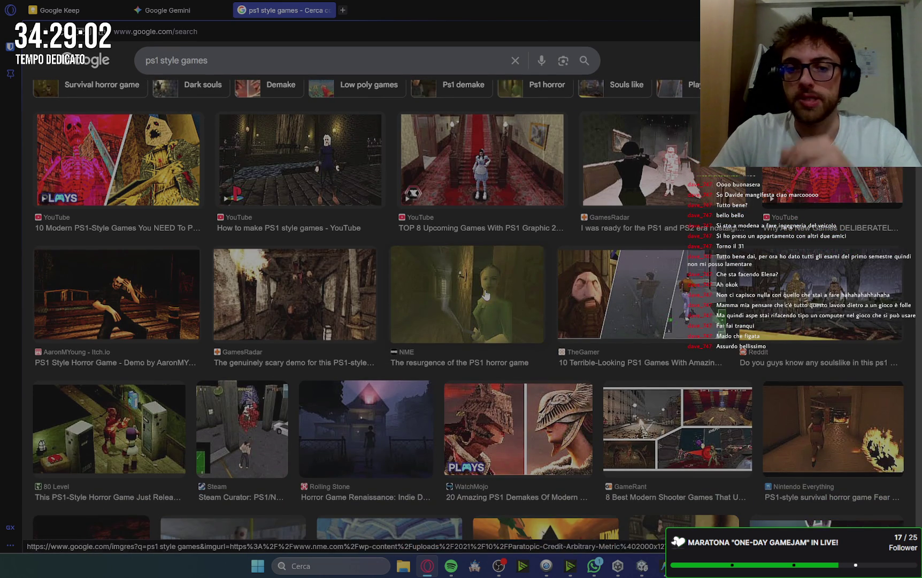
pyautogui.click(525, 366)
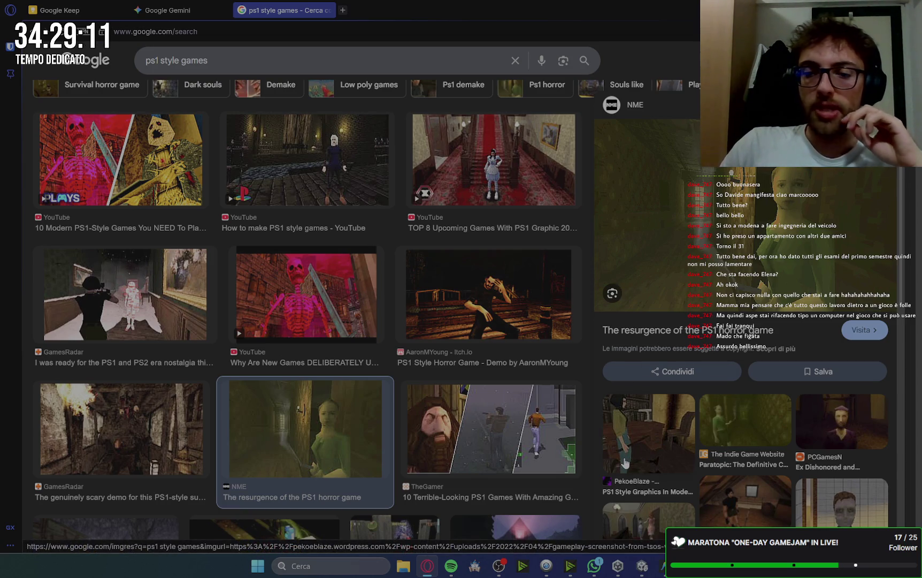
# Step: Browse further down the results and preview the Bloodwash horror game image
pyautogui.scroll(-2, 620, 471)
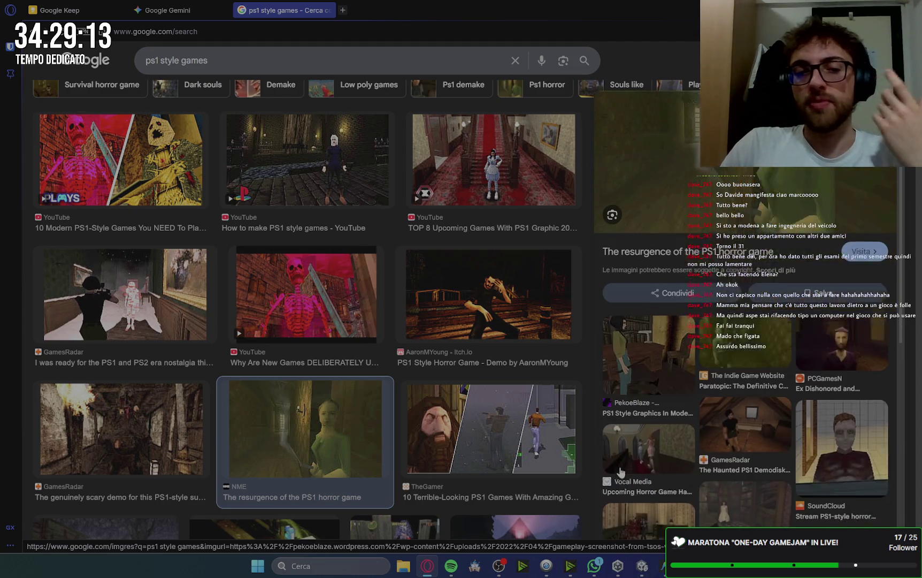
pyautogui.scroll(-3, 621, 472)
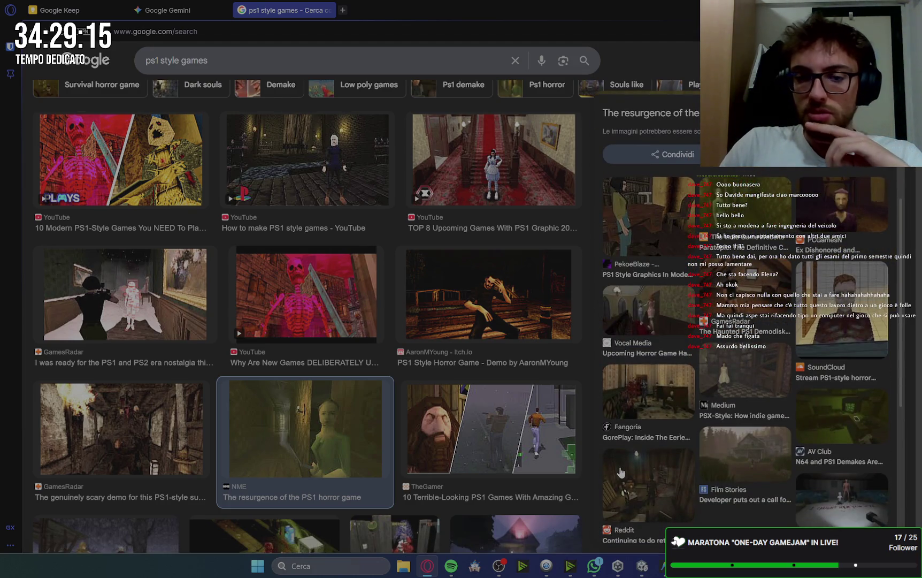
pyautogui.scroll(-3, 620, 471)
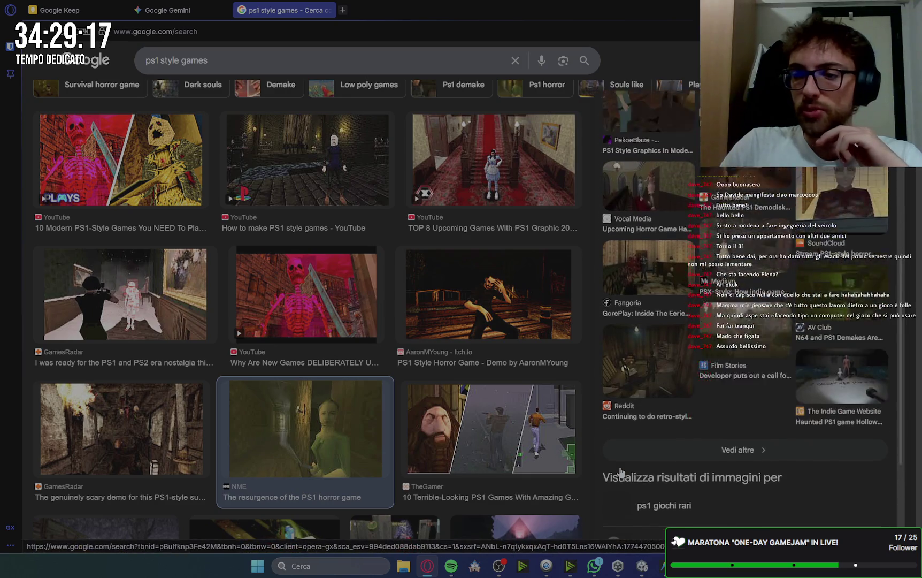
pyautogui.scroll(7, 621, 470)
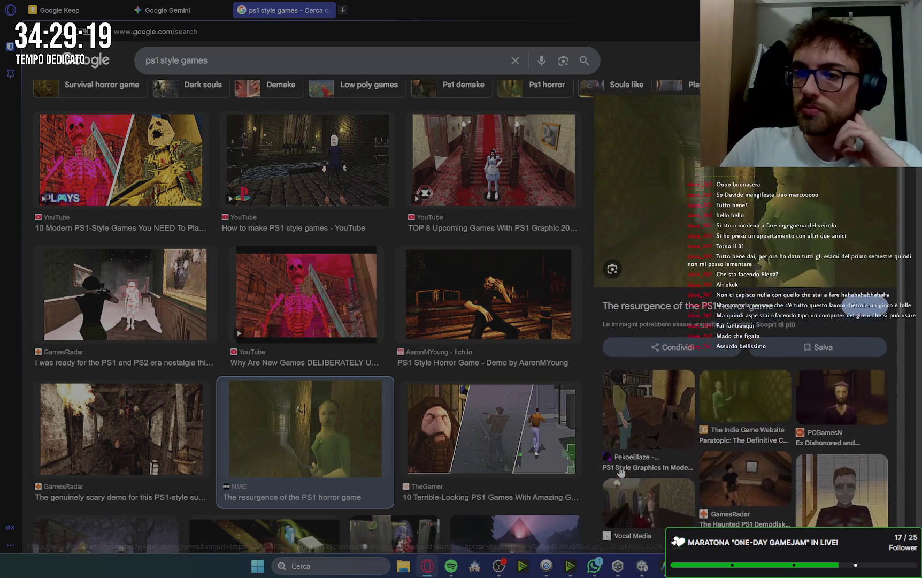
pyautogui.scroll(-4, 620, 471)
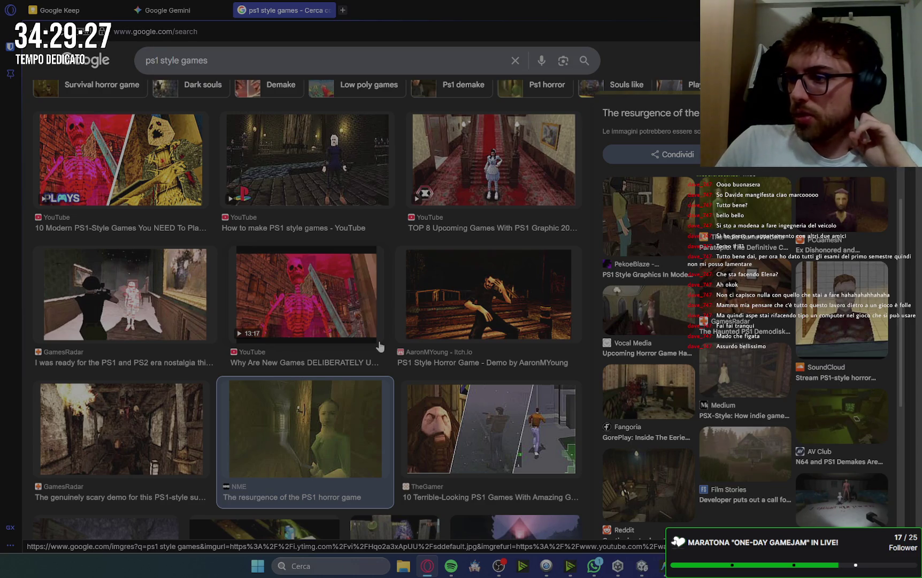
pyautogui.scroll(-8, 380, 346)
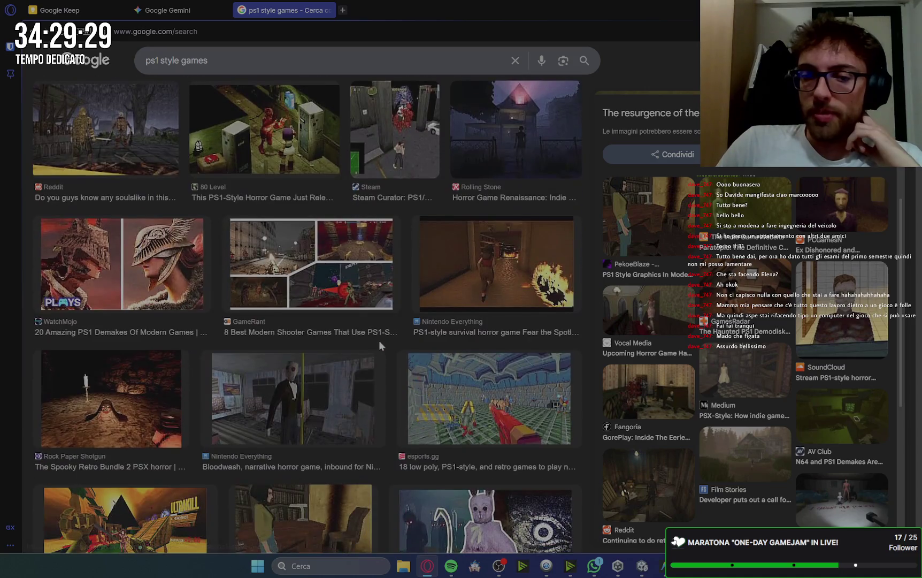
pyautogui.click(289, 420)
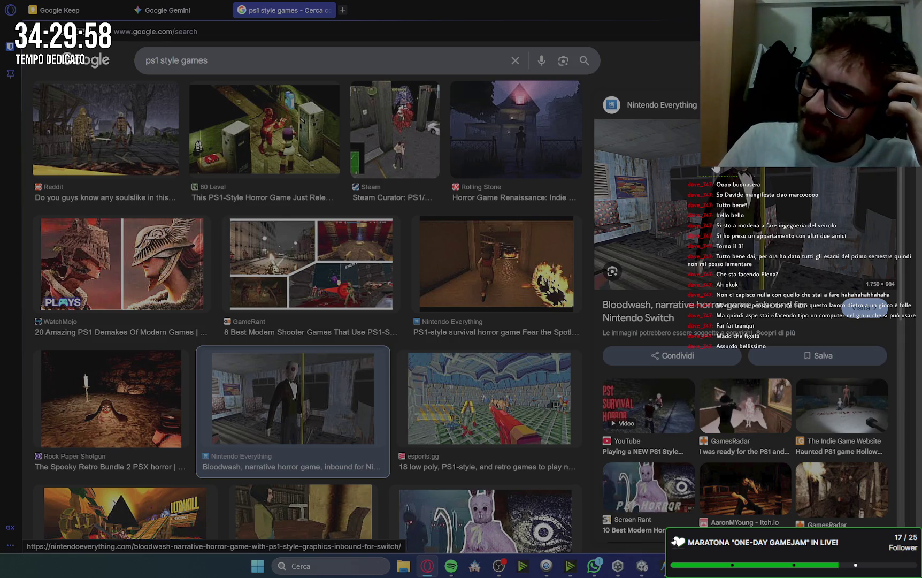
# Step: Preview the PekoeBlaze image 'PS1 Style Graphics In Modern Indie Horror Games' and scroll its details
pyautogui.scroll(-5, 765, 246)
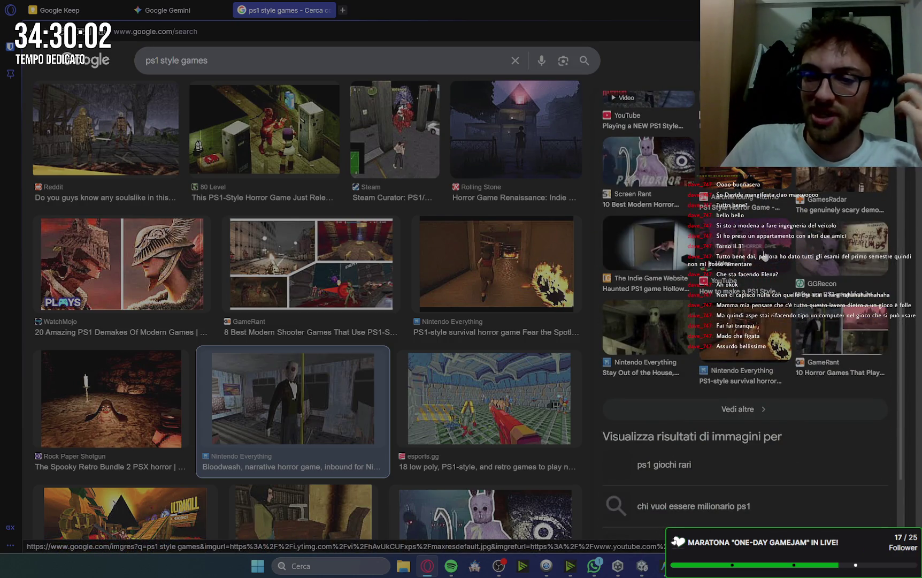
pyautogui.scroll(1, 765, 258)
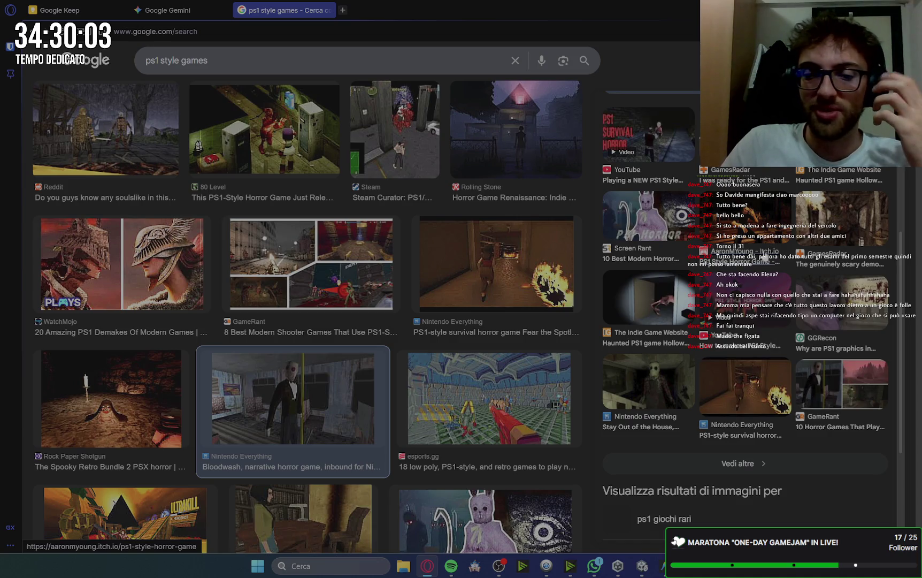
pyautogui.scroll(-2, 765, 257)
pyautogui.scroll(-5, 500, 396)
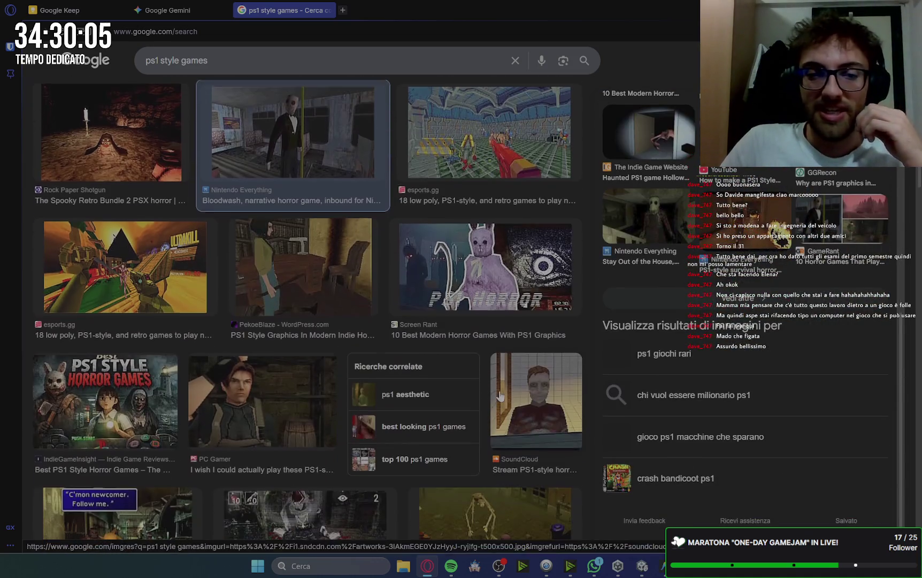
pyautogui.click(303, 270)
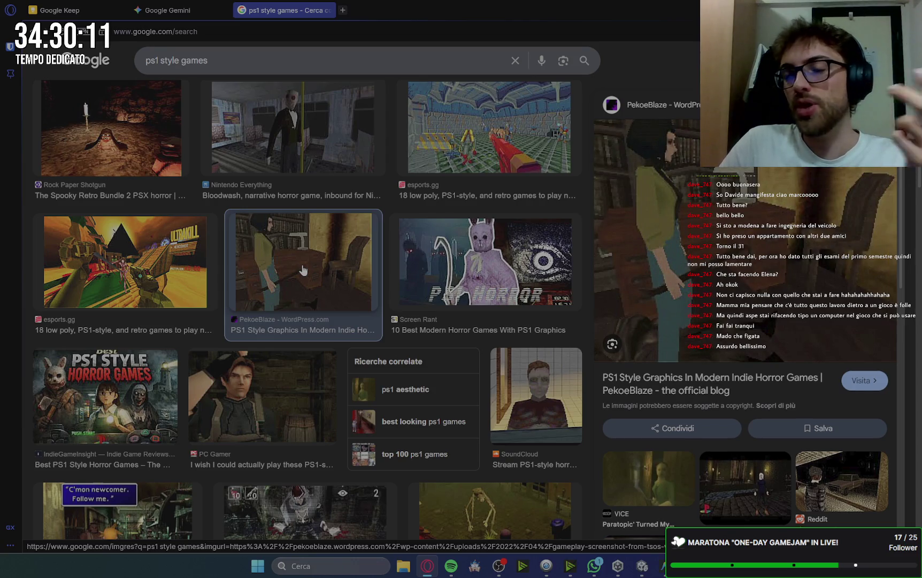
pyautogui.scroll(-5, 303, 269)
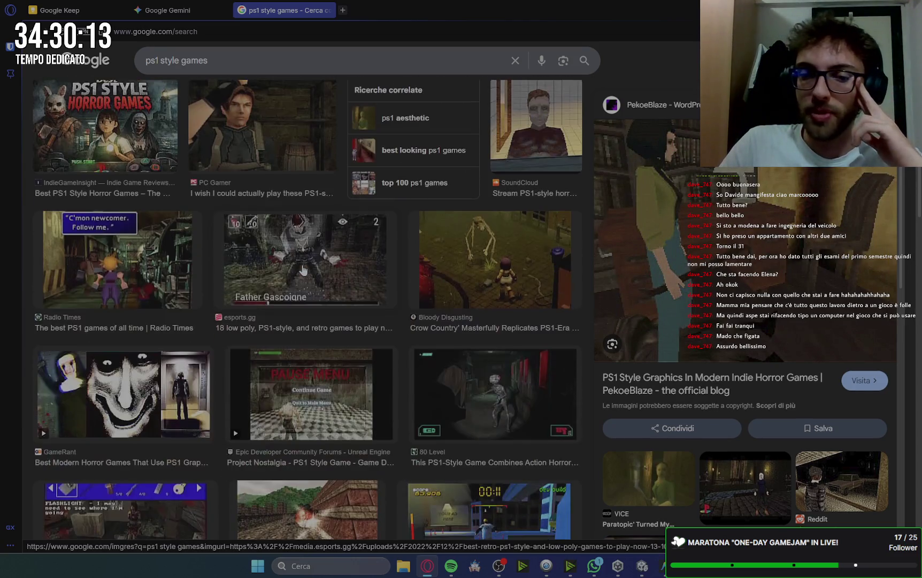
pyautogui.scroll(-1, 303, 269)
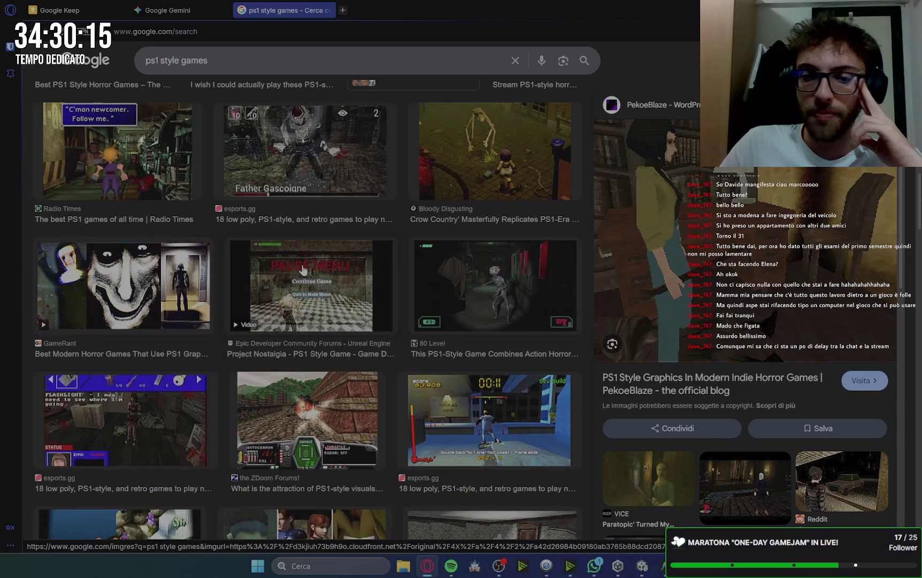
pyautogui.scroll(-3, 303, 269)
pyautogui.scroll(10, 303, 269)
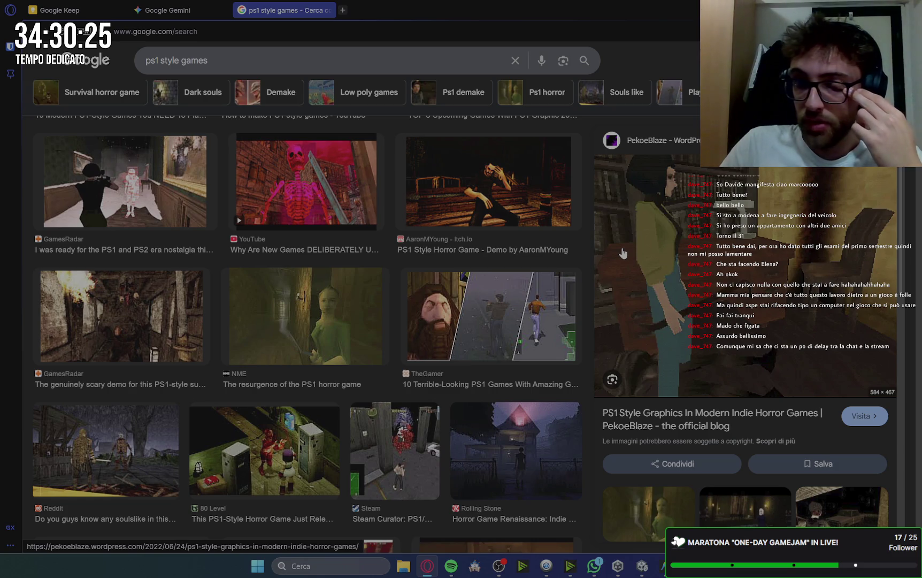
# Step: Back in Gemini, add the Documenti icon with a typical computer folder icon to the prompt
pyautogui.click(327, 10)
pyautogui.write('possiamo andare avanti. adesso avremo nel desktop 3 icone: d')
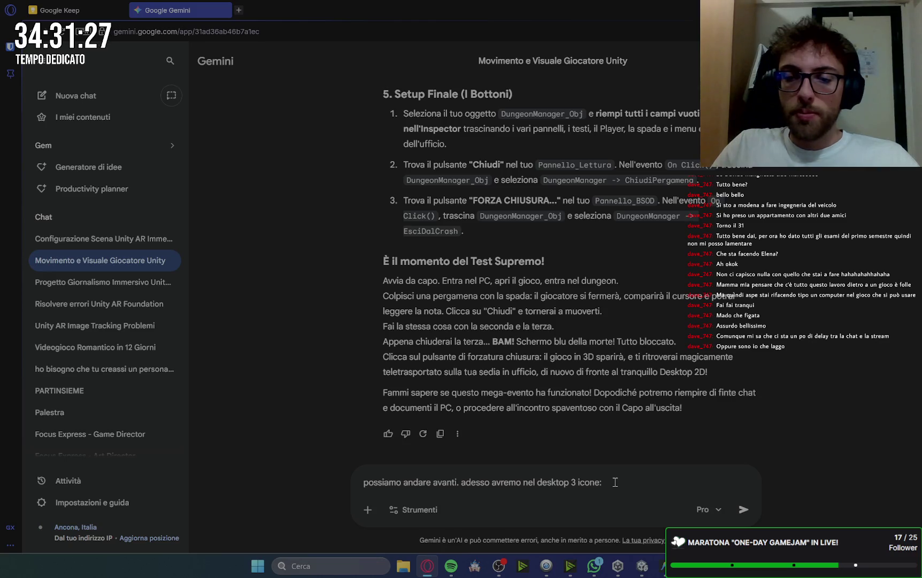
pyautogui.write('ocumenti ')
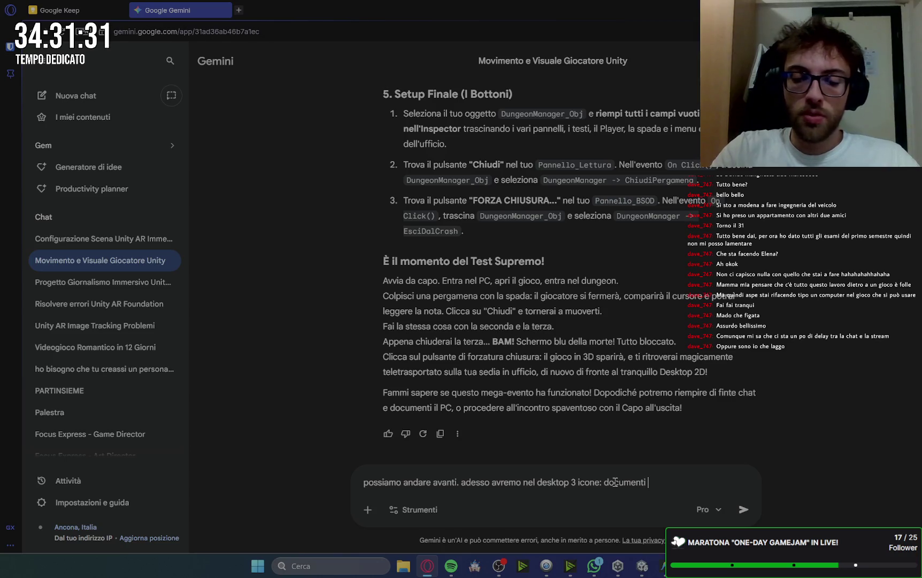
pyautogui.write('(co')
pyautogui.write('n icona della c')
pyautogui.write('artella ti')
pyautogui.write('pica')
pyautogui.write(' del comput')
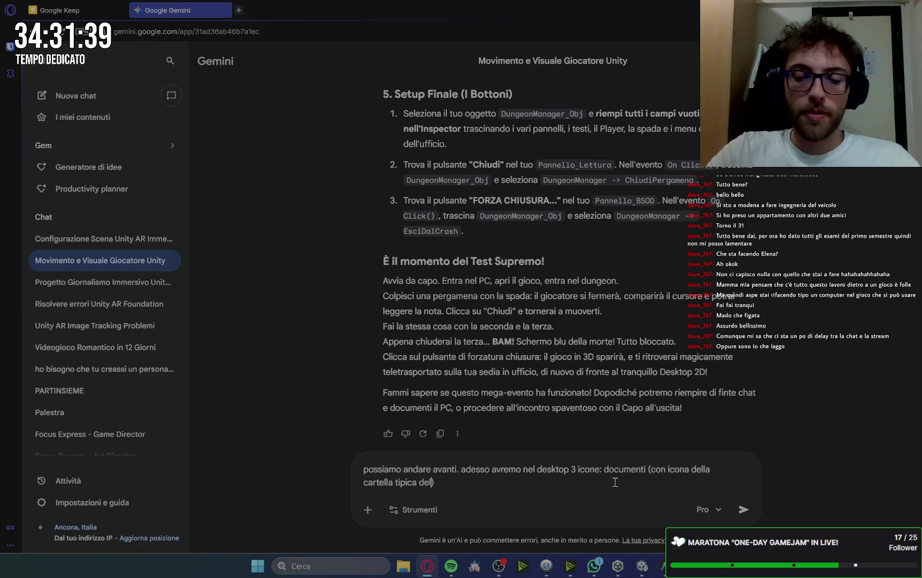
pyautogui.write('er)')
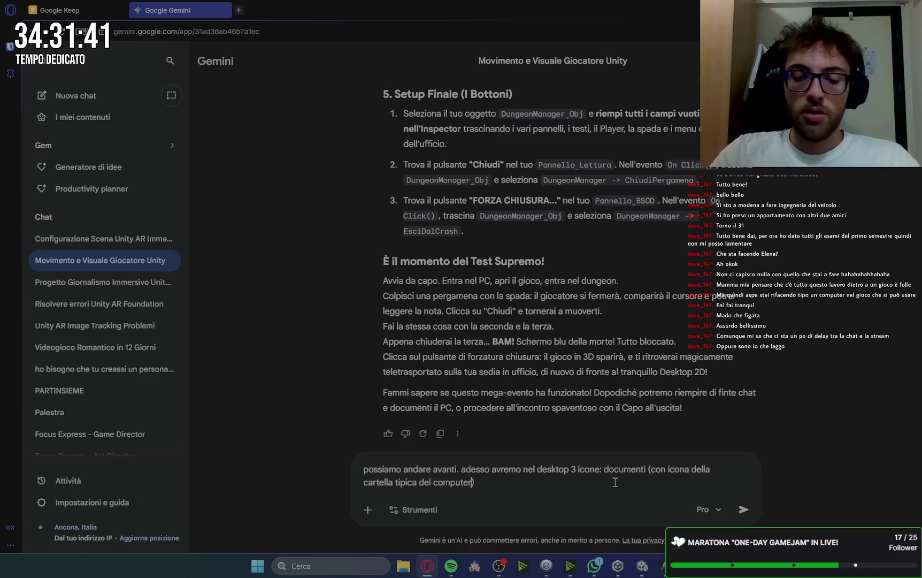
pyautogui.write('.')
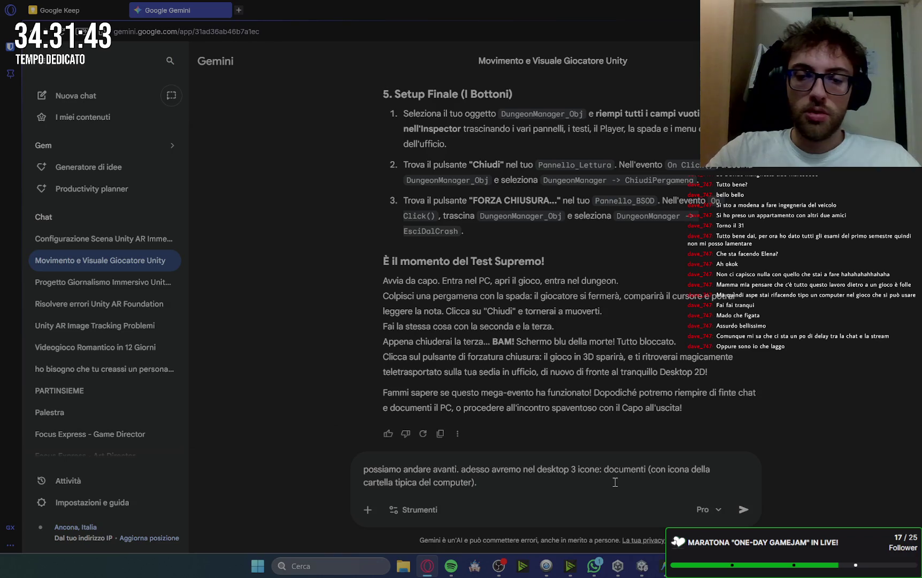
pyautogui.press('BackSpace')
pyautogui.write(',')
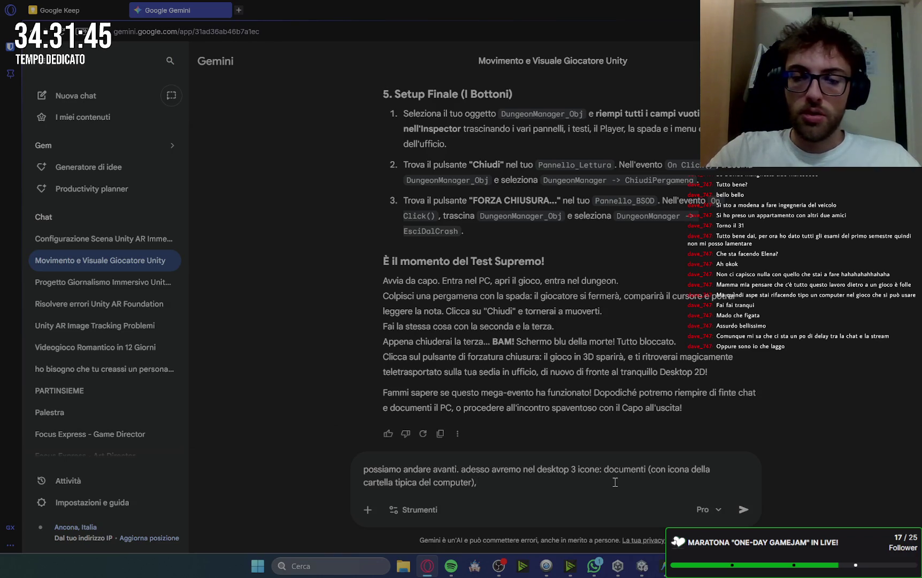
# Step: Add the messages app and game, and describe Documenti opening a Windows-PC-style interface with clickable sections
pyautogui.write('app m')
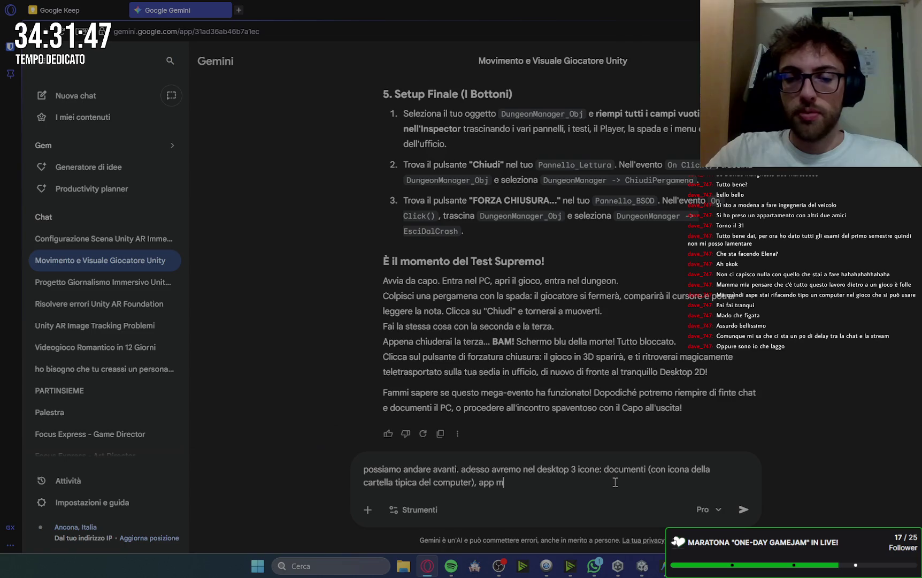
pyautogui.write('essaggi e g')
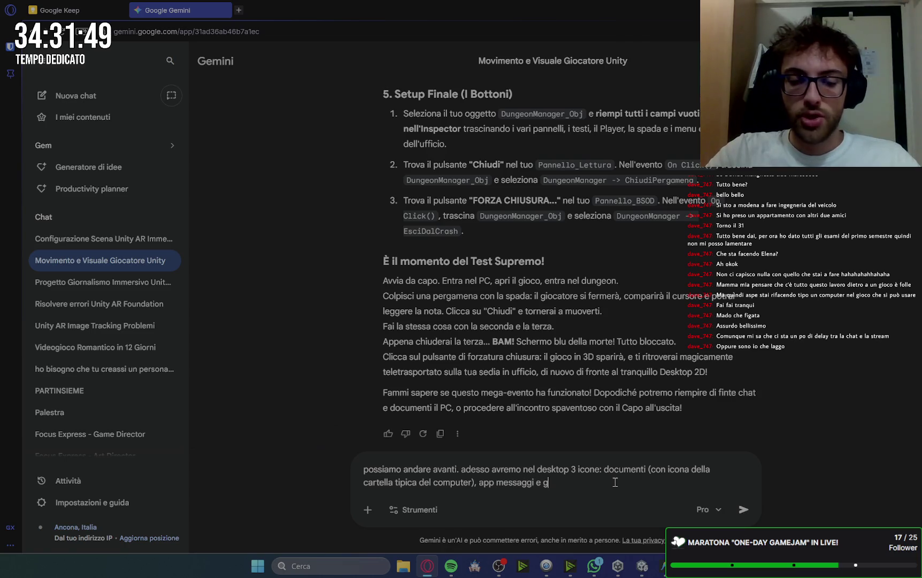
pyautogui.write('ioco')
pyautogui.write('.')
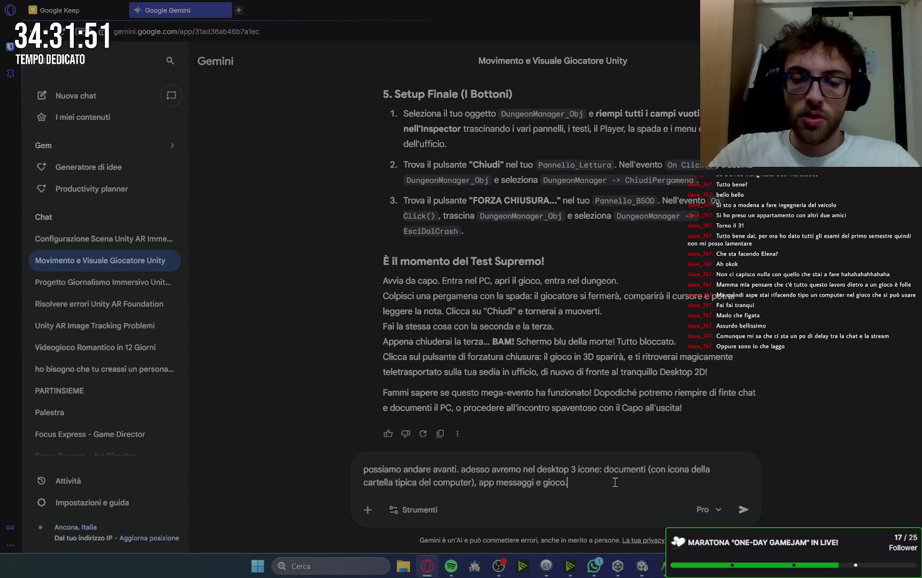
pyautogui.write(' il gioco o')
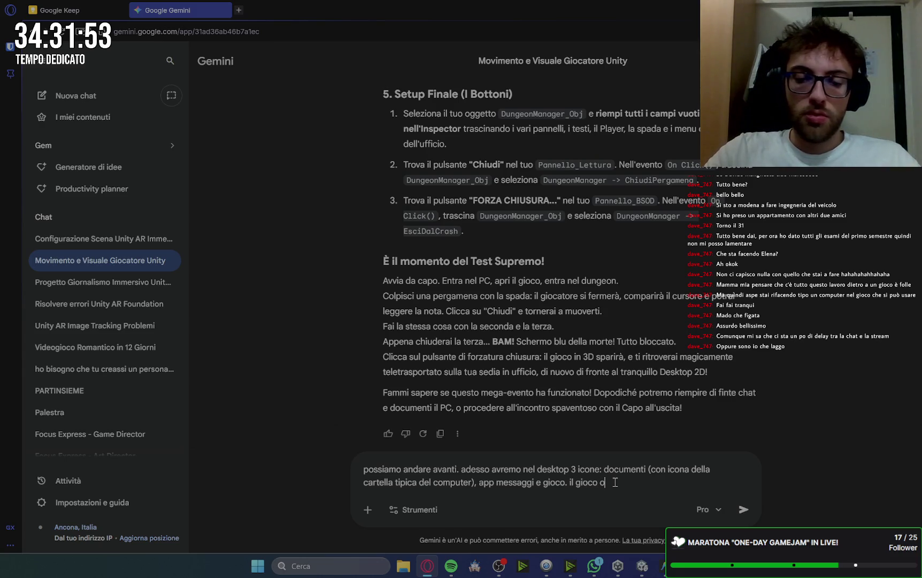
pyautogui.write('lo abbiamo sis')
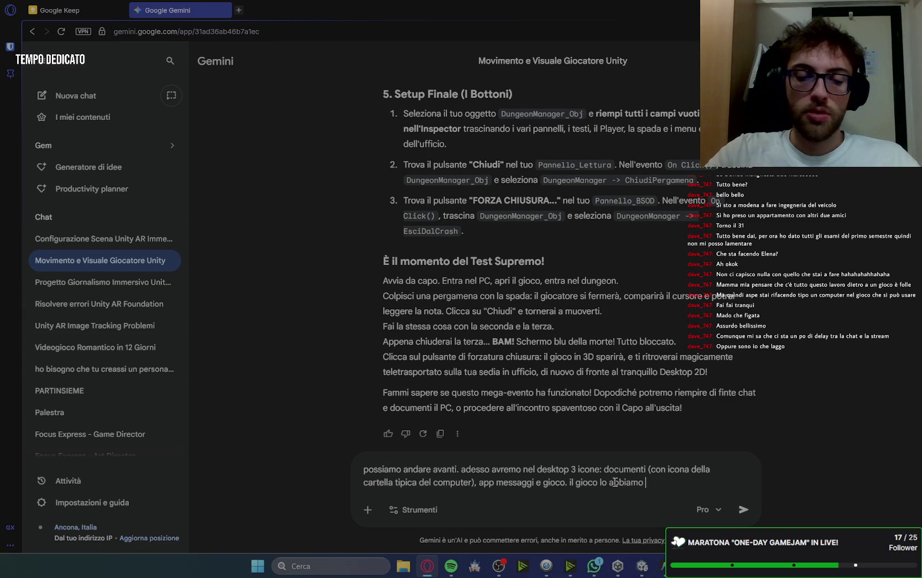
pyautogui.write('temato pri')
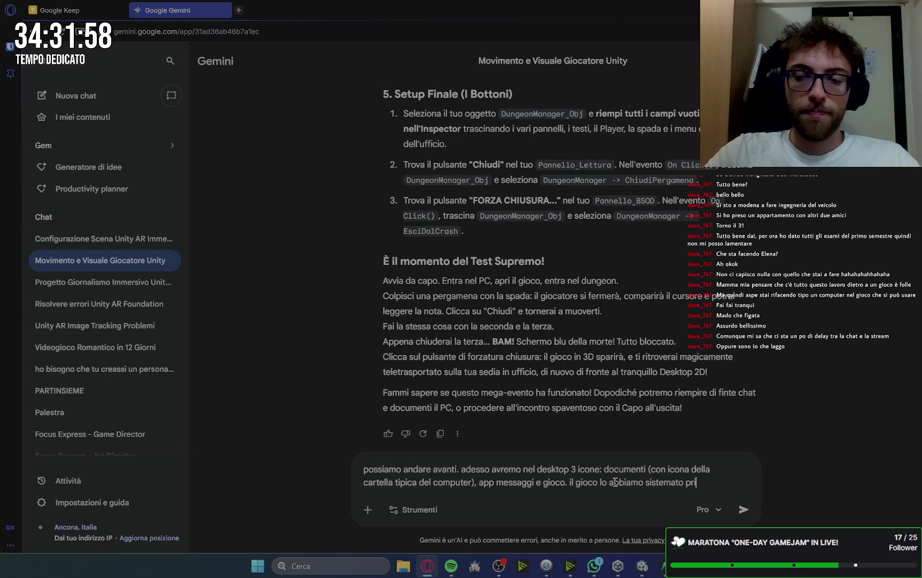
pyautogui.write('ma. ')
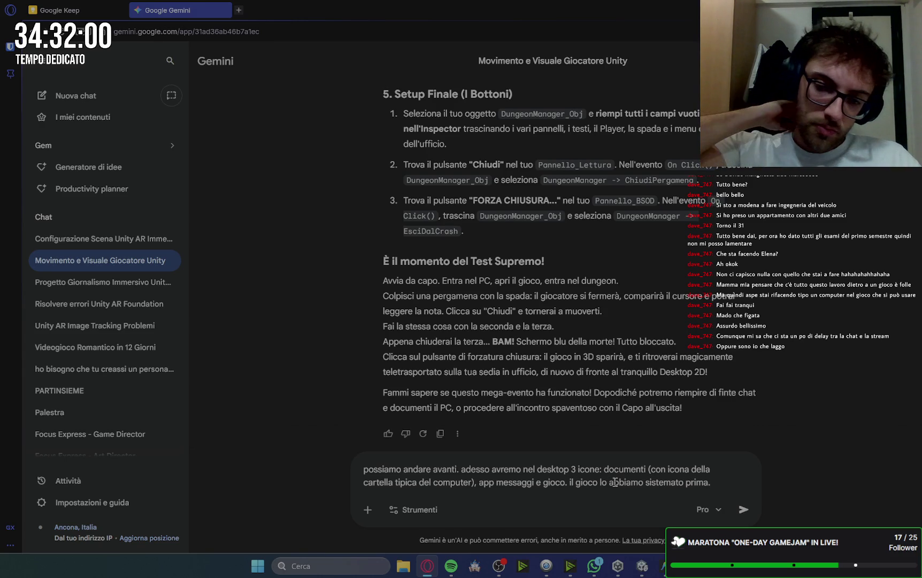
pyautogui.write('aprendo docu')
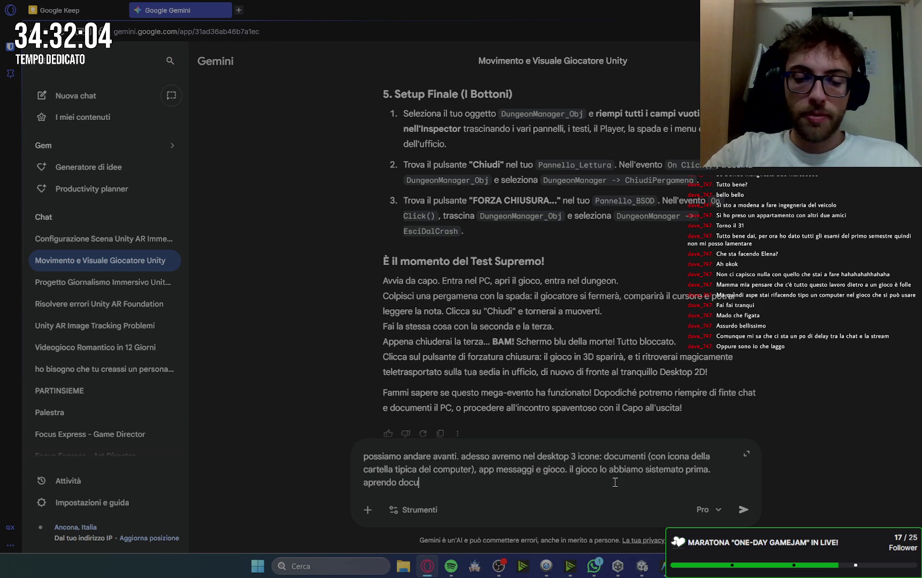
pyautogui.write('menti avremo ')
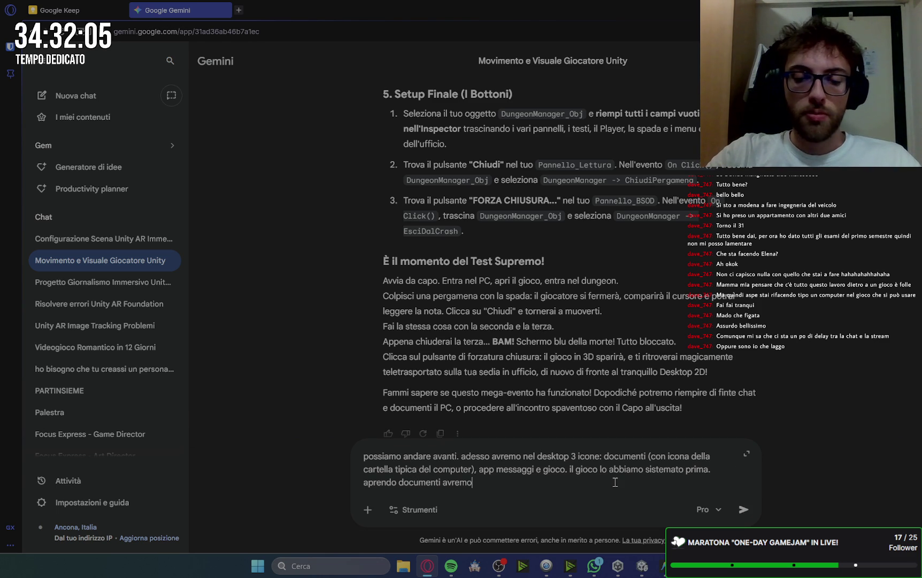
pyautogui.write(" l'int")
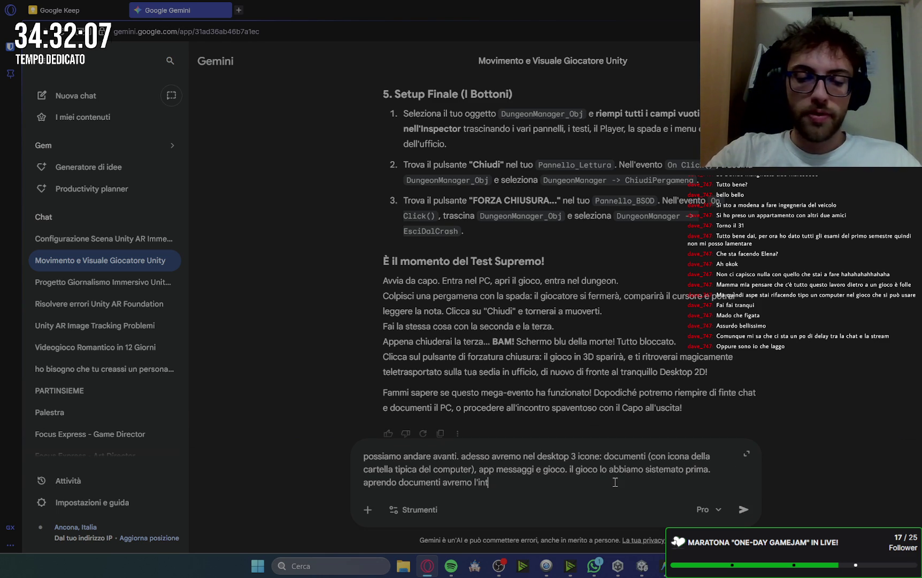
pyautogui.write('erfaccia ti')
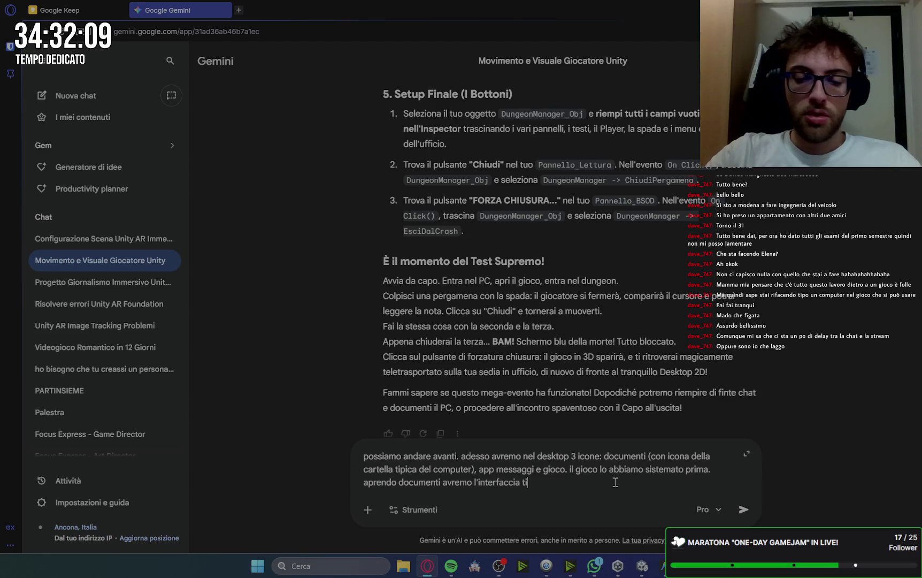
pyautogui.write('pica dell')
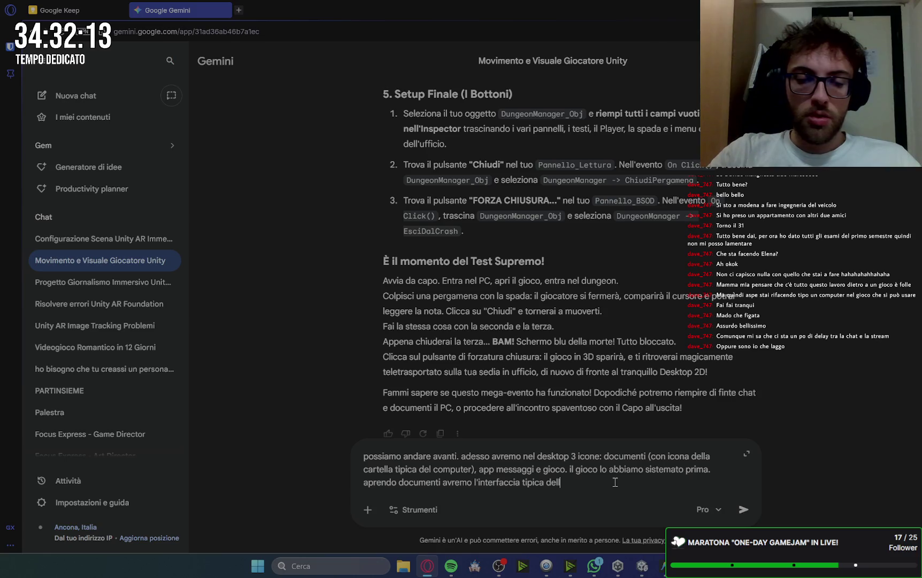
pyautogui.write("'")
pyautogui.write('esplora do')
pyautogui.write('metn')
pyautogui.hotkey('ctrl', 'BackSpace')
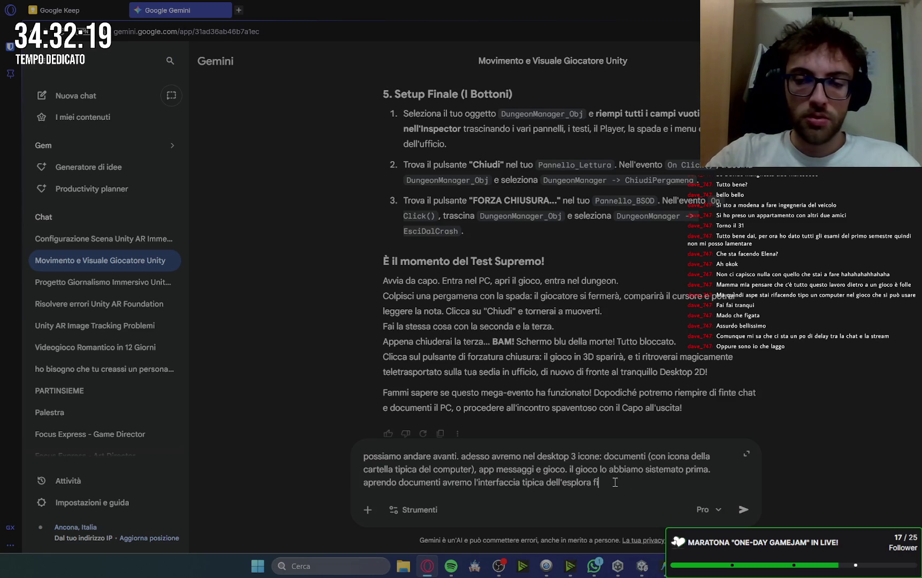
pyautogui.write('le di un pc windows')
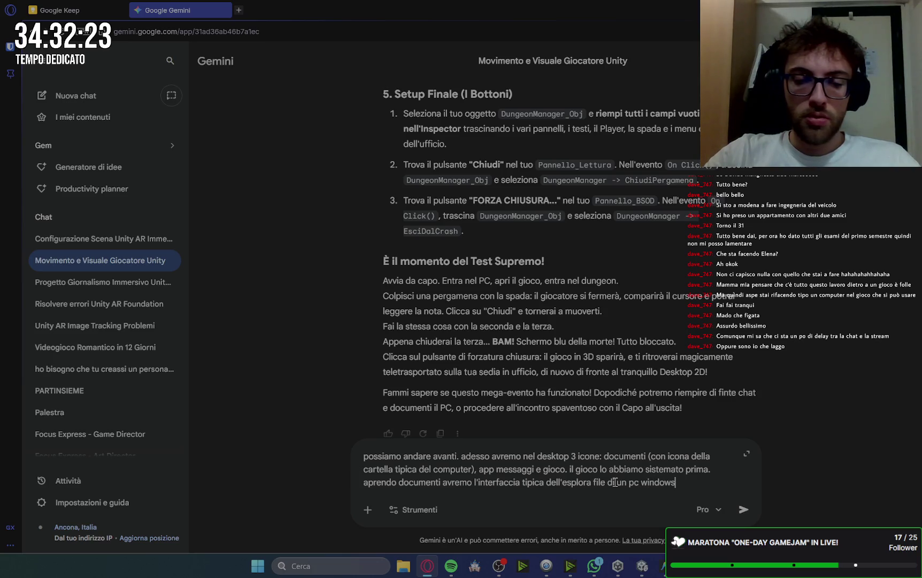
pyautogui.write(' e')
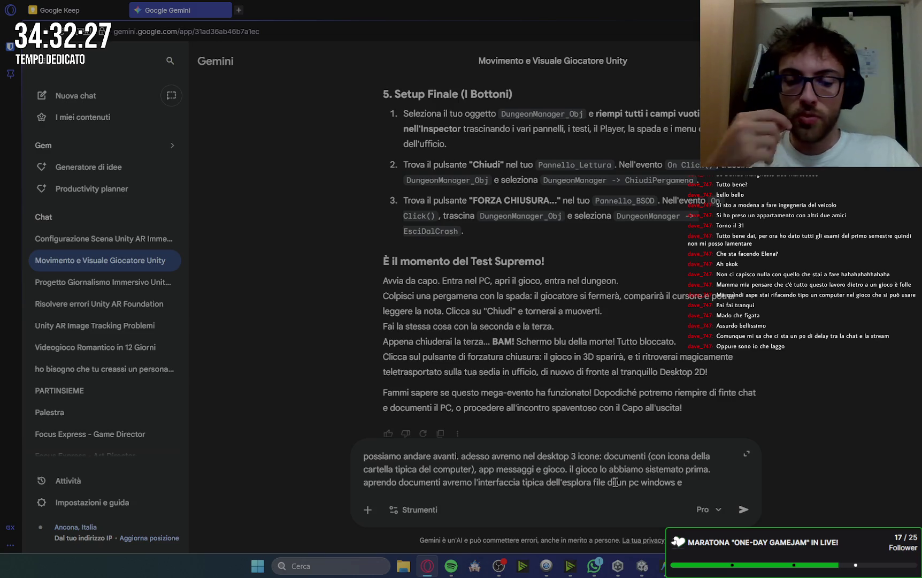
pyautogui.write(' tra l')
pyautogui.press('BackSpace')
pyautogui.press('BackSpace')
pyautogui.press('BackSpace')
pyautogui.write('sezioni cli')
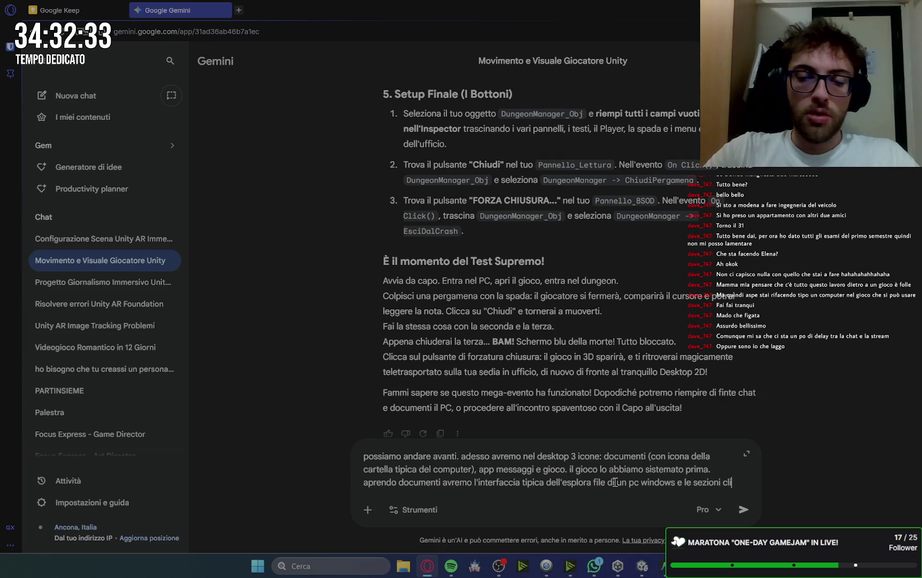
pyautogui.write('ccabili disponi')
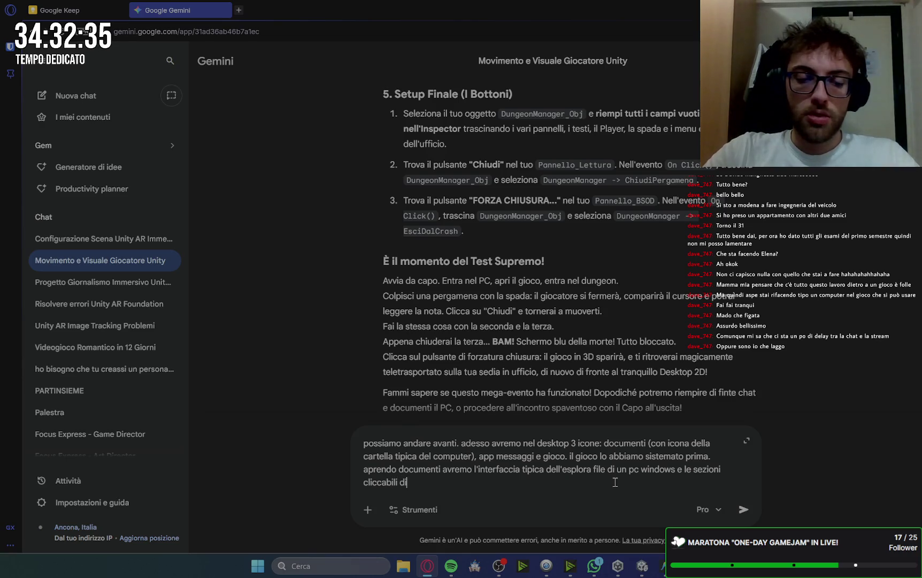
pyautogui.write('bili')
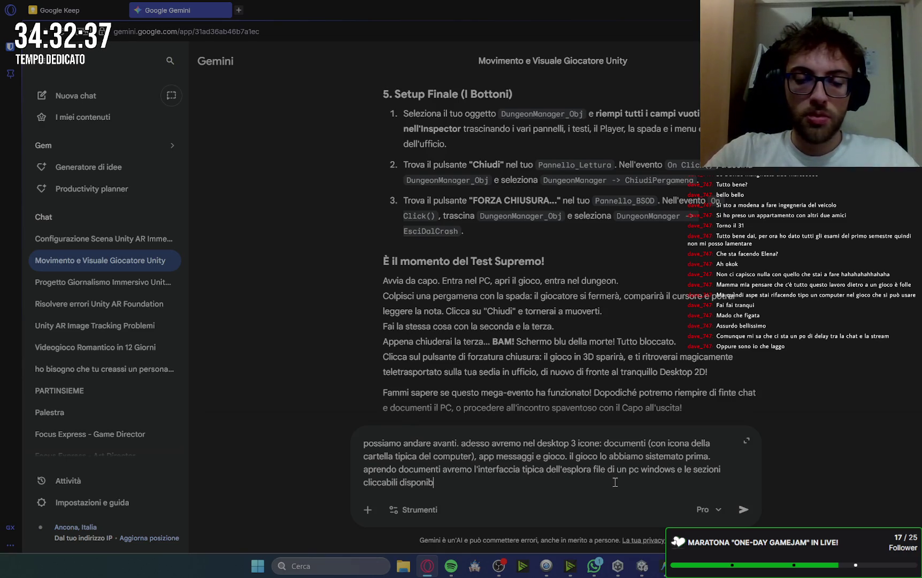
pyautogui.write(' sono')
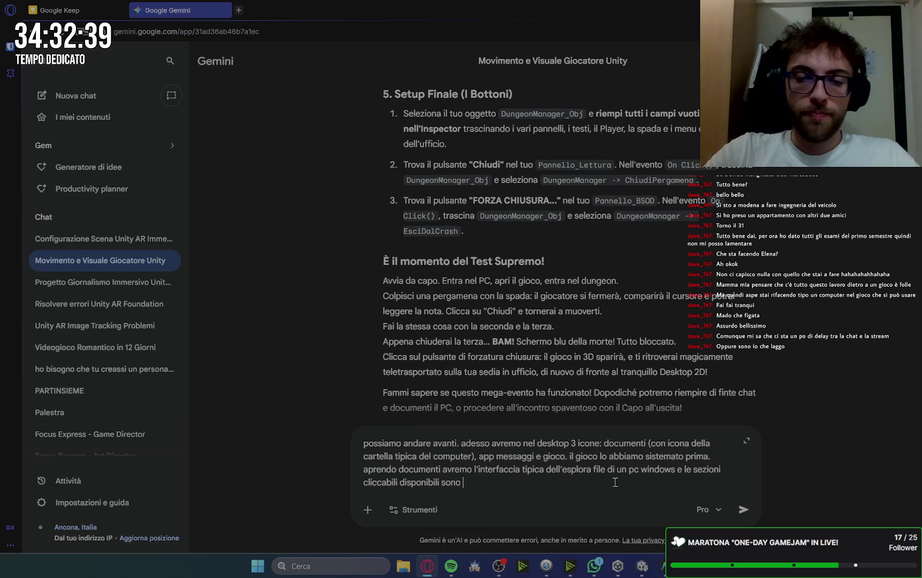
pyautogui.hotkey('ctrl', 'BackSpace')
# Step: Describe the Images section (images open when clicked) and the Documents section (text files with title, readable when clicked)
pyautogui.write('sarann')
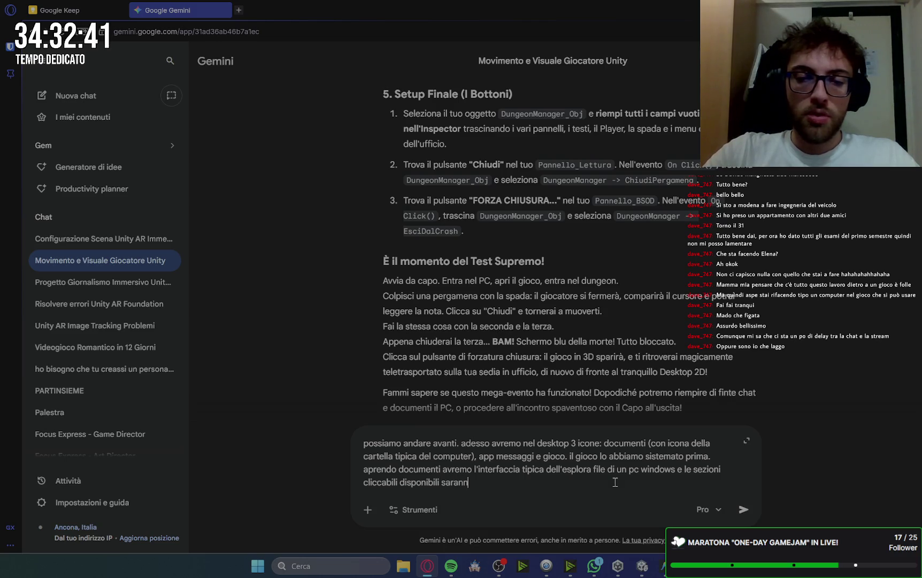
pyautogui.write('o immagini e ')
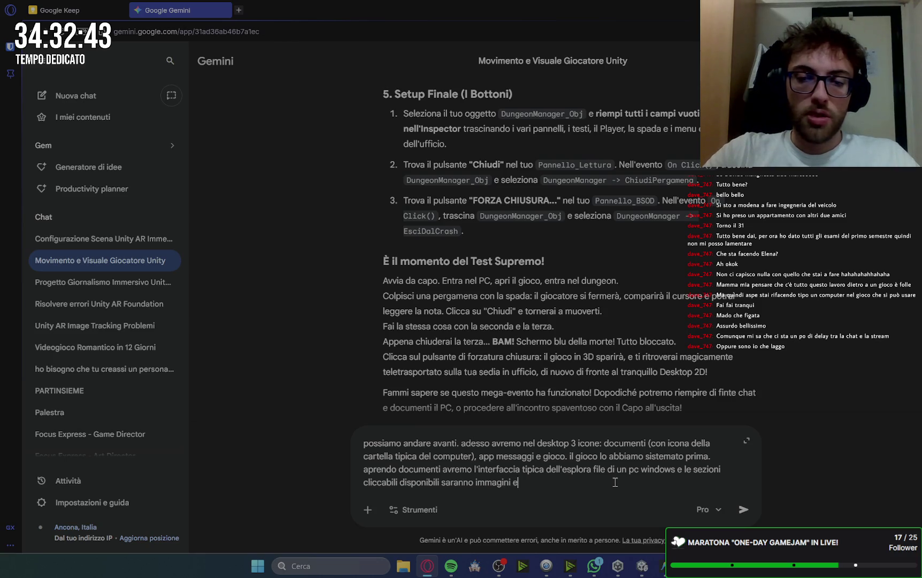
pyautogui.write('documen')
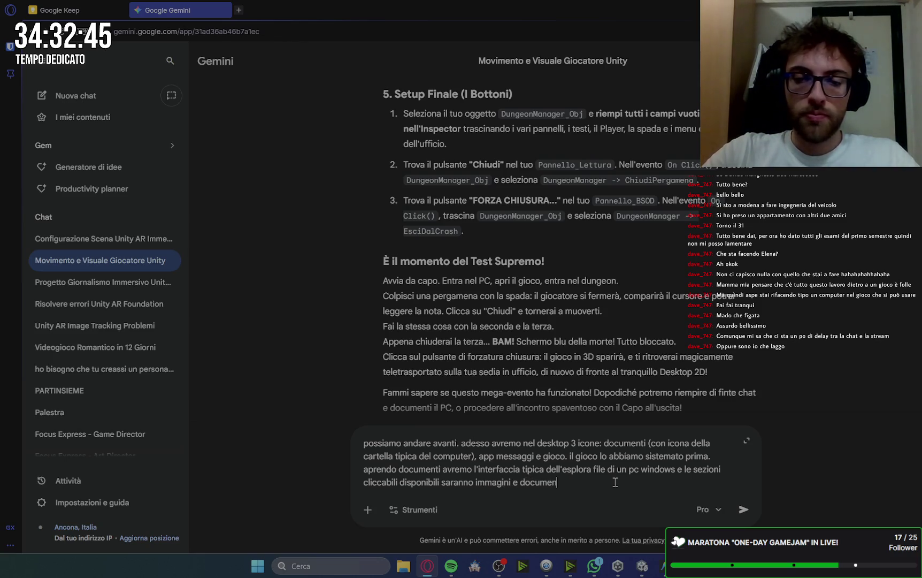
pyautogui.write('ti. immagini')
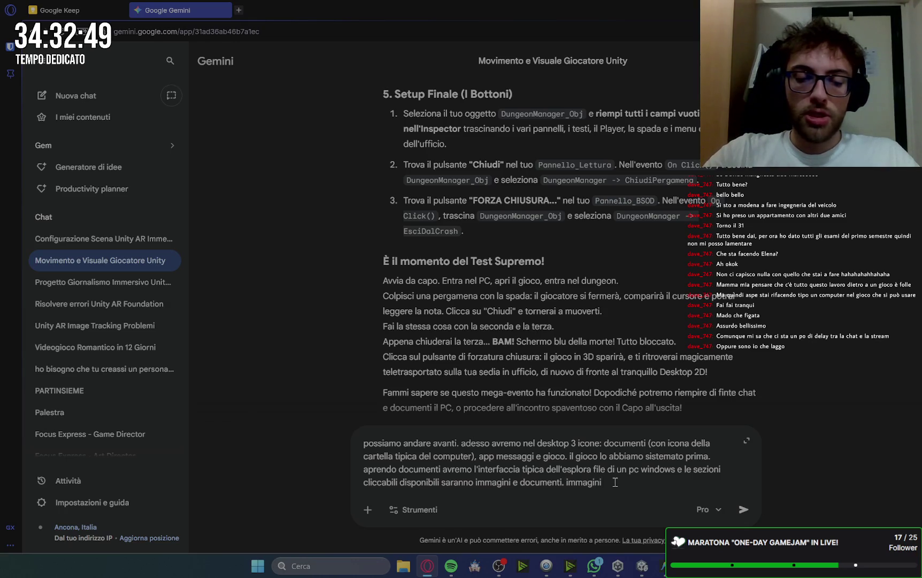
pyautogui.write(' ap')
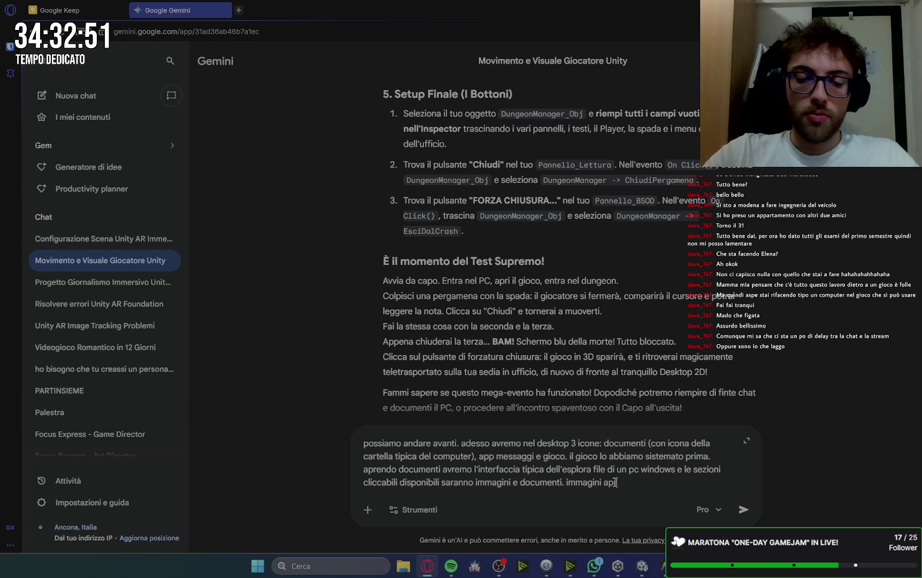
pyautogui.write('rirà')
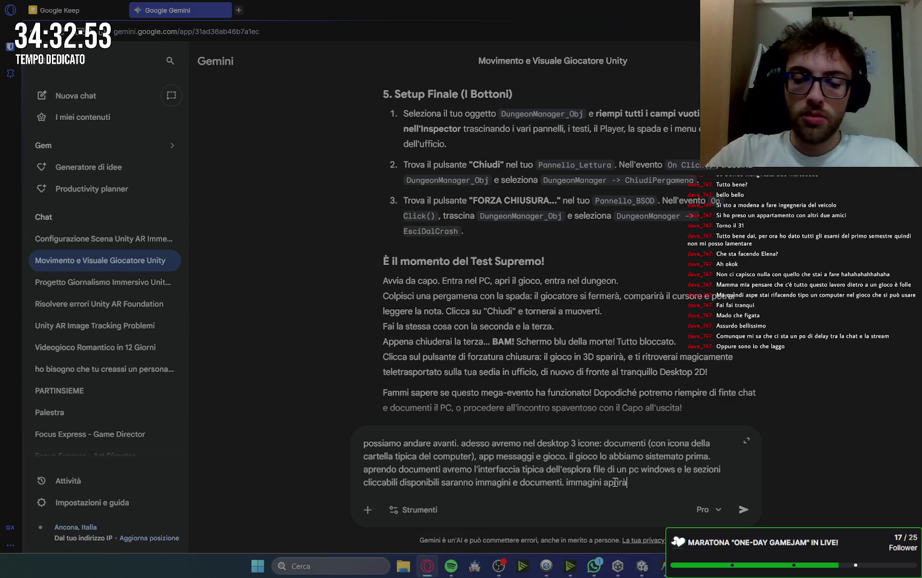
pyautogui.write(' la sezione')
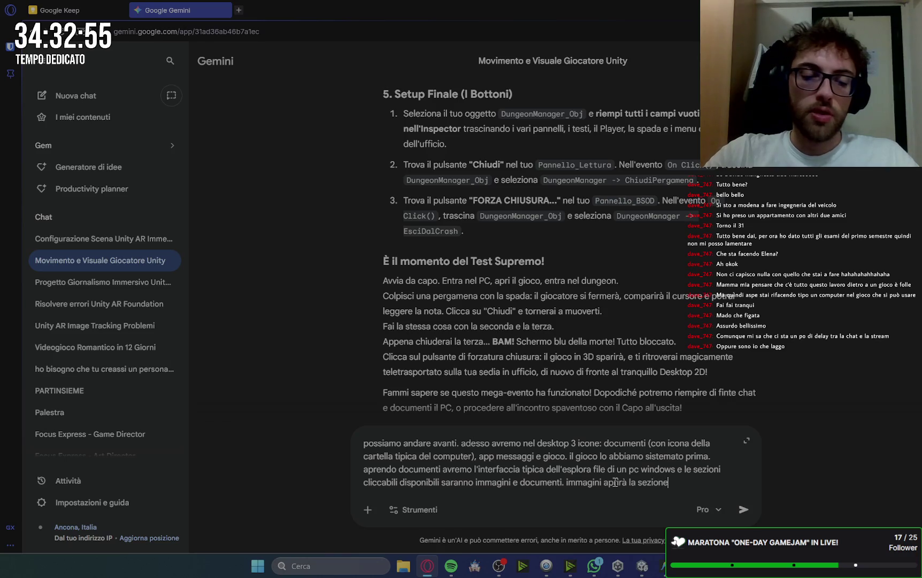
pyautogui.write(' con t')
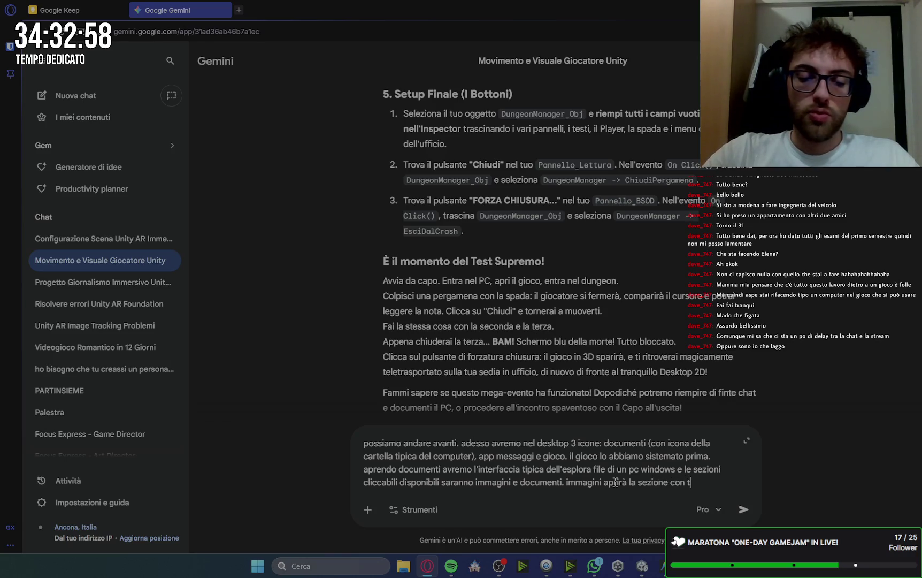
pyautogui.write('utte icone ')
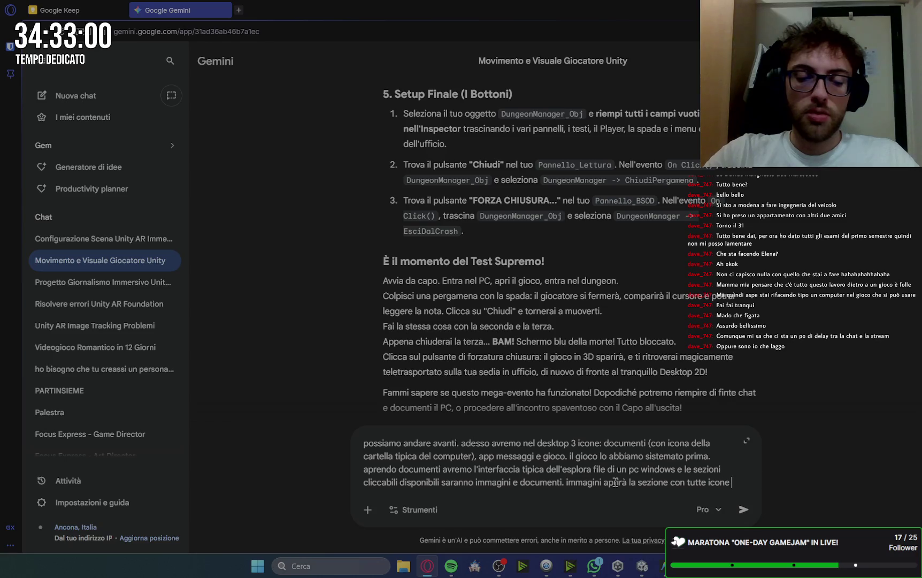
pyautogui.write('di immagini')
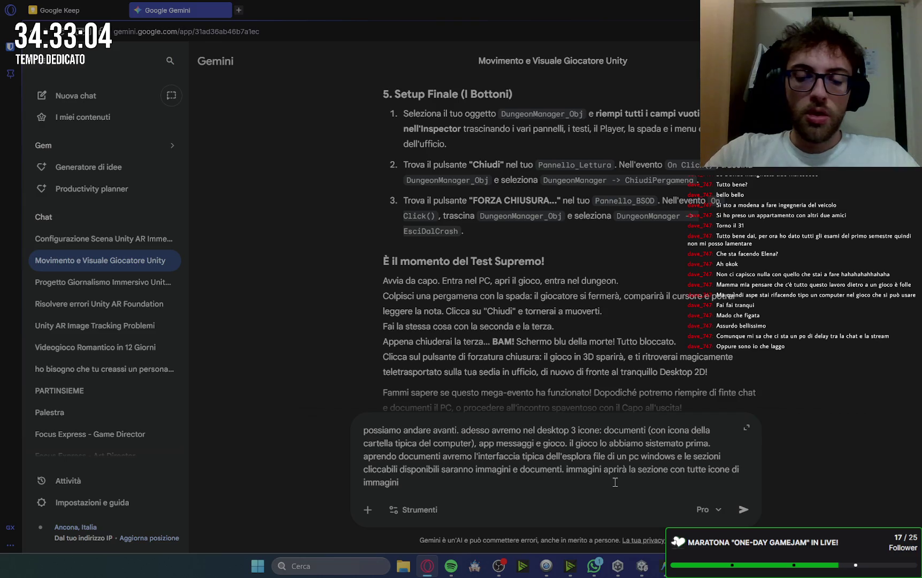
pyautogui.write(', c')
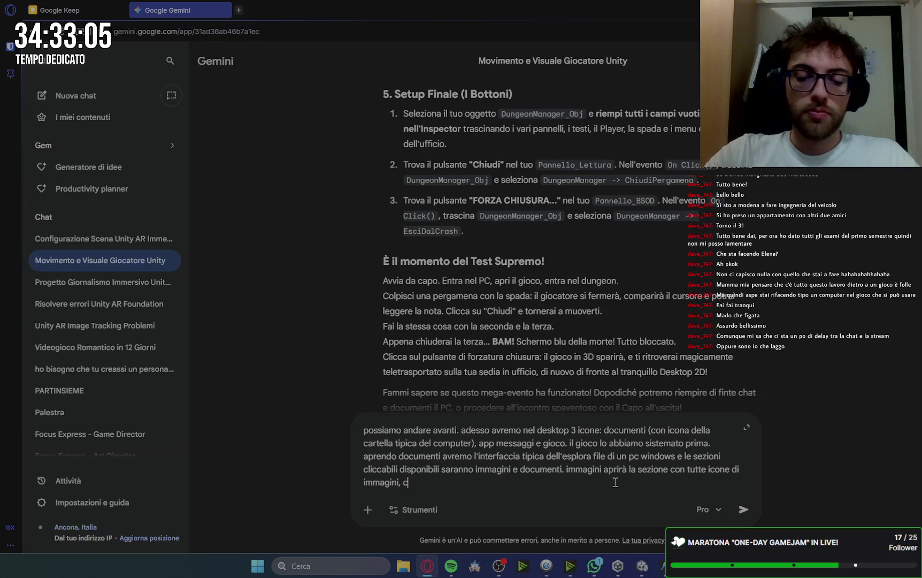
pyautogui.write('he avranno un titolo ')
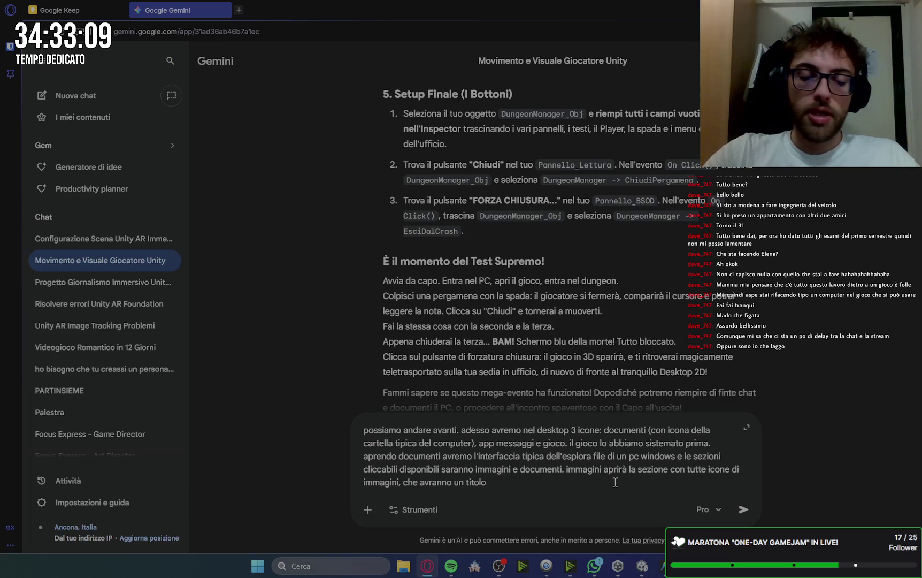
pyautogui.write('e u')
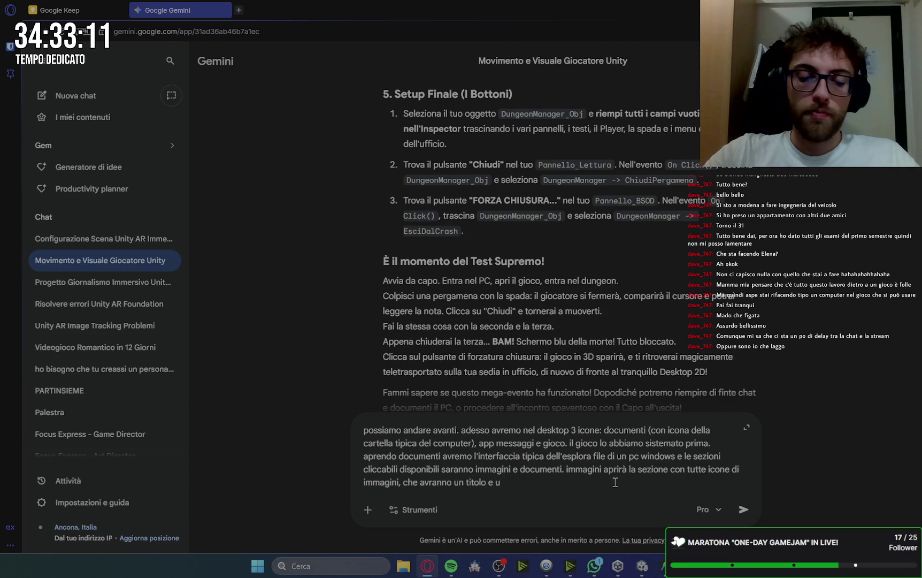
pyautogui.write('na data')
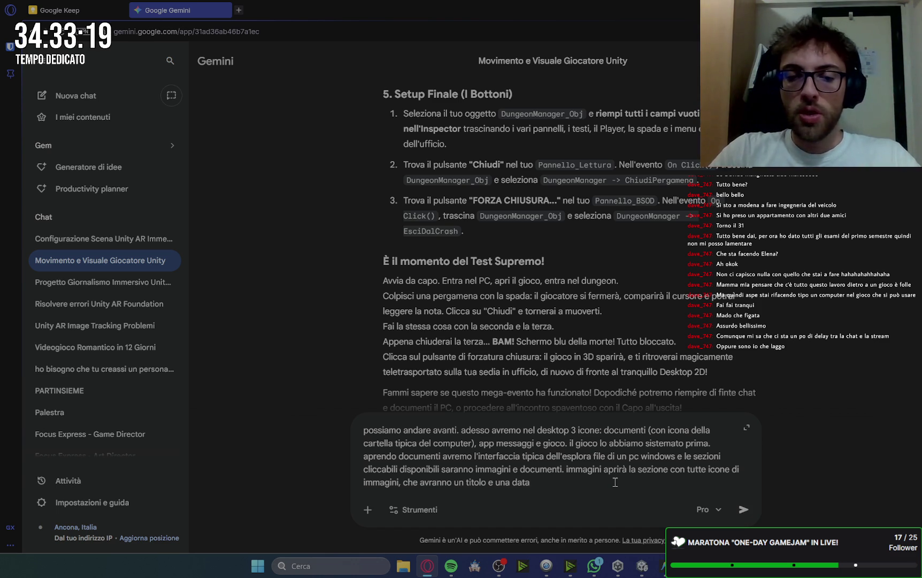
pyautogui.write('. cliccando l')
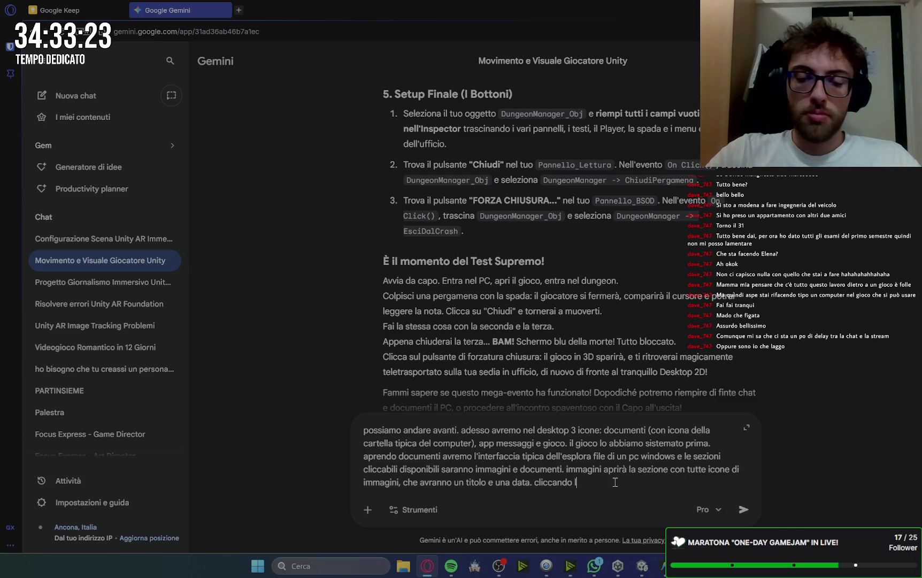
pyautogui.write("'immagine si")
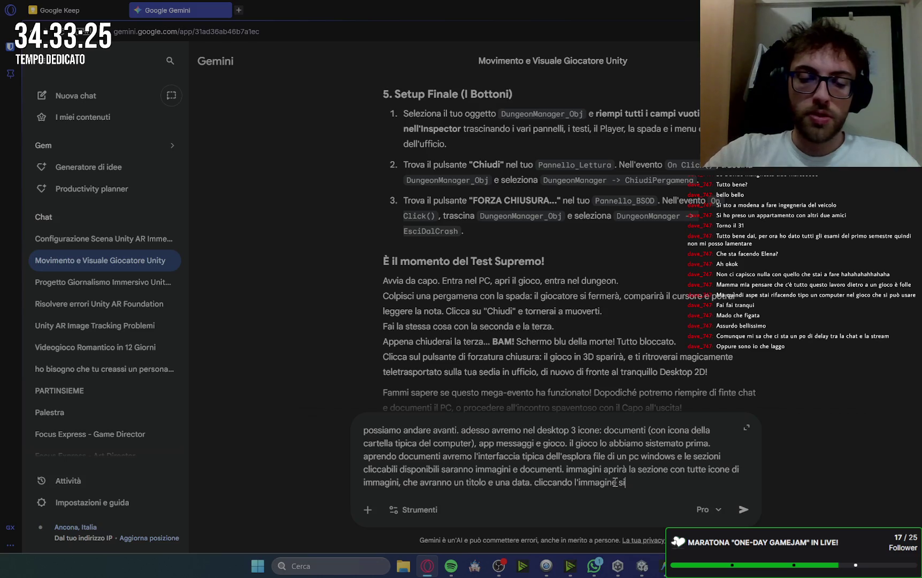
pyautogui.write(' aprirà e')
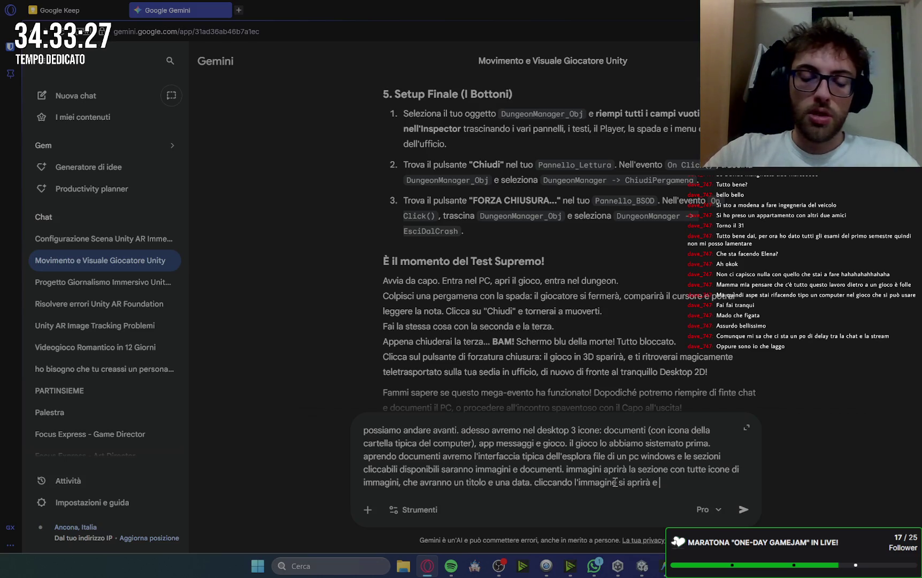
pyautogui.press('BackSpace')
pyautogui.press('BackSpace')
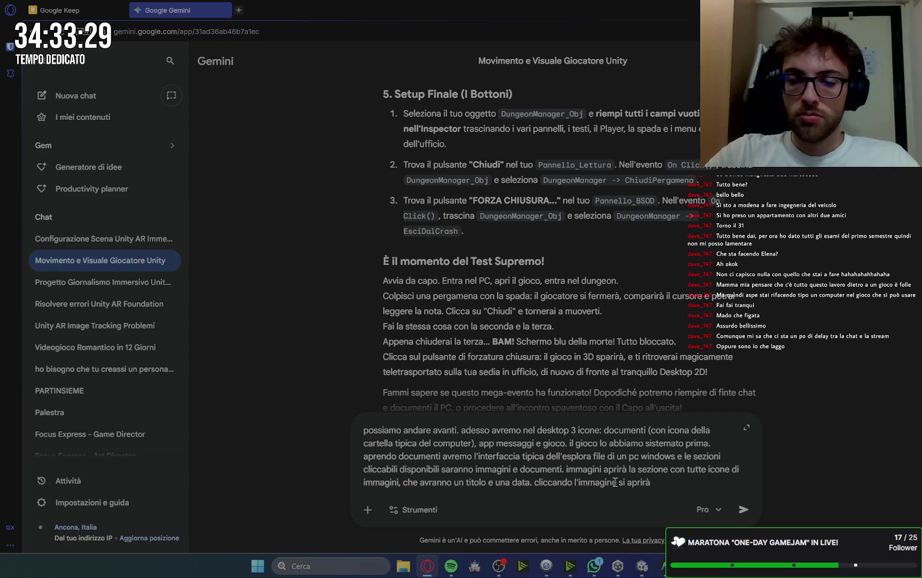
pyautogui.write('sarà possibile ve')
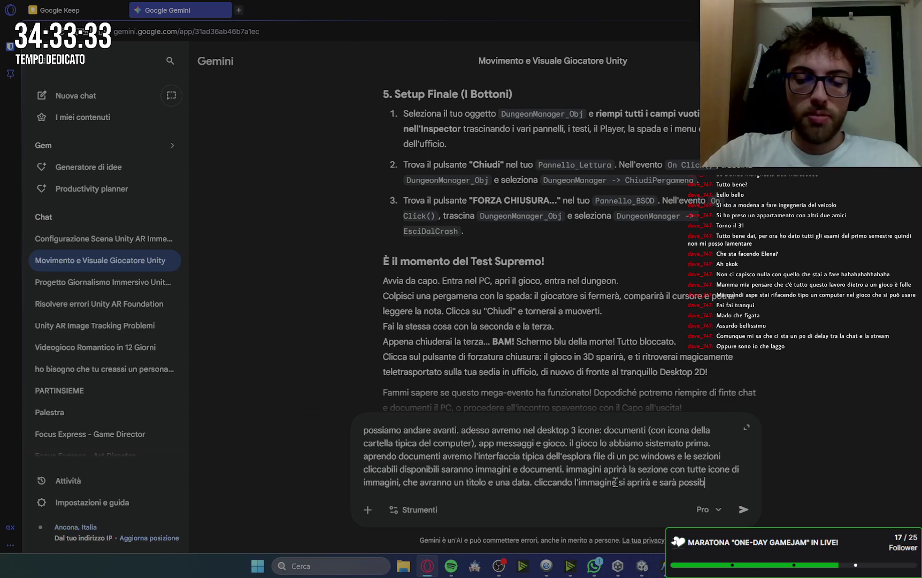
pyautogui.write('derla')
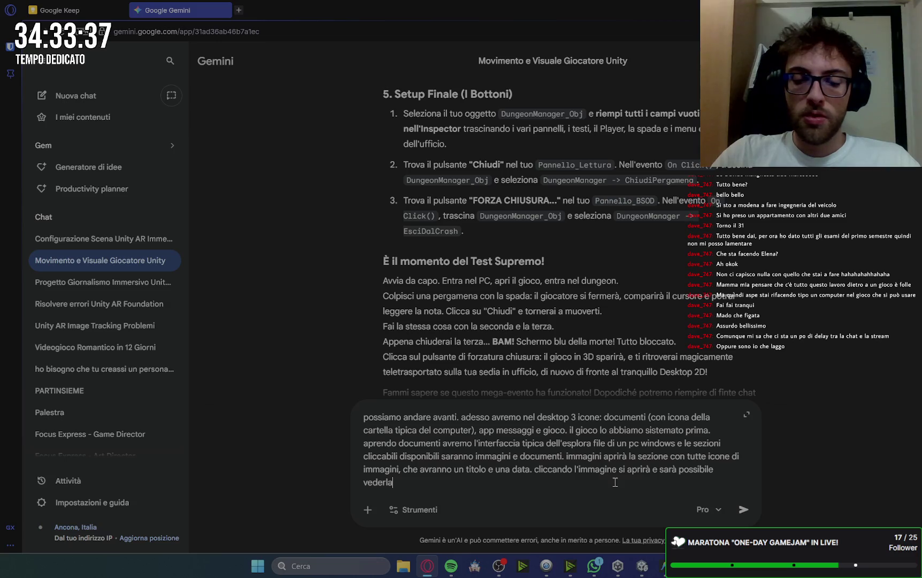
pyautogui.write('.')
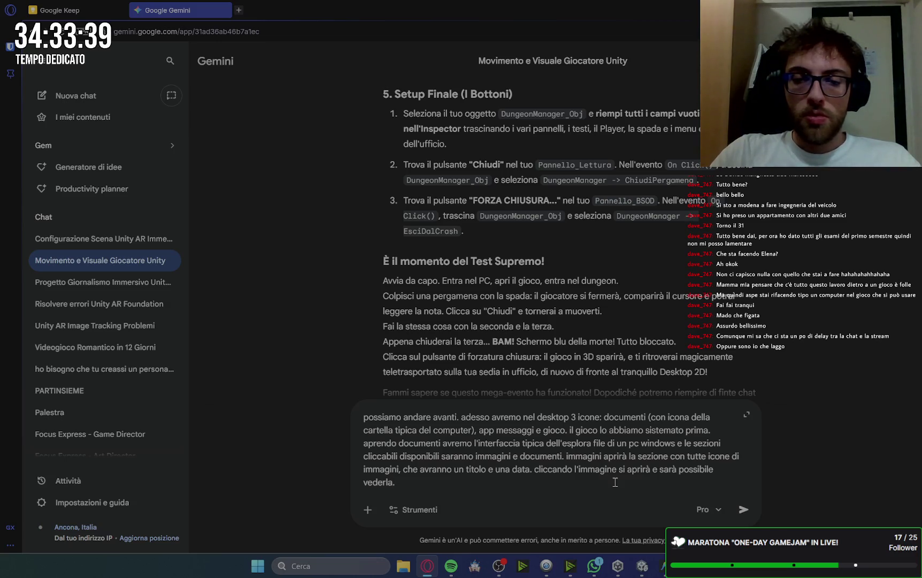
pyautogui.write(' uguale pe')
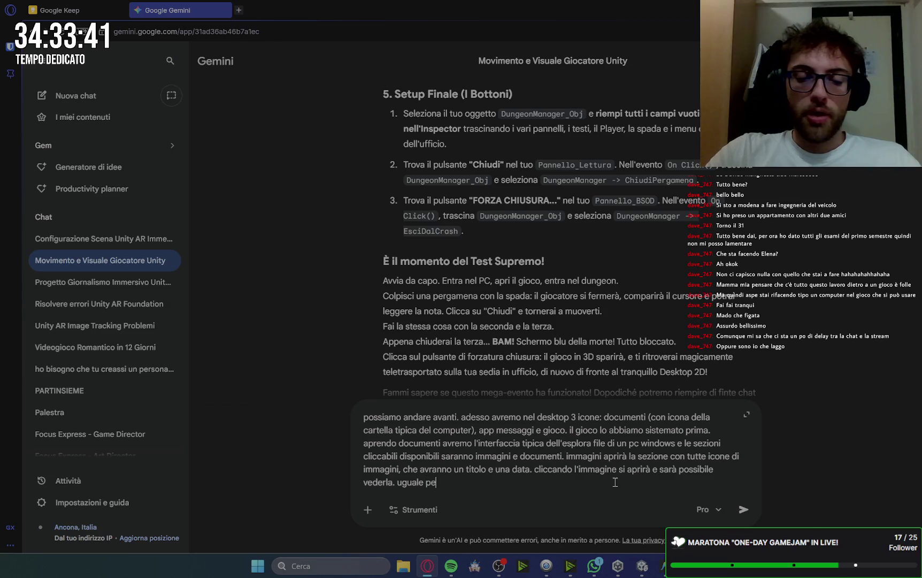
pyautogui.write('r documetni')
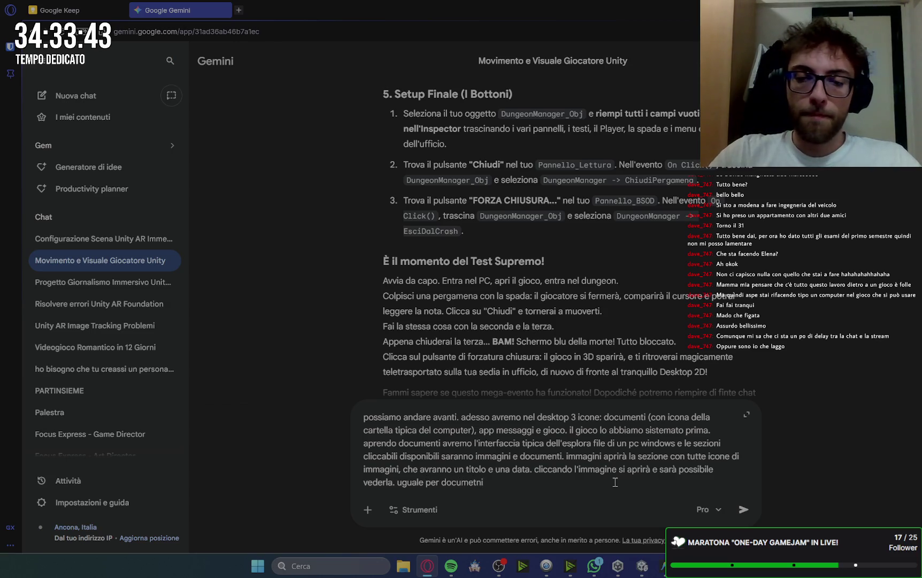
pyautogui.press('BackSpace')
pyautogui.press('BackSpace')
pyautogui.press('BackSpace')
pyautogui.write('nti:')
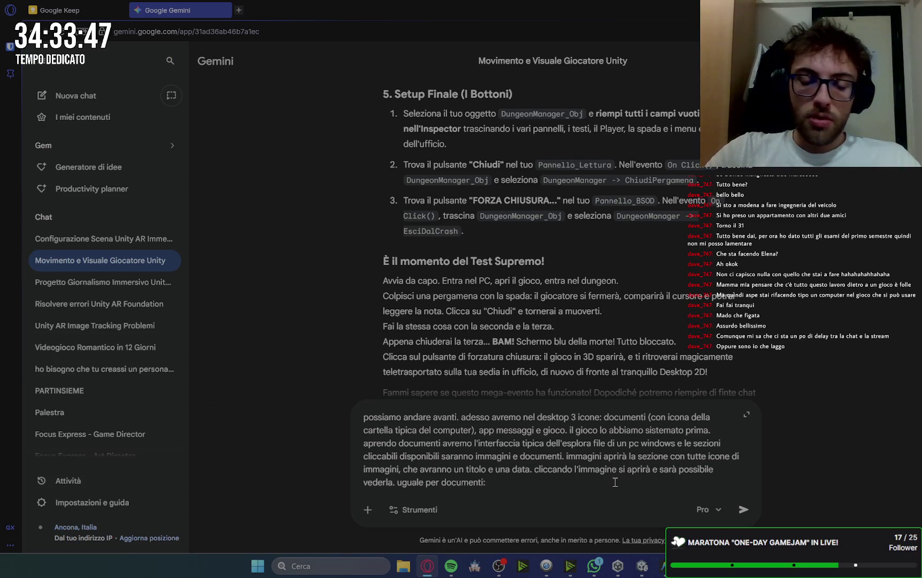
pyautogui.write(' se')
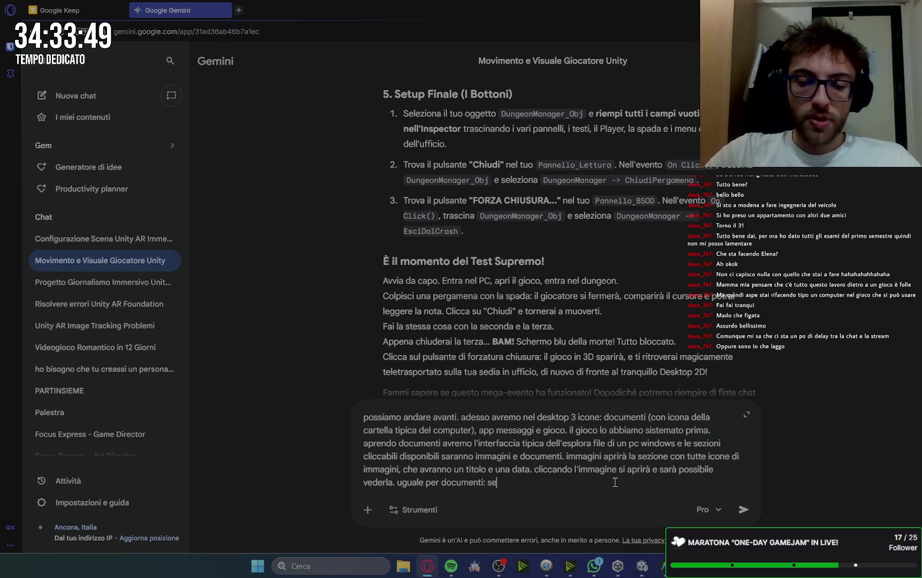
pyautogui.write('zione con tut')
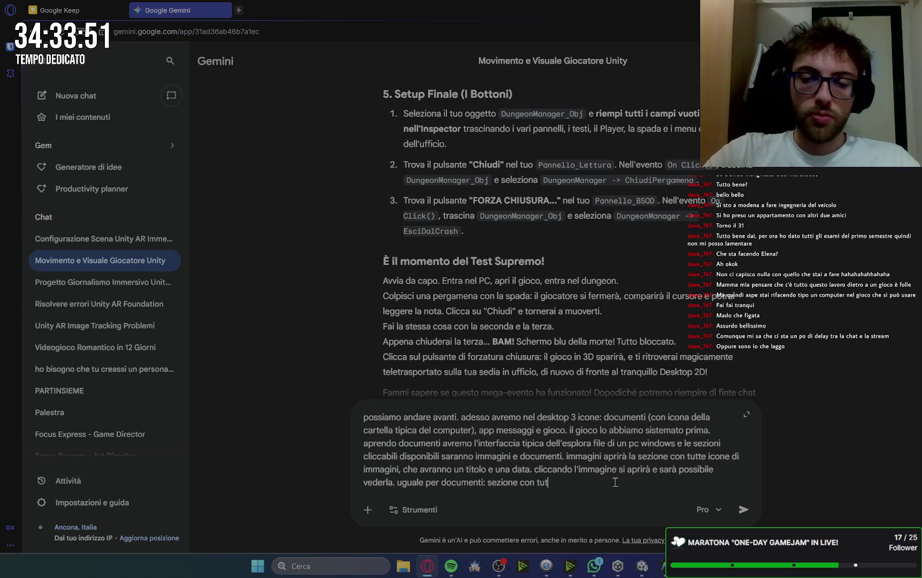
pyautogui.write('ti file di te')
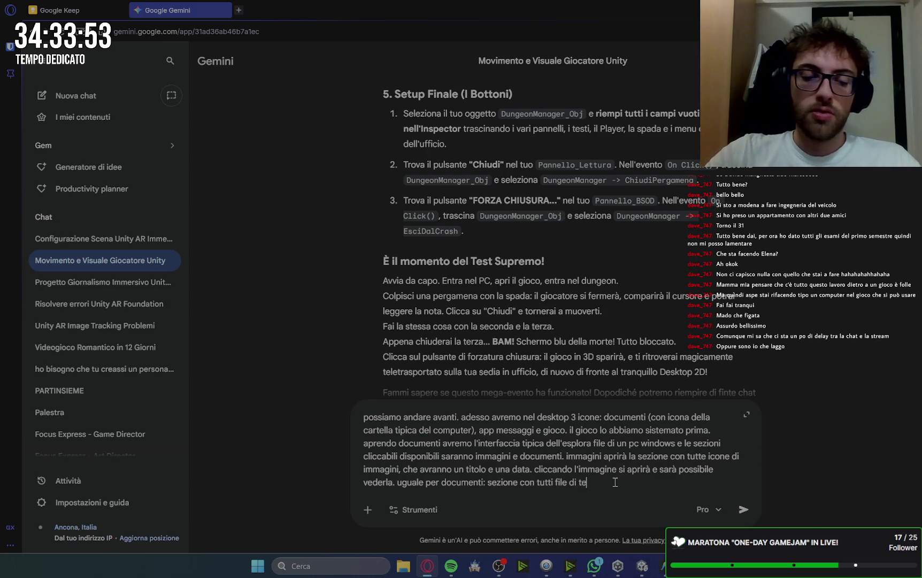
pyautogui.write('sto, con tit')
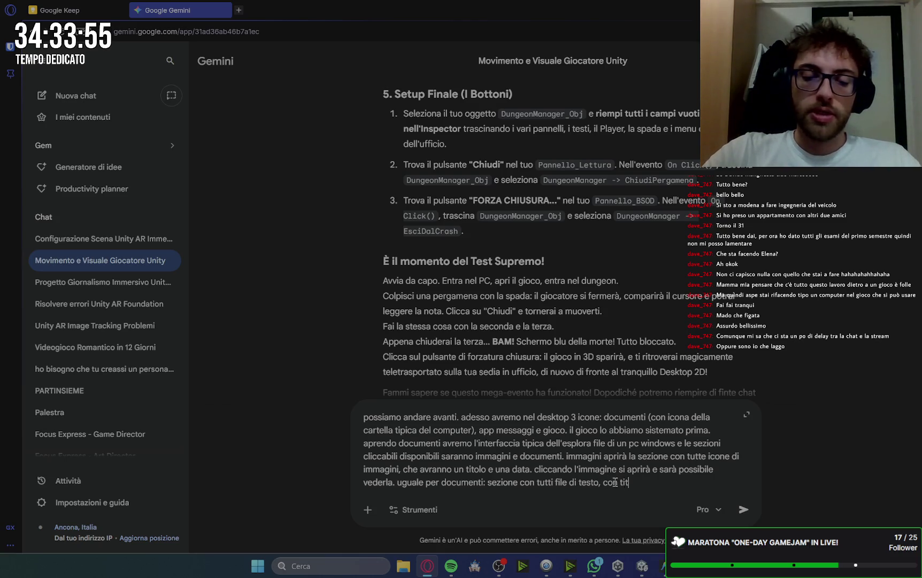
pyautogui.write('olo e data')
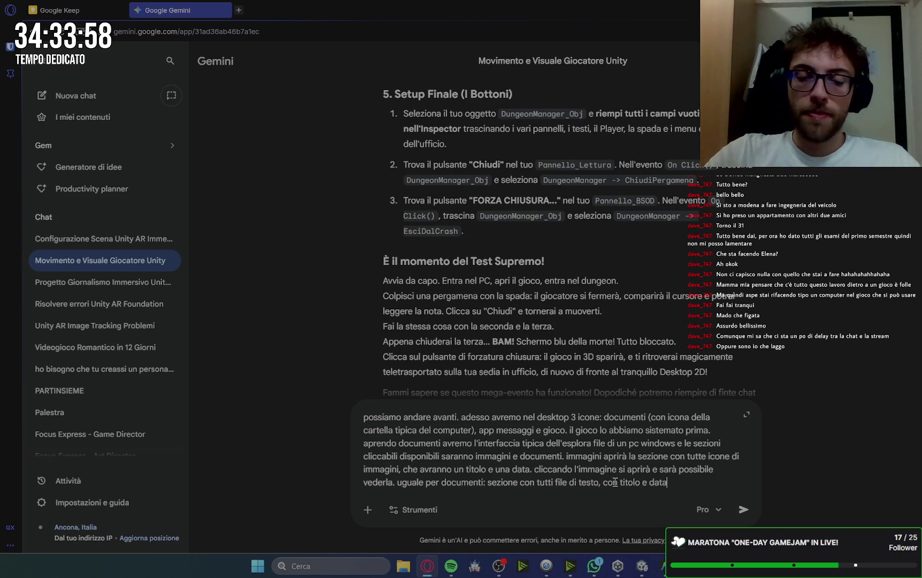
pyautogui.write(' che cliccanod')
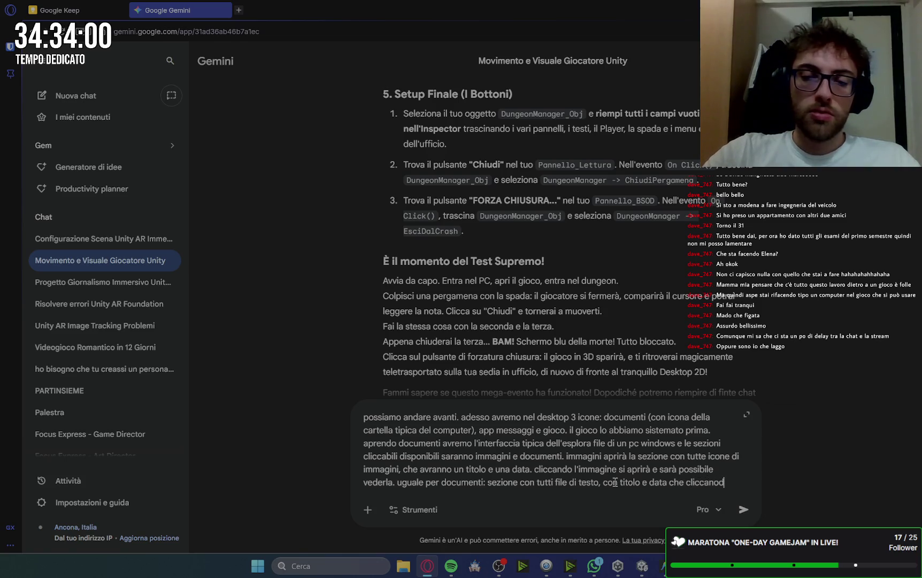
pyautogui.press('BackSpace')
pyautogui.press('BackSpace')
pyautogui.write('di')
pyautogui.press('BackSpace')
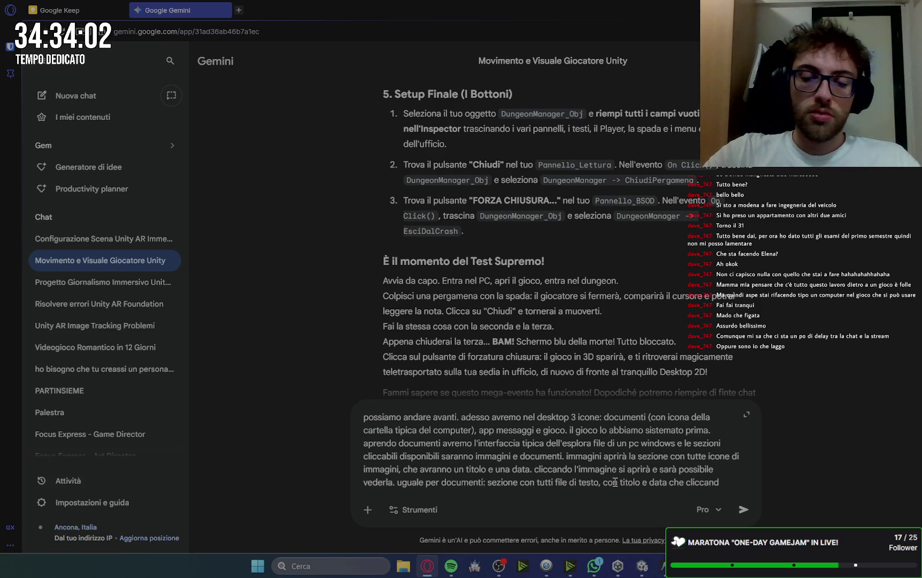
pyautogui.write('si aprir')
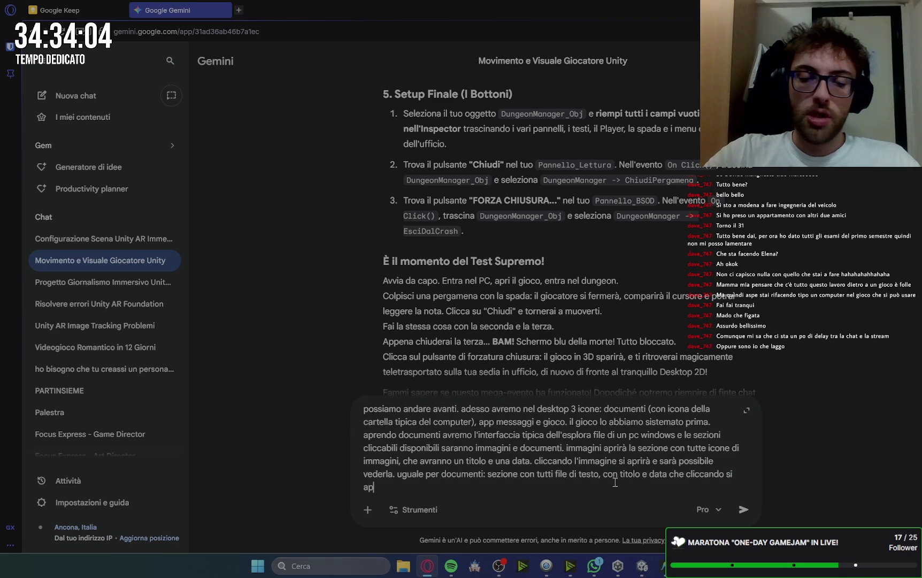
pyautogui.write('an')
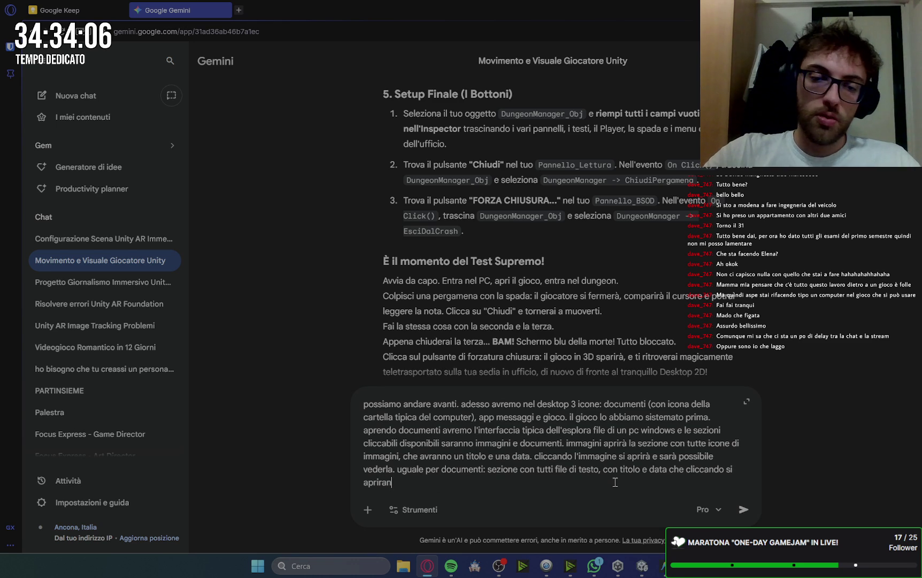
pyautogui.write('no e sarà possib')
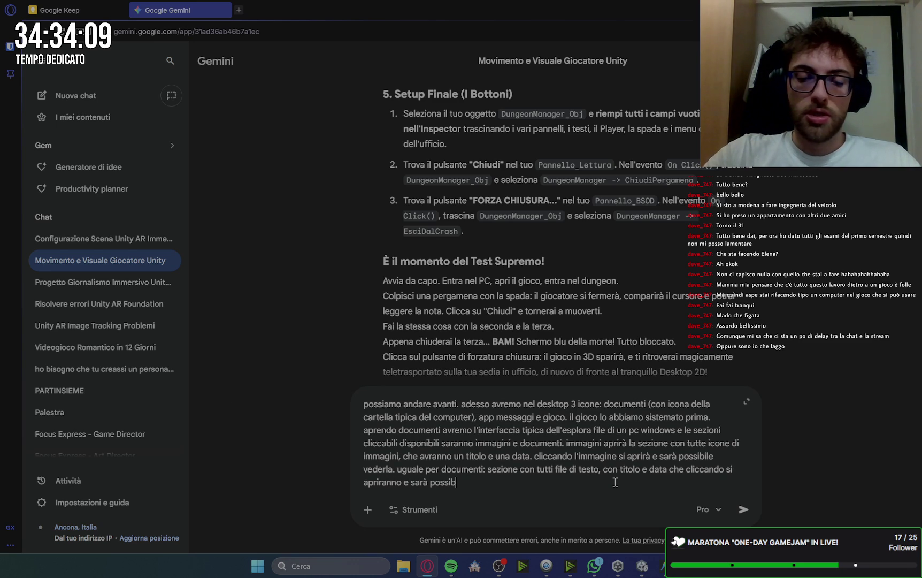
pyautogui.write('ile leggere.')
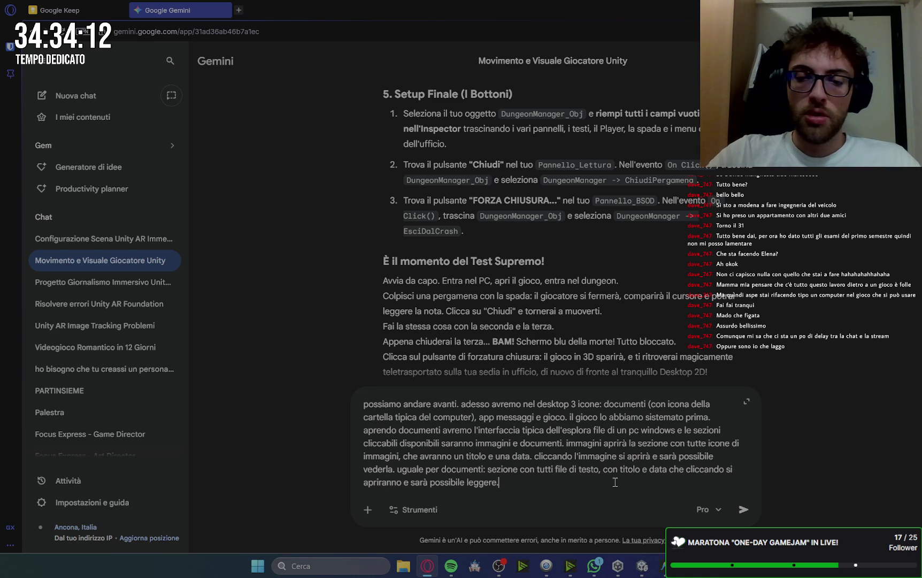
# Step: Send the prompt, stop Gemini's reply, and start a new paragraph at the end of the prompt
pyautogui.click(744, 509)
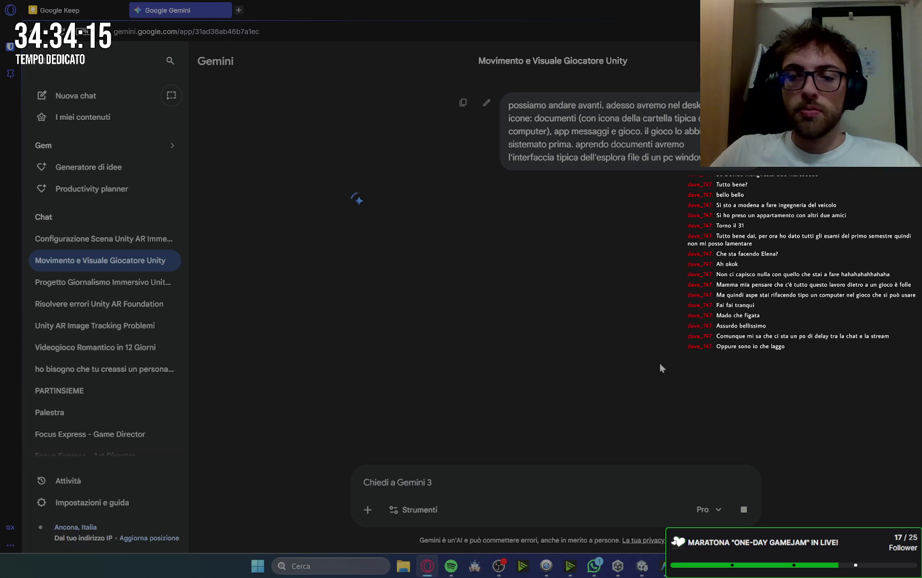
pyautogui.click(744, 509)
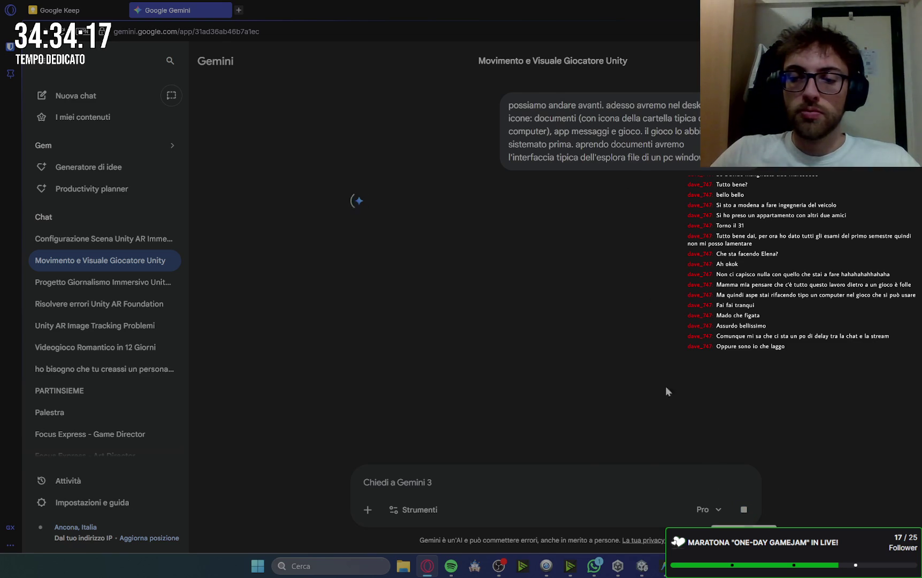
pyautogui.click(519, 486)
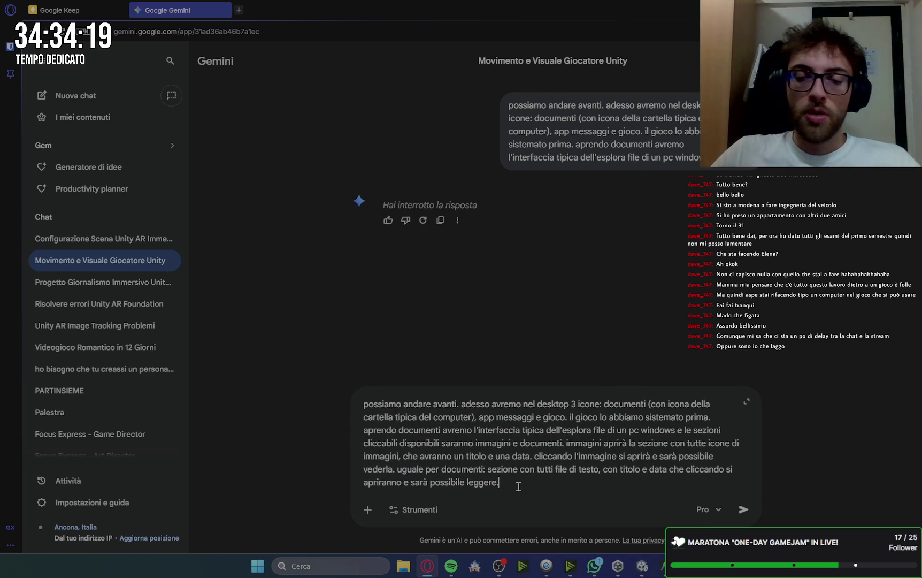
pyautogui.hotkey('shift', 'Return')
pyautogui.hotkey('shift', 'Return')
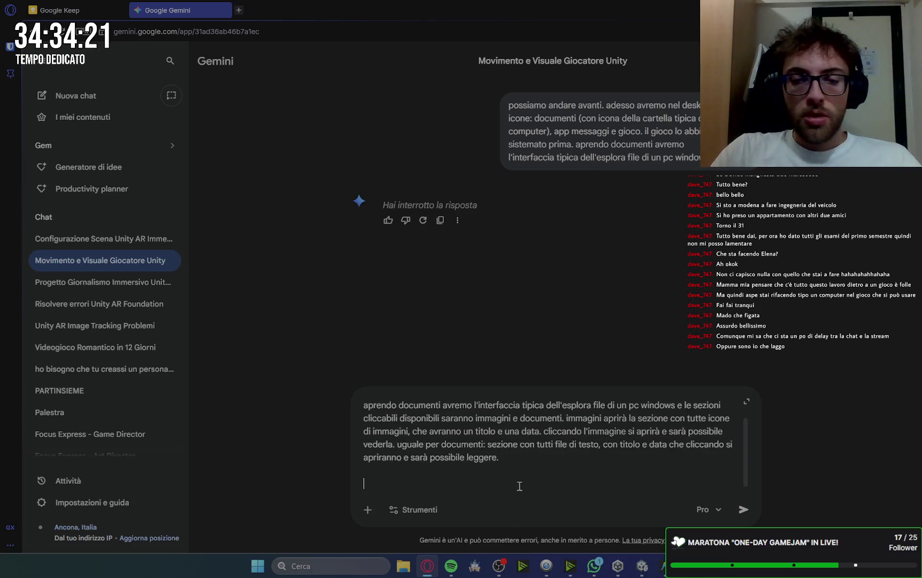
# Step: Describe a WhatsApp Web-style messages app: chat list on the left, open chat on the right
pyautogui.write('app')
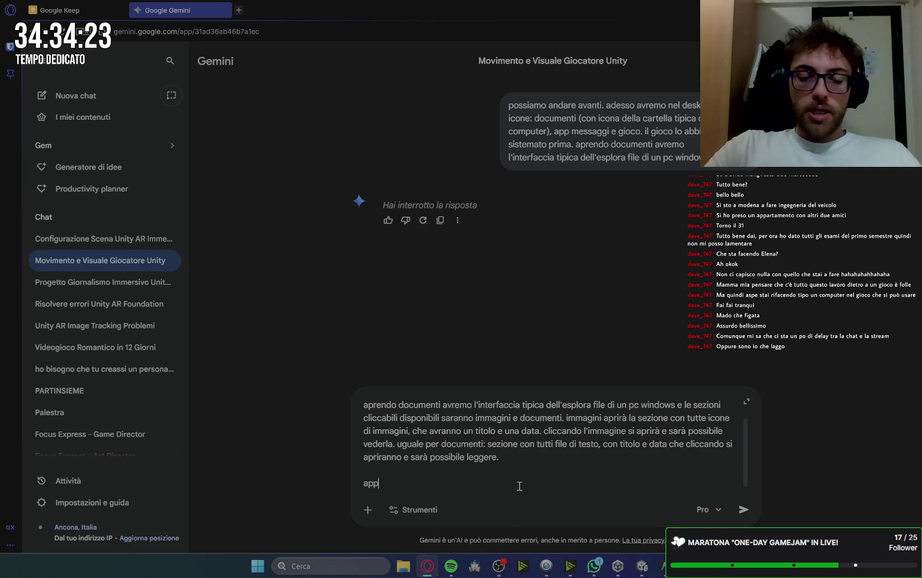
pyautogui.write(' messaggi: la strutturerei a m')
pyautogui.write('o di whatsapp web:')
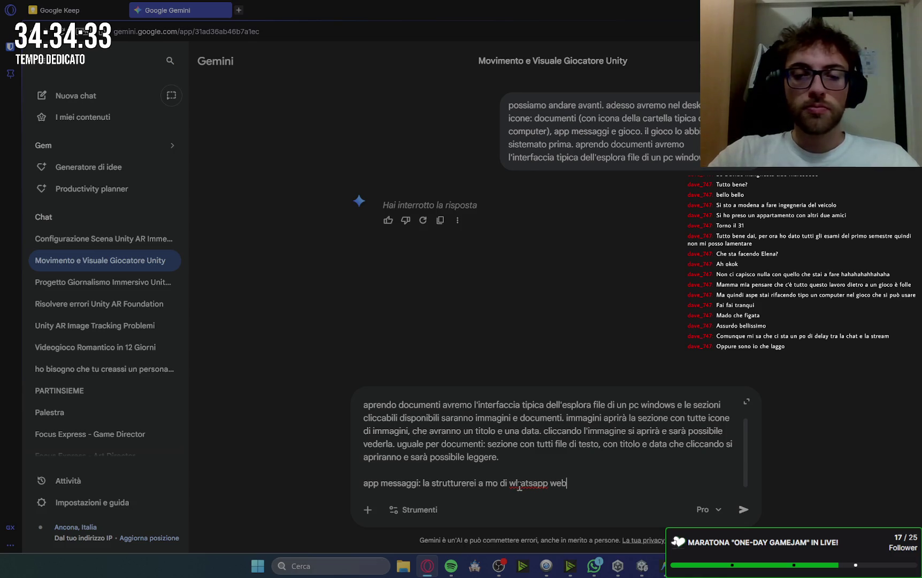
pyautogui.write(' quindi ')
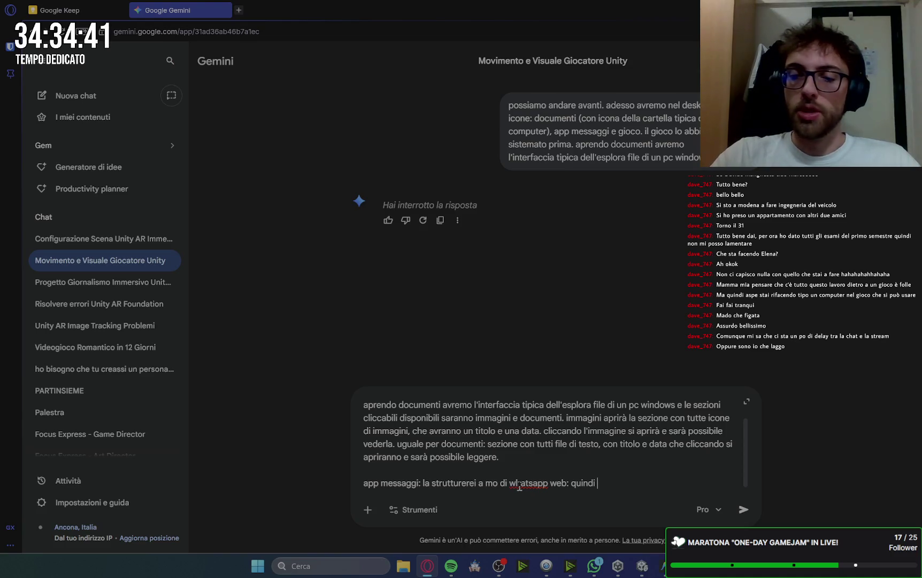
pyautogui.write('una l')
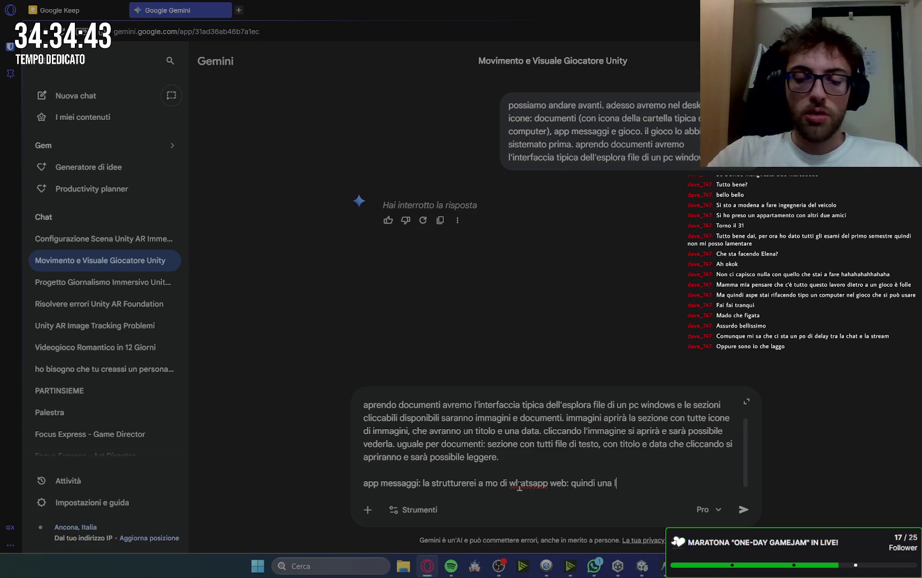
pyautogui.write('ista dich')
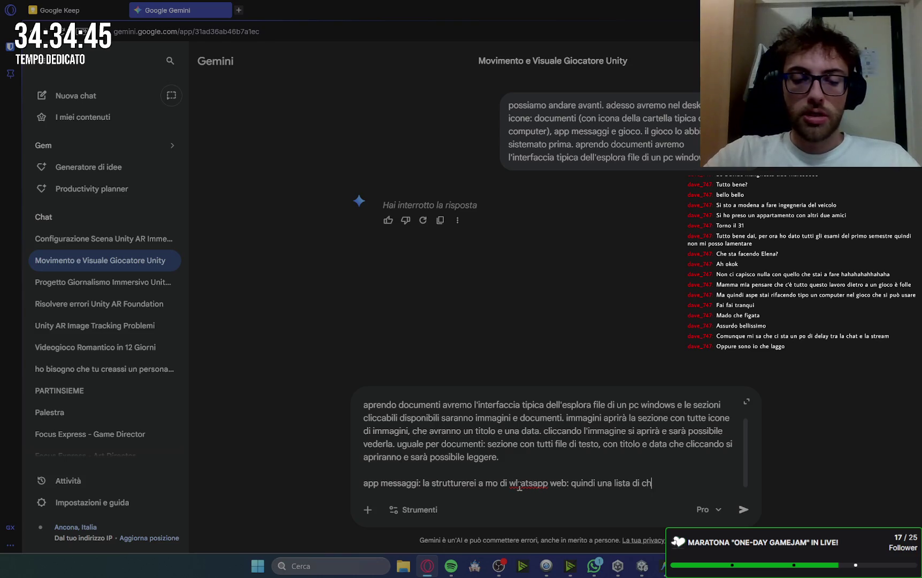
pyautogui.write('at a sinis')
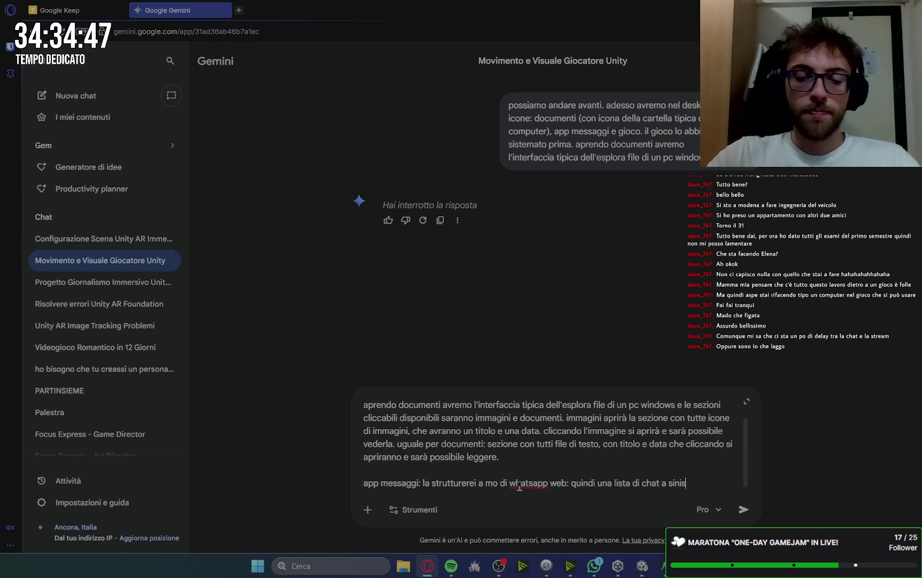
pyautogui.write('tra e la')
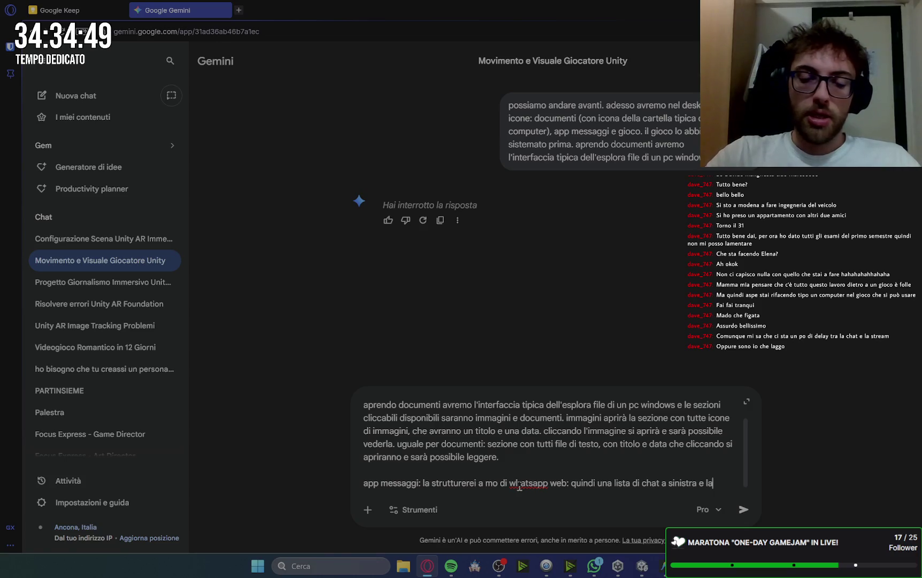
pyautogui.write(' chat aperta')
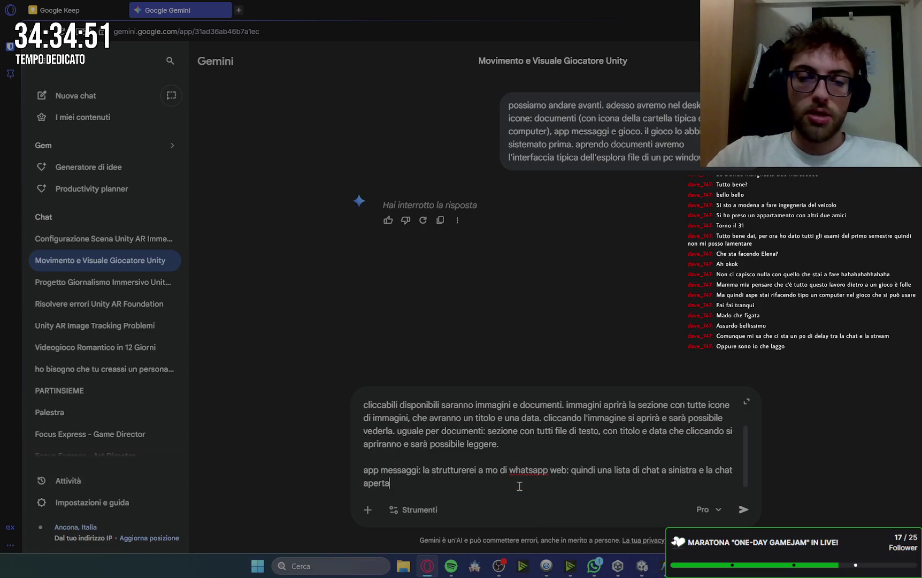
pyautogui.write(' destr.')
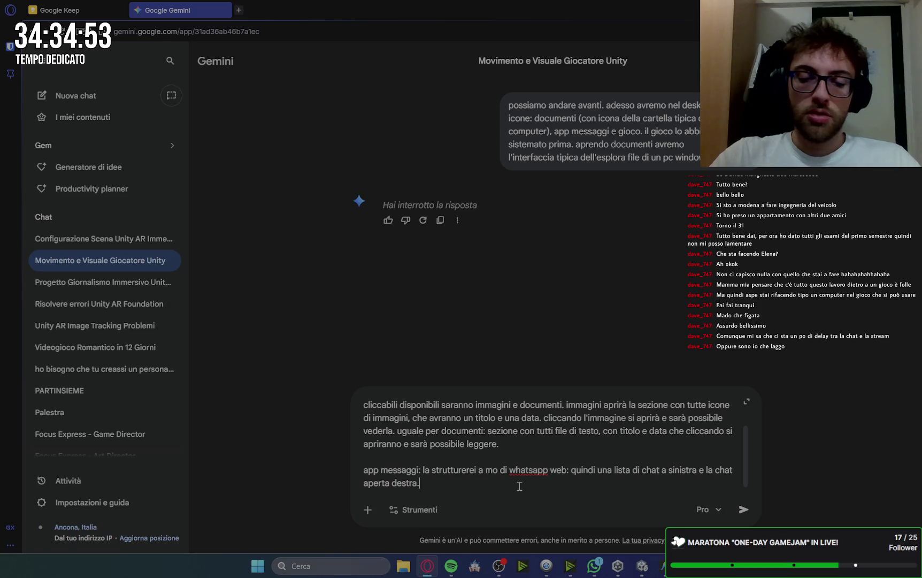
pyautogui.write('on sarà p')
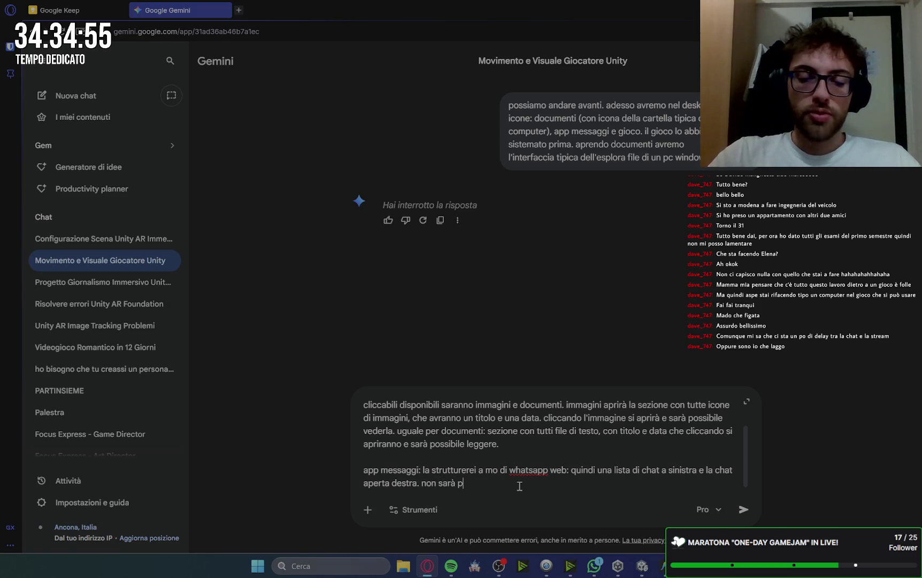
pyautogui.write('ossibile sc')
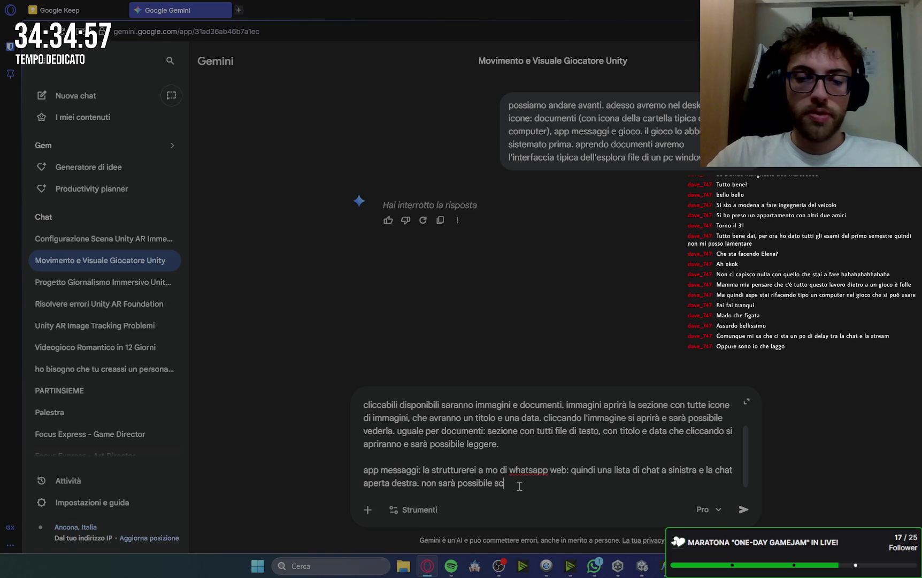
pyautogui.write('rivere mesa')
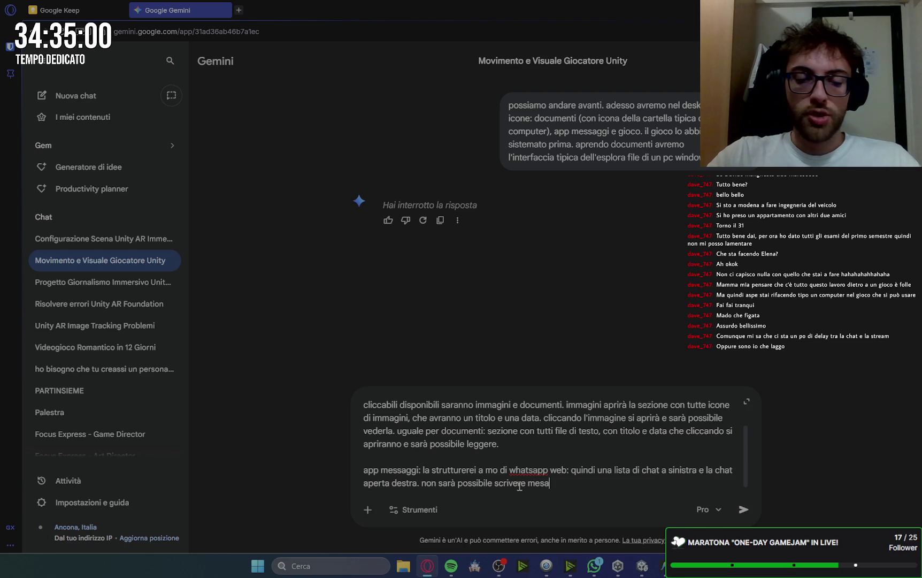
pyautogui.press('BackSpace')
pyautogui.write('saggi')
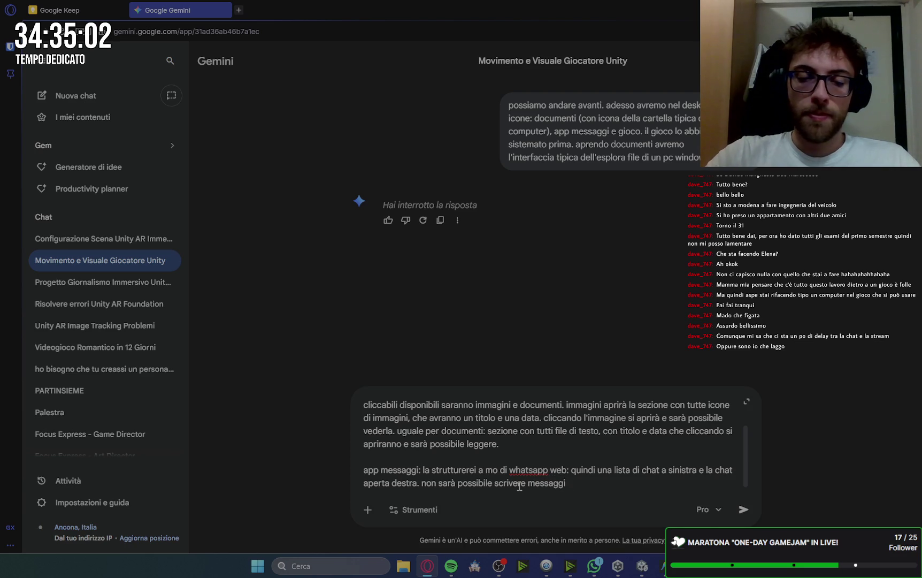
pyautogui.write(' ()provand')
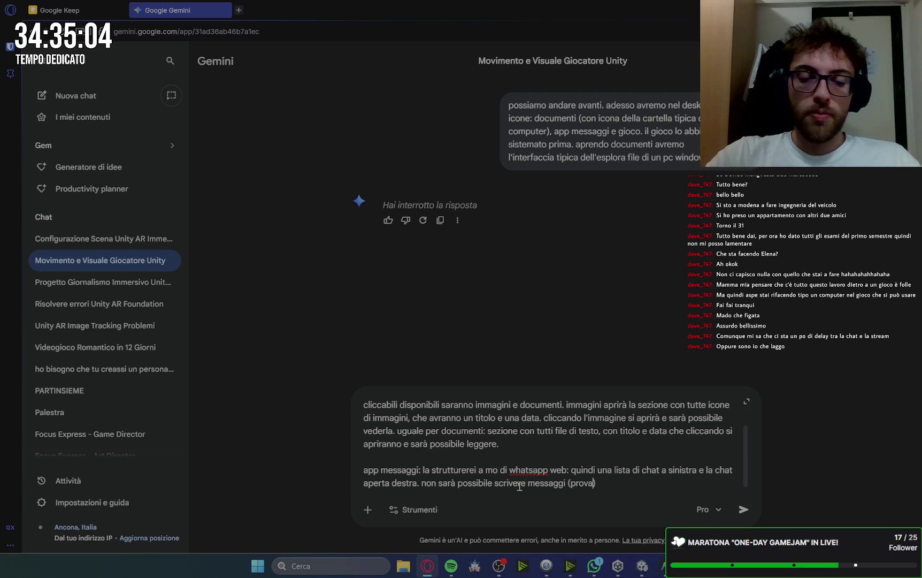
pyautogui.write('c')
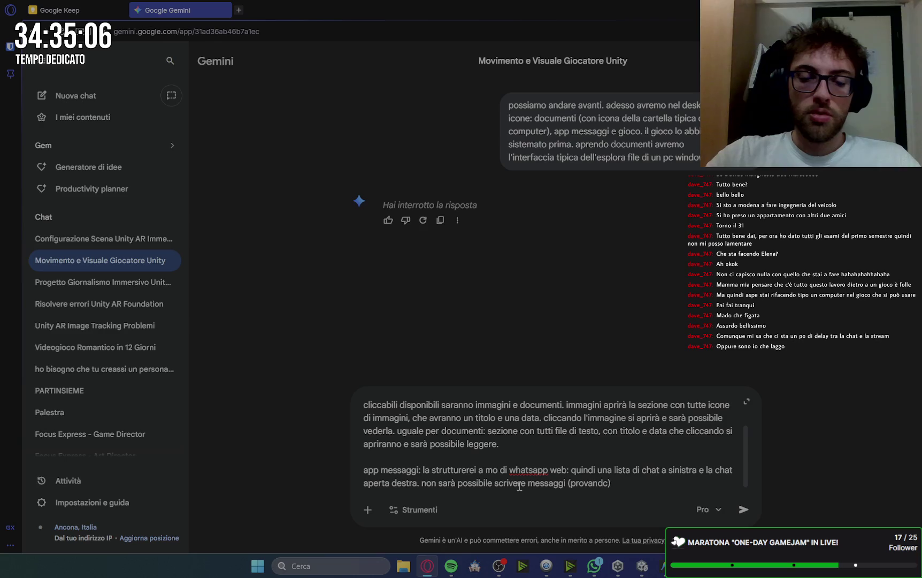
# Step: Add that writing shows a player thought saying they can't, chats are switchable, and submit
pyautogui.press('BackSpace')
pyautogui.write('oci ')
pyautogui.write('ci sar')
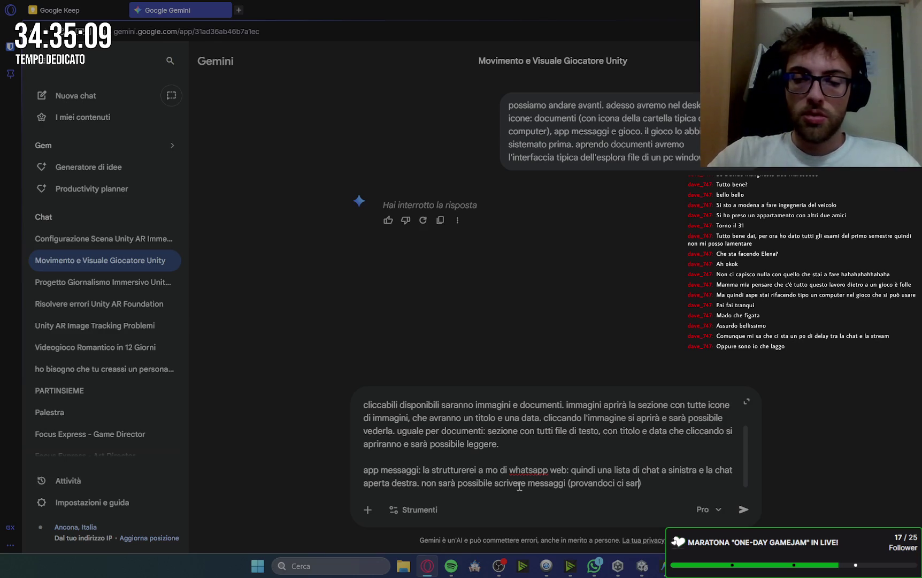
pyautogui.press('BackSpace')
pyautogui.press('BackSpace')
pyautogui.press('BackSpace')
pyautogui.write('apparirà un pe')
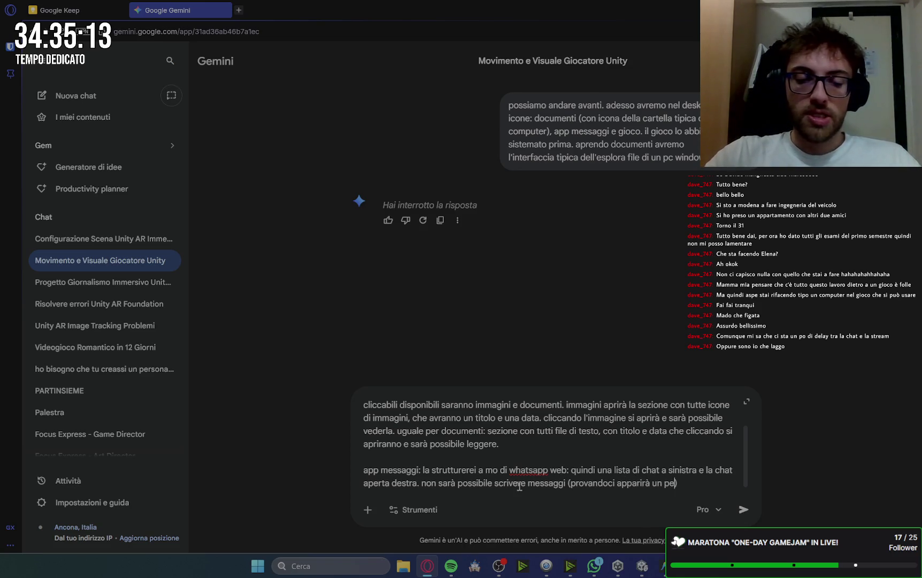
pyautogui.write('nsiero del giocatore in cui dice che non può')
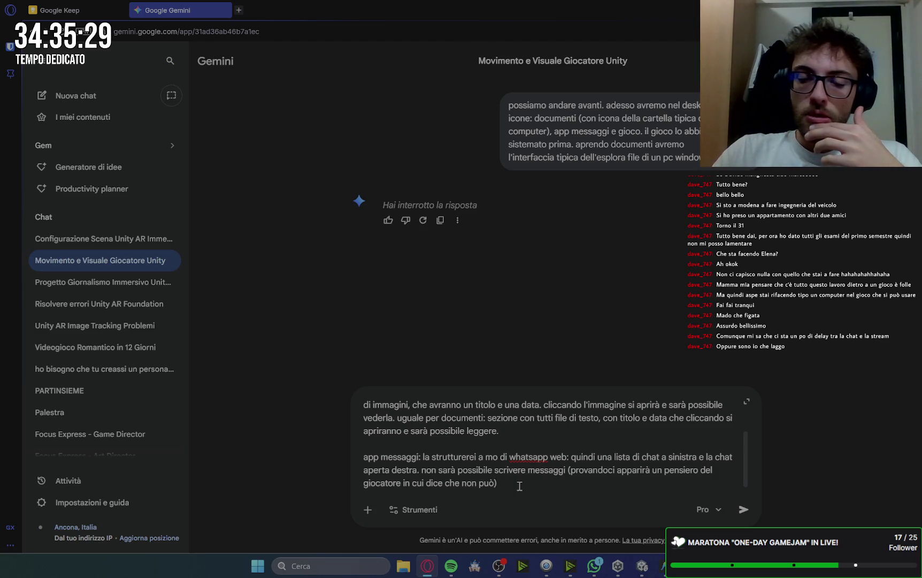
pyautogui.write('si possono cambiare le chat per leggerle t')
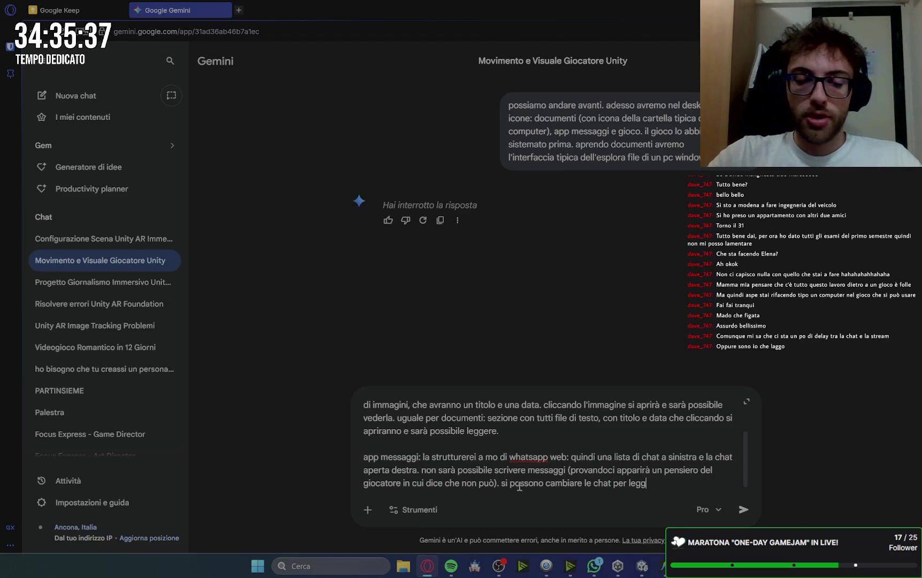
pyautogui.write('utte')
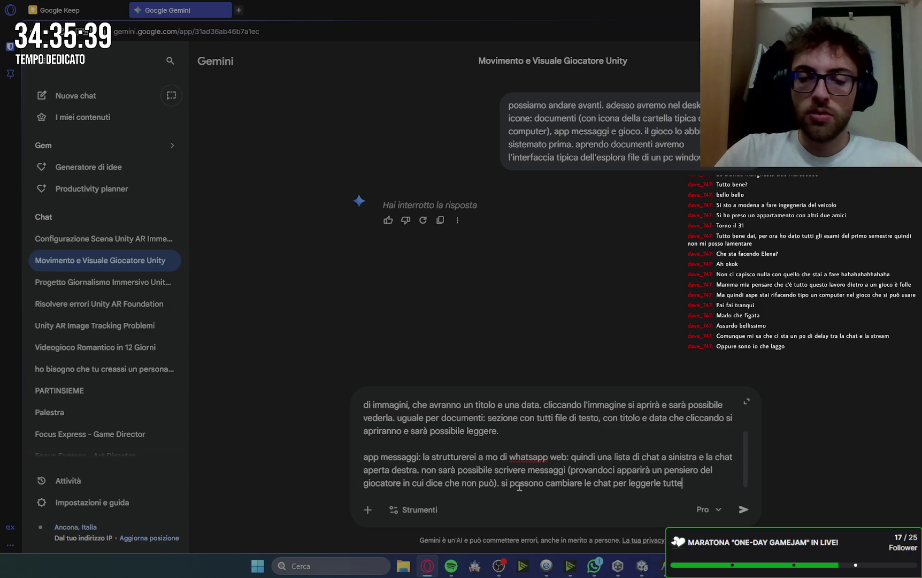
pyautogui.write('.')
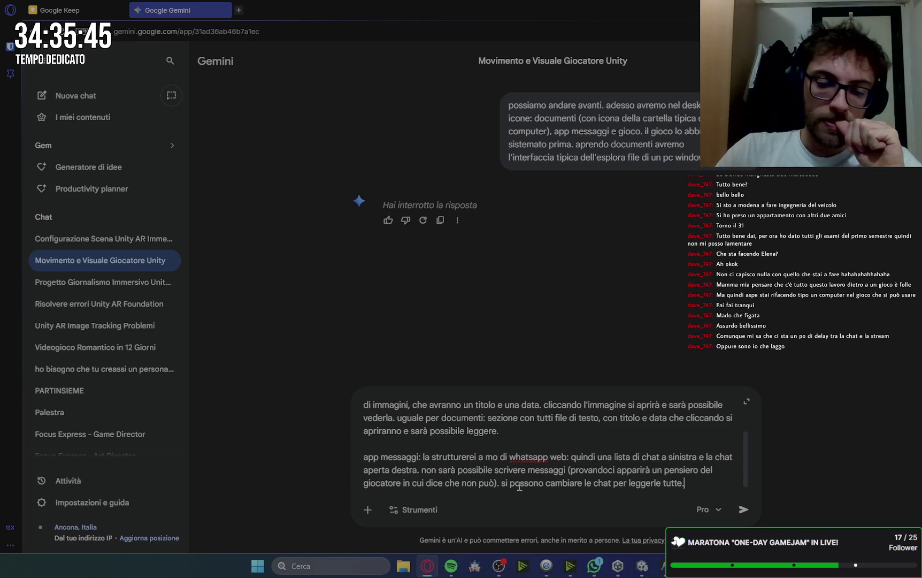
pyautogui.press('Return')
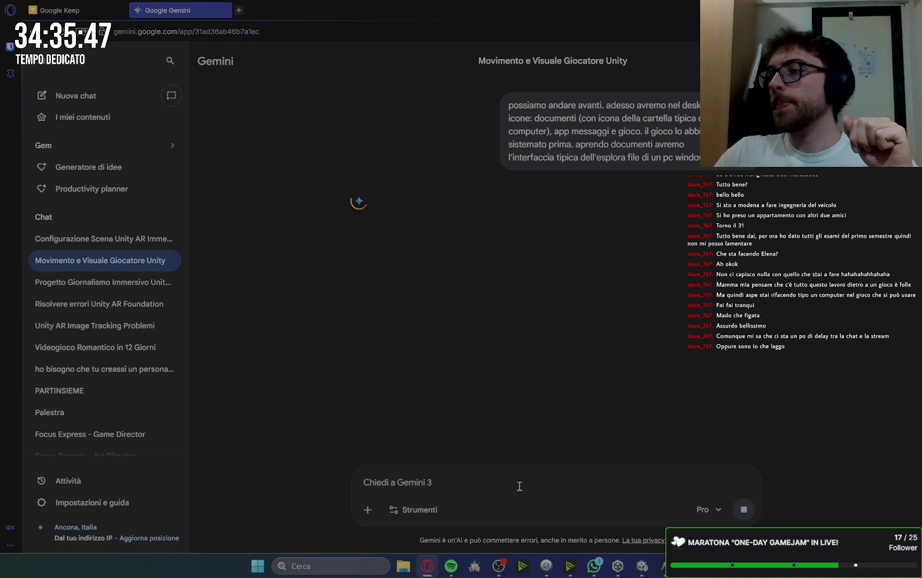
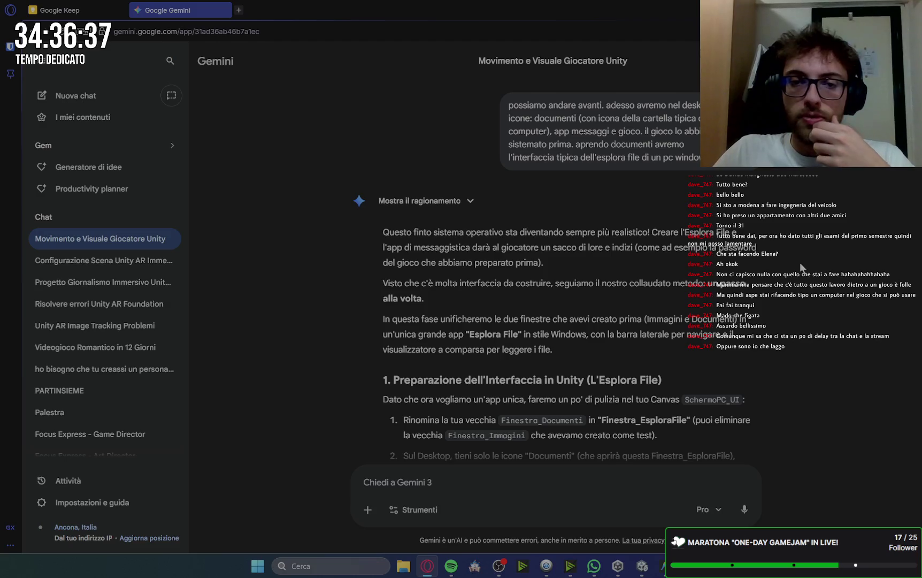
# Step: Set the Canvas object's Canvas Scaler reference resolution to 1920 × 1080
pyautogui.scroll(-3, 801, 266)
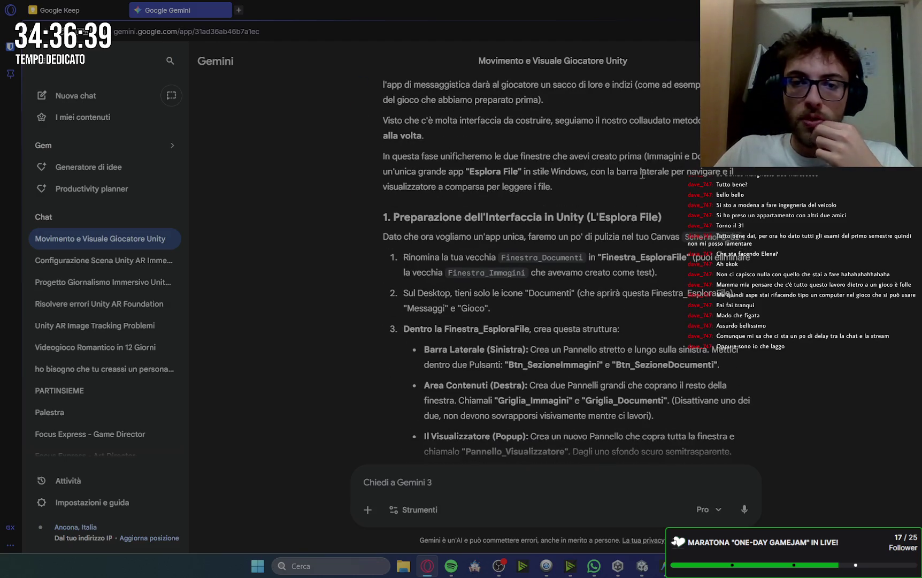
pyautogui.scroll(-15, 678, 405)
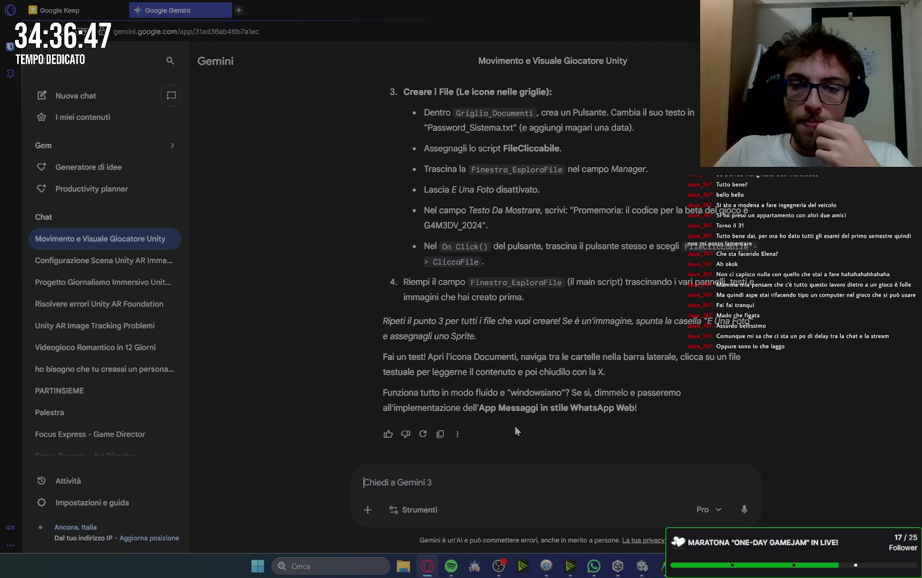
pyautogui.scroll(10, 613, 416)
pyautogui.scroll(-4, 613, 416)
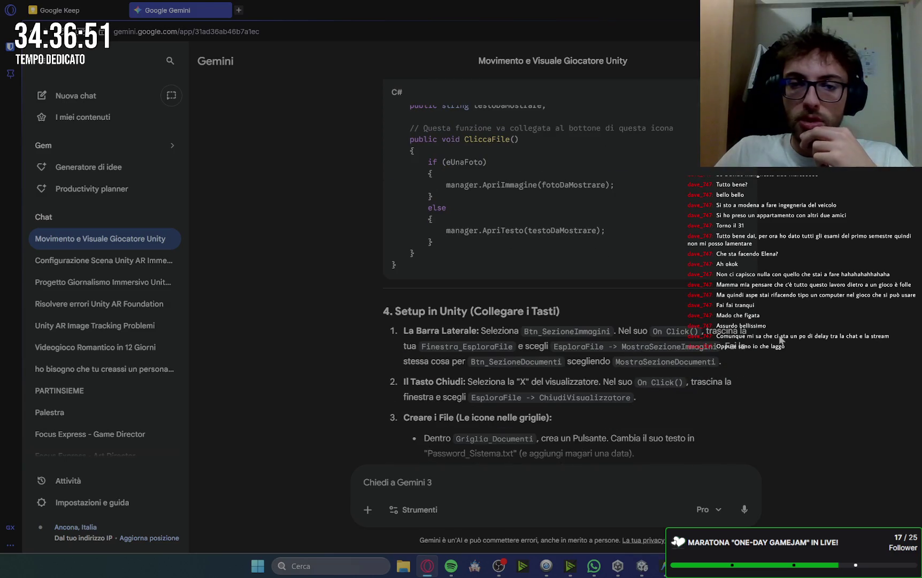
pyautogui.scroll(4, 781, 340)
pyautogui.scroll(-10, 781, 340)
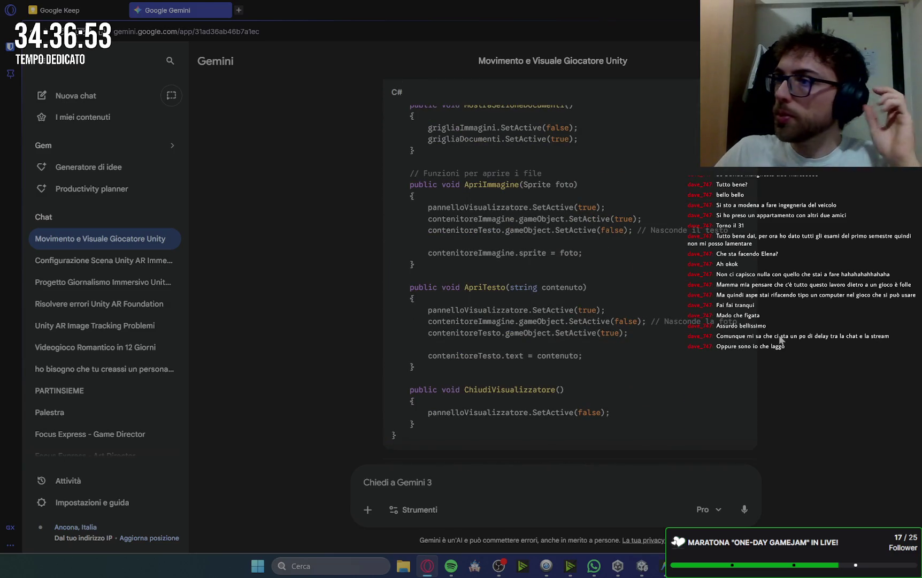
pyautogui.scroll(6, 773, 303)
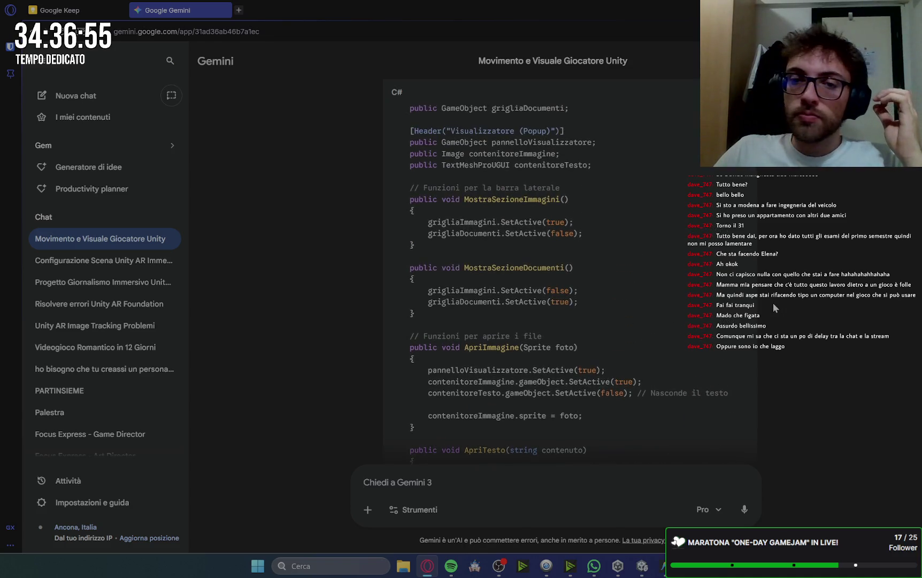
pyautogui.scroll(1, 773, 302)
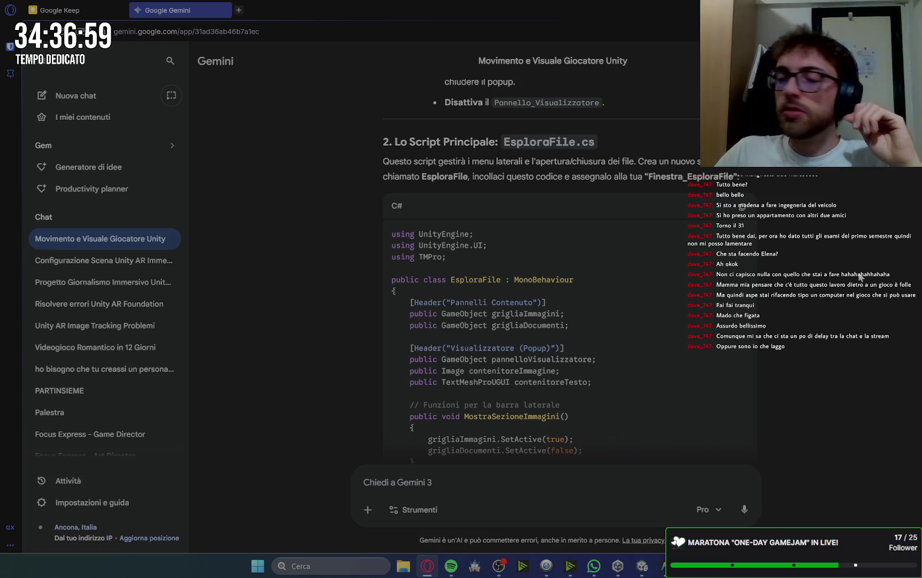
pyautogui.scroll(10, 515, 175)
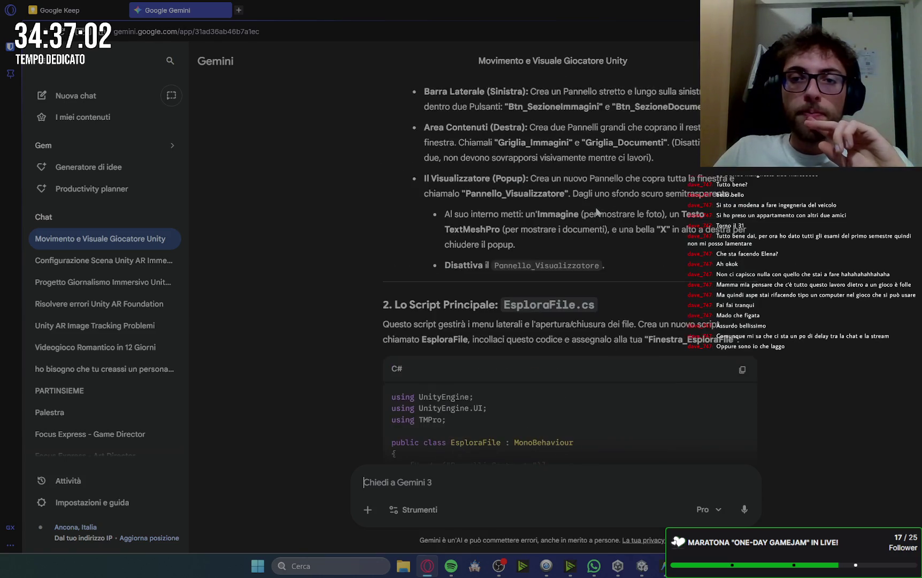
pyautogui.scroll(-2, 578, 275)
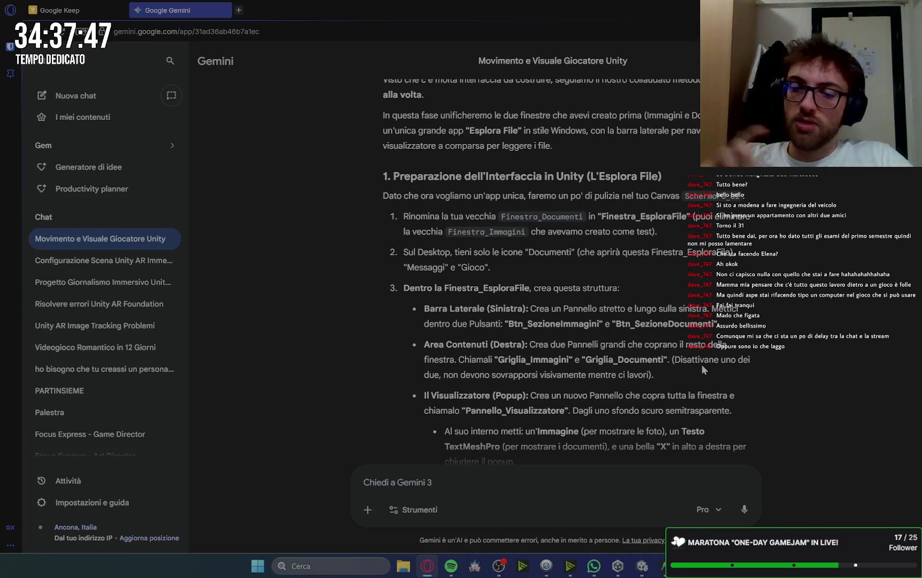
pyautogui.scroll(-2, 469, 335)
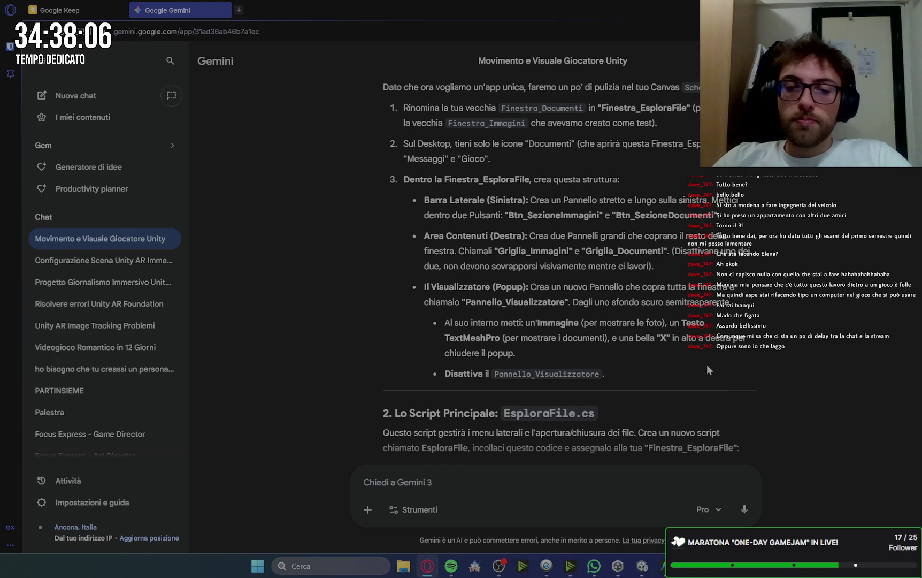
pyautogui.scroll(-5, 707, 365)
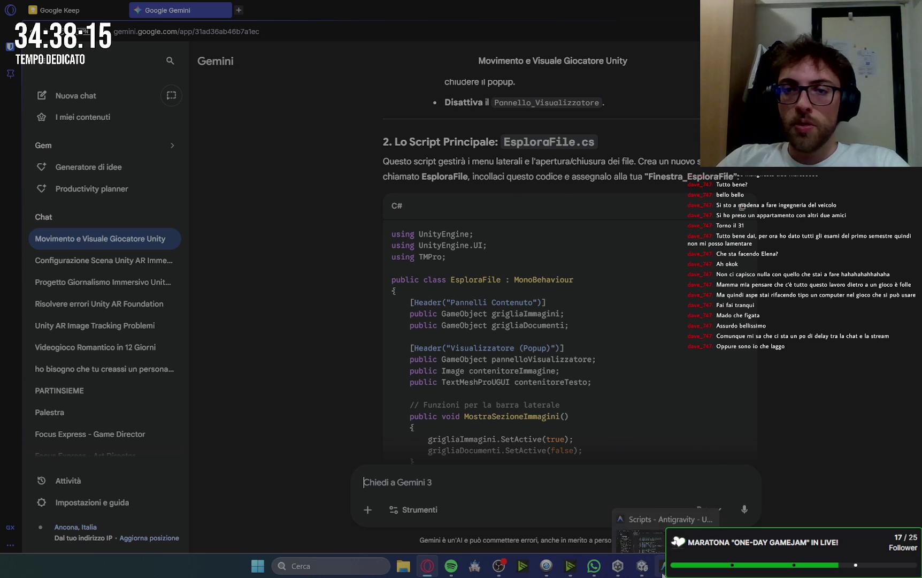
pyautogui.click(642, 566)
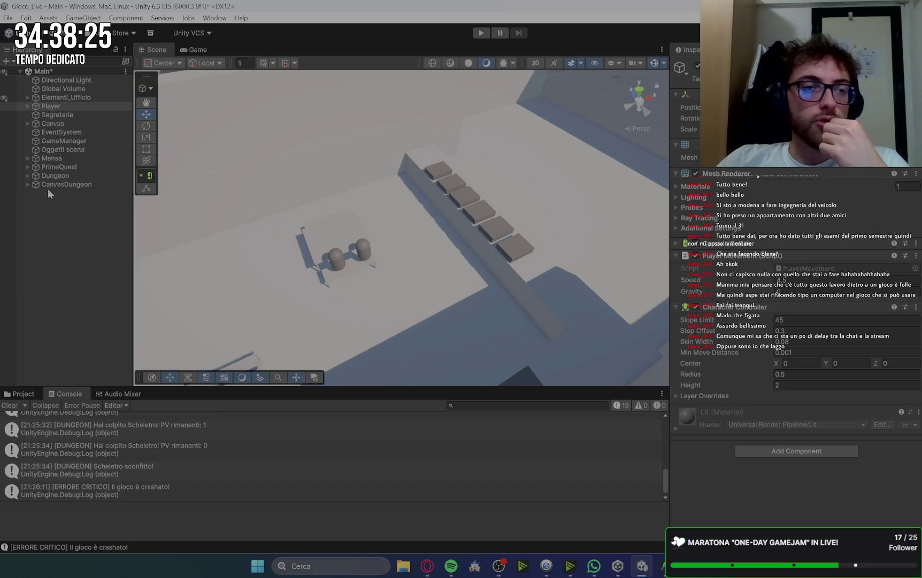
pyautogui.click(25, 184)
pyautogui.click(25, 183)
pyautogui.click(29, 123)
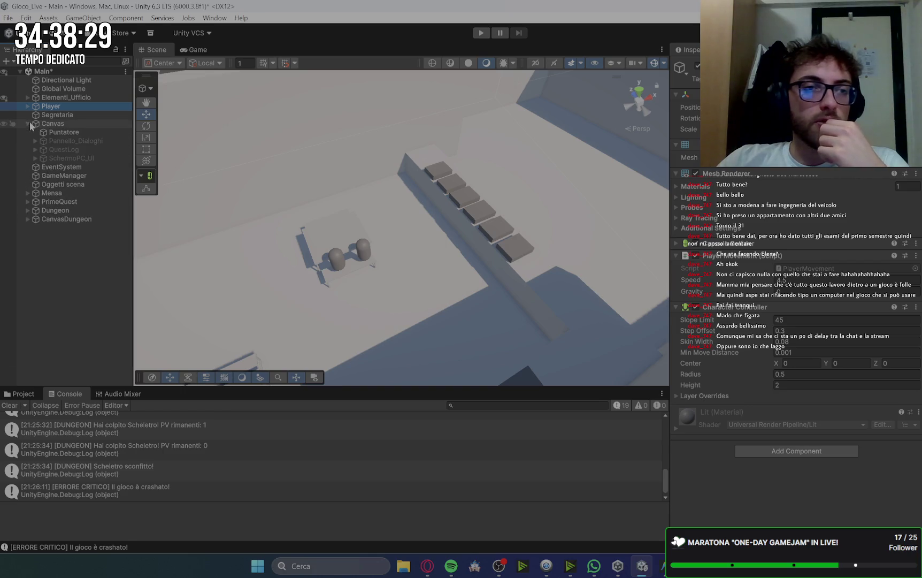
pyautogui.click(70, 125)
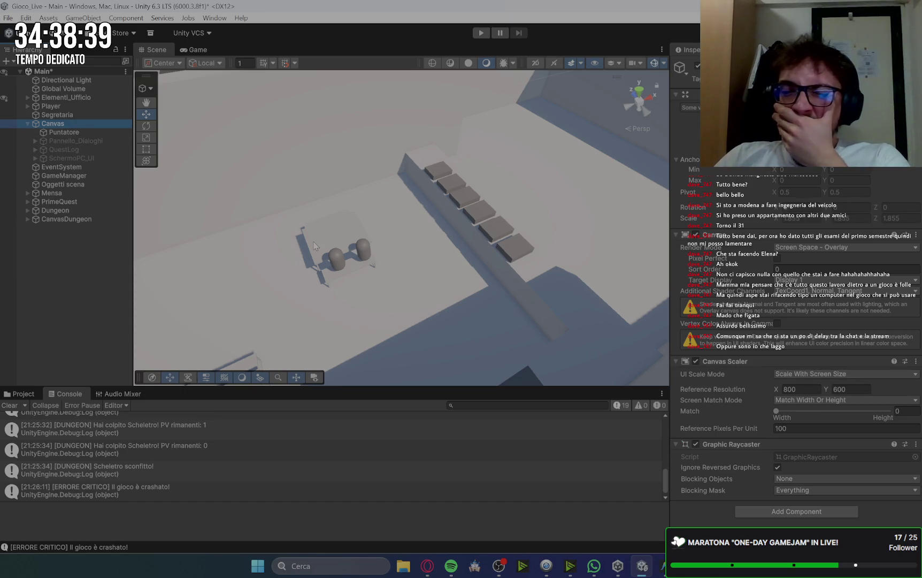
pyautogui.click(808, 389)
pyautogui.write('1920')
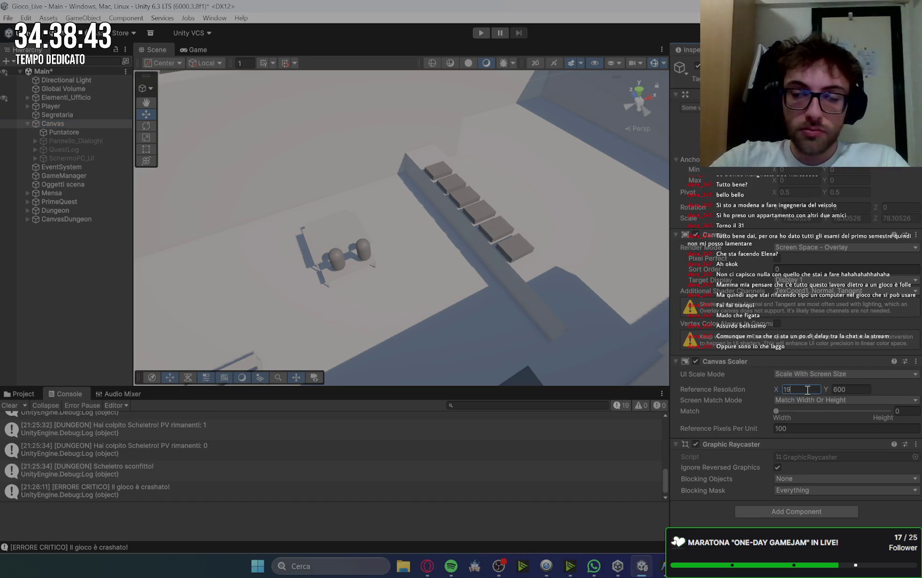
pyautogui.click(856, 389)
pyautogui.write('0')
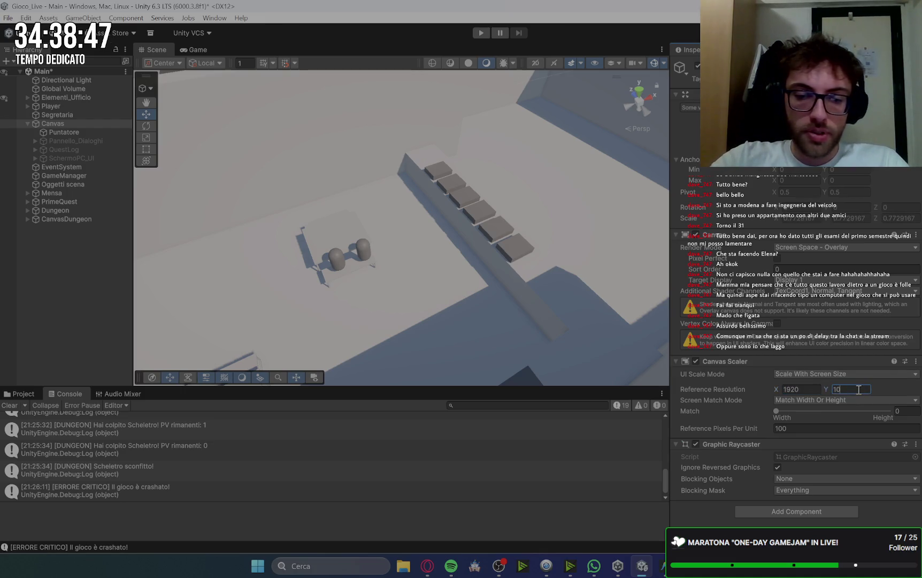
pyautogui.write('80')
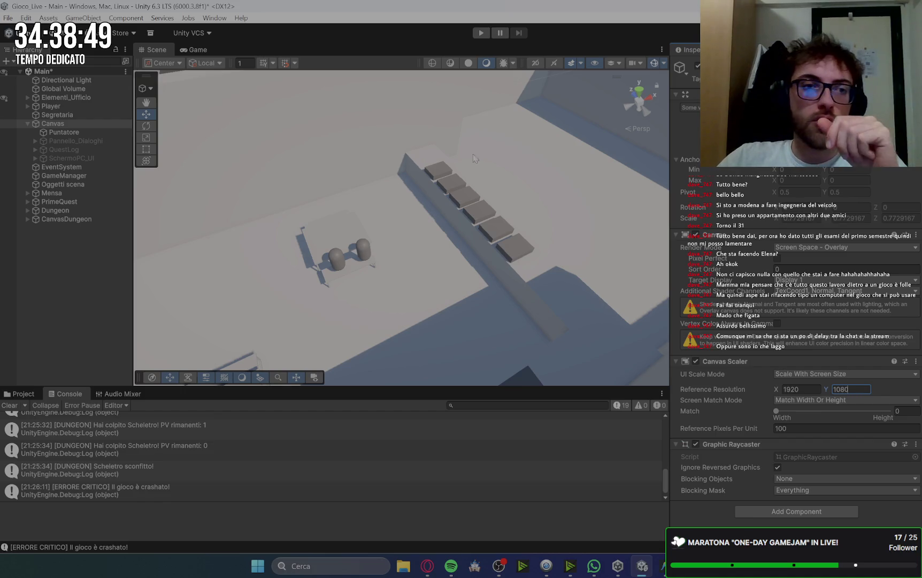
# Step: Give CanvasDungeon's Canvas Scaler the same 1920 × 1080 reference resolution
pyautogui.click(68, 219)
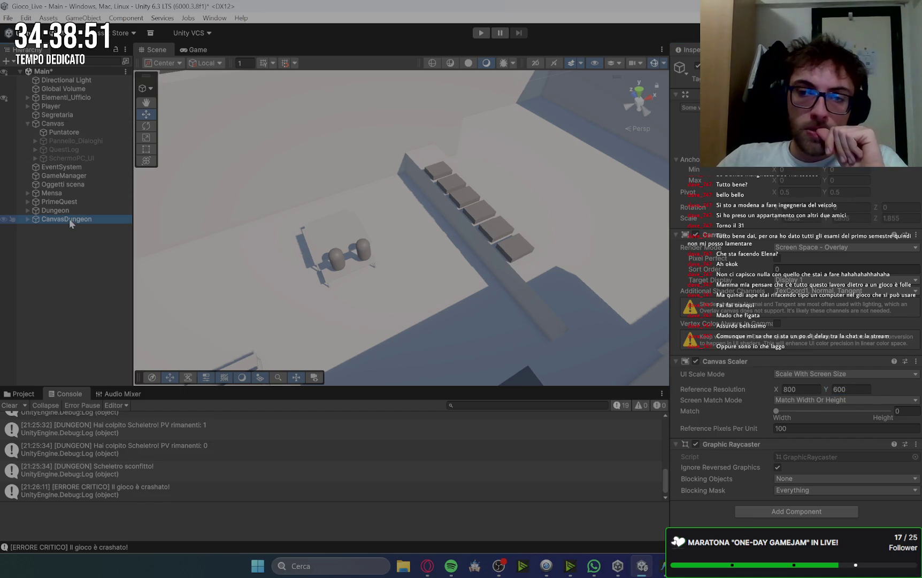
pyautogui.click(797, 390)
pyautogui.write('1920')
pyautogui.click(843, 391)
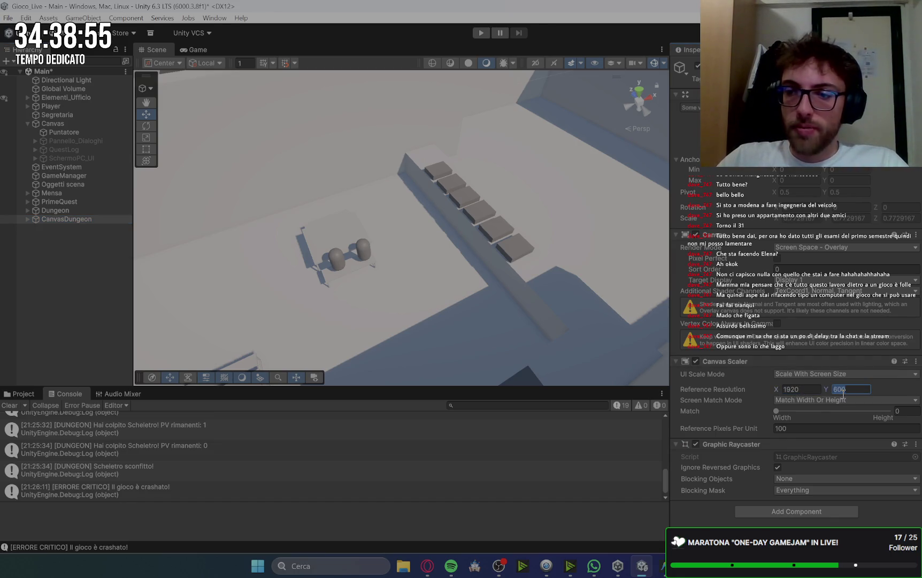
pyautogui.write('108')
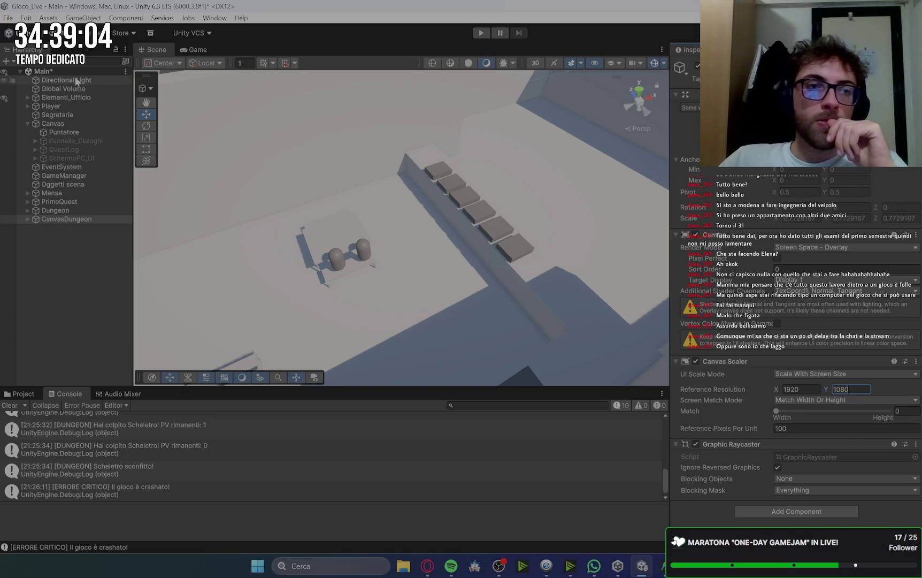
pyautogui.click(66, 122)
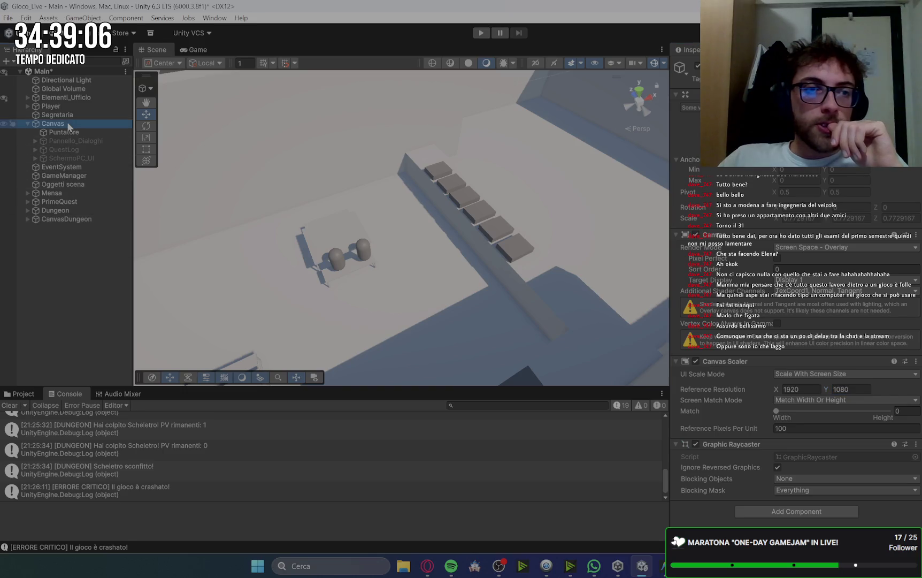
# Step: Frame SchermoPC_UI in the Scene view, check its front and back, and preview it in the Game view
pyautogui.click(63, 157)
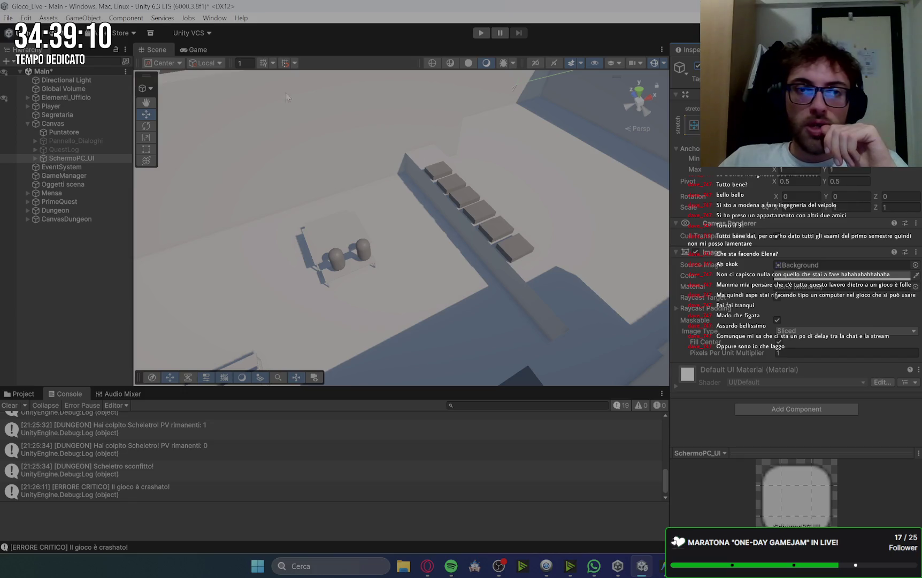
pyautogui.doubleClick(69, 159)
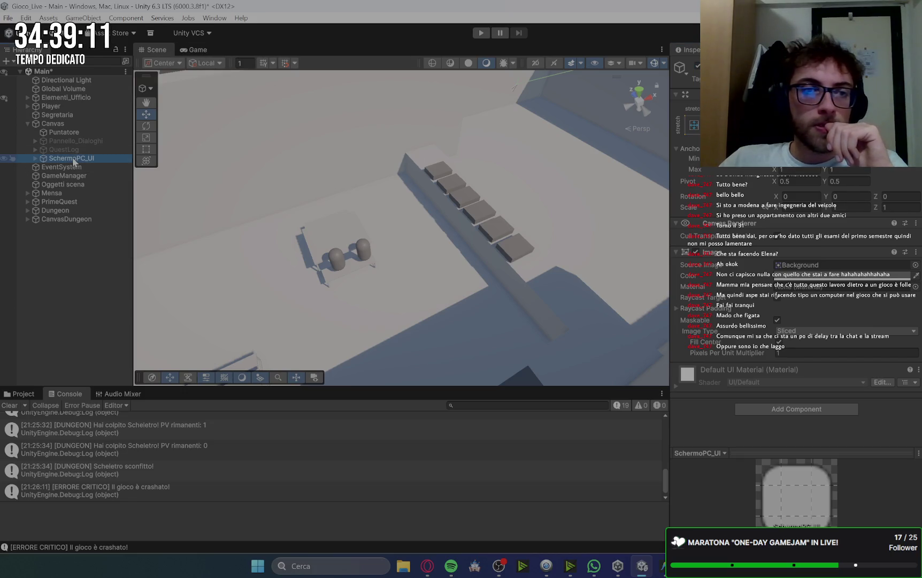
pyautogui.click(633, 100)
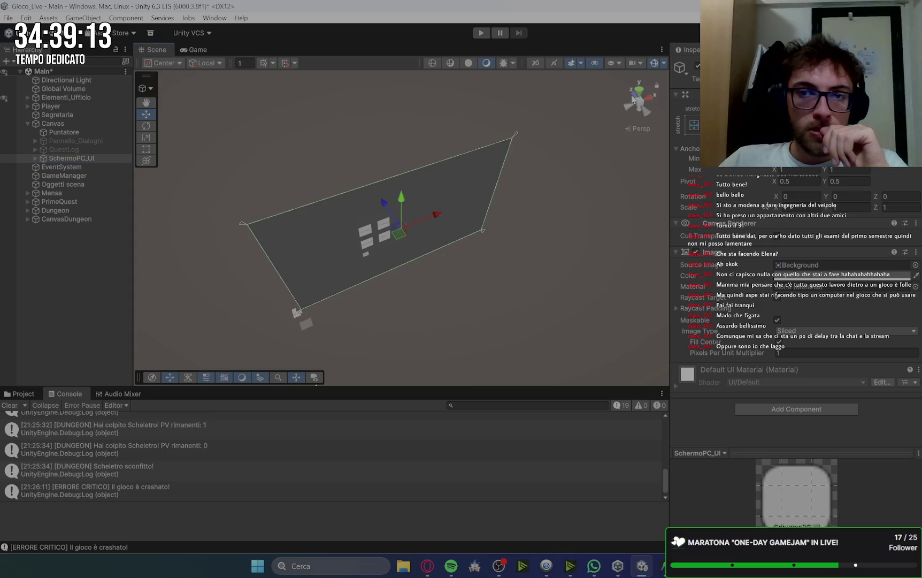
pyautogui.scroll(5, 516, 191)
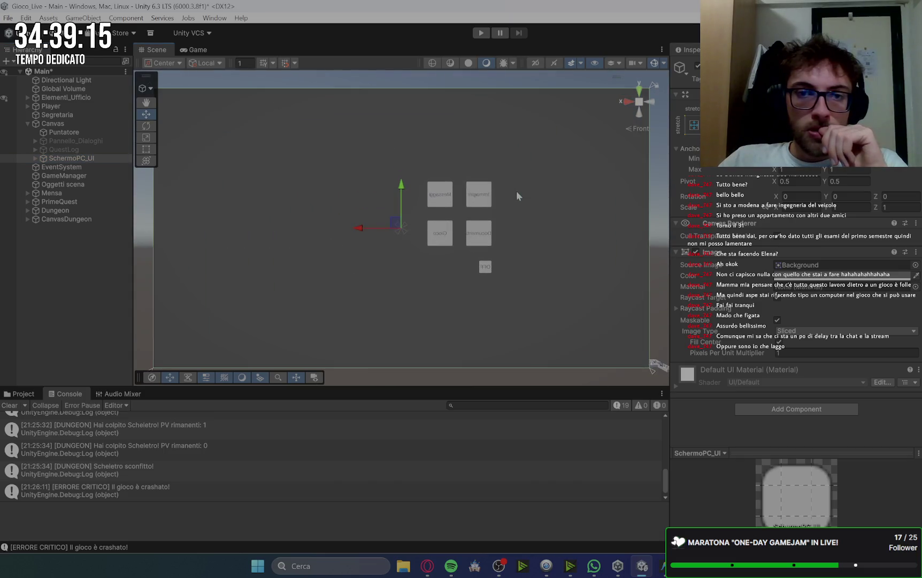
pyautogui.click(650, 103)
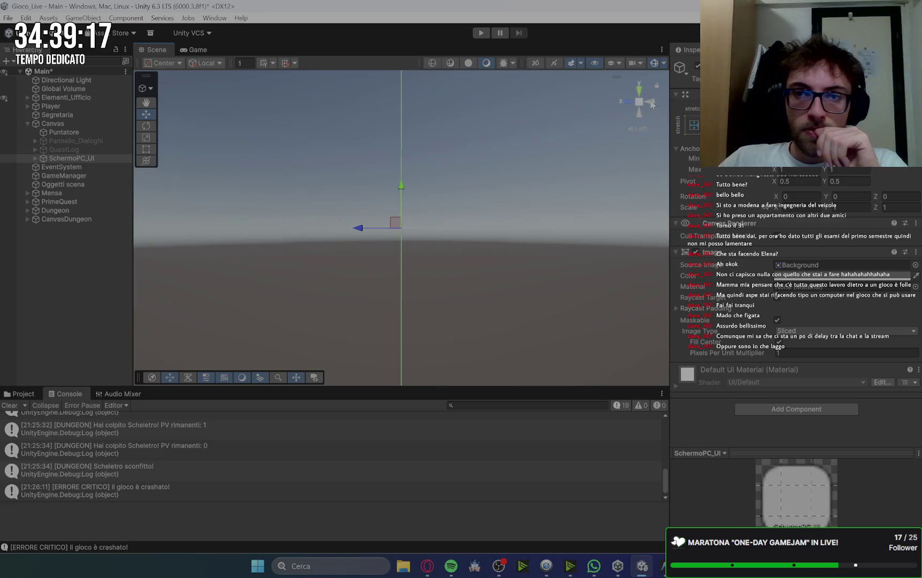
pyautogui.scroll(-5, 367, 245)
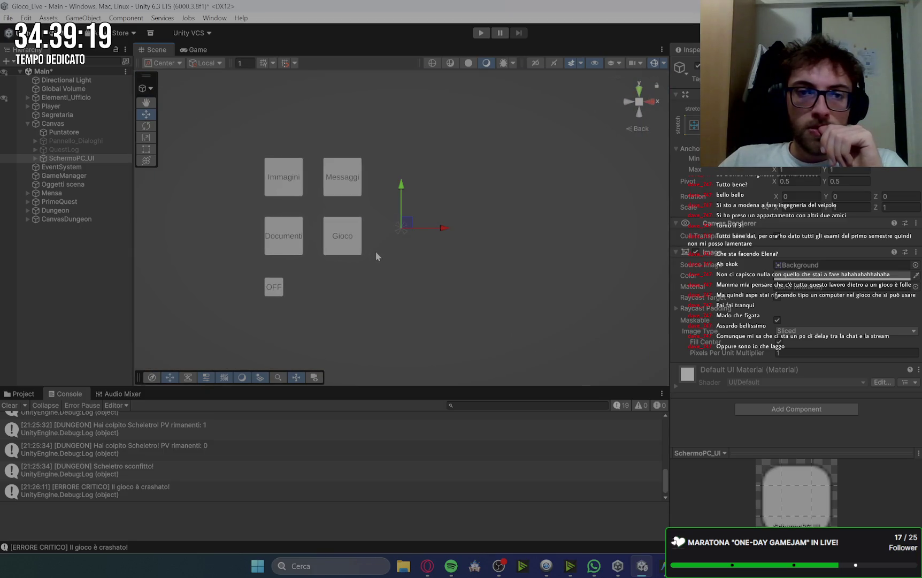
pyautogui.click(206, 48)
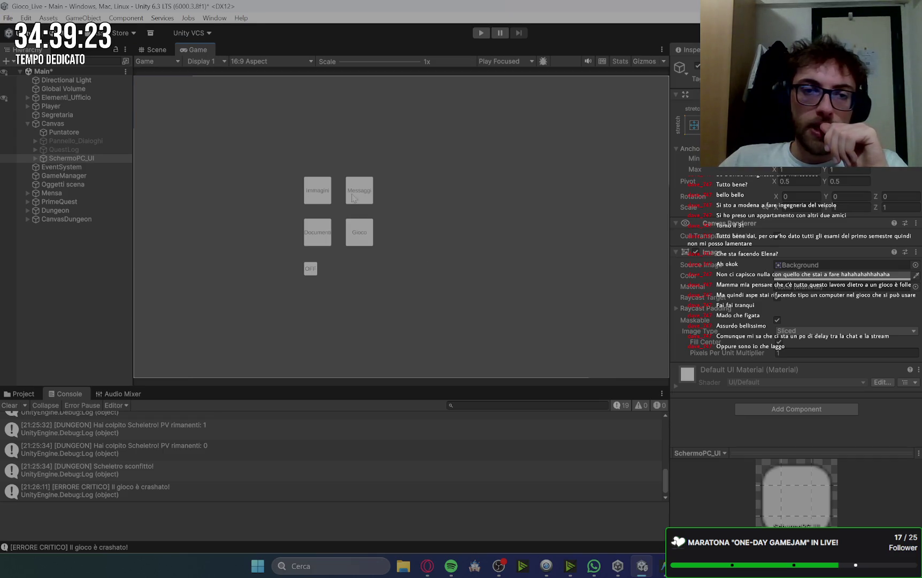
# Step: Expand SchermoPC_UI's child buttons and bring up the context menu for bttImmagini
pyautogui.click(53, 159)
pyautogui.click(35, 158)
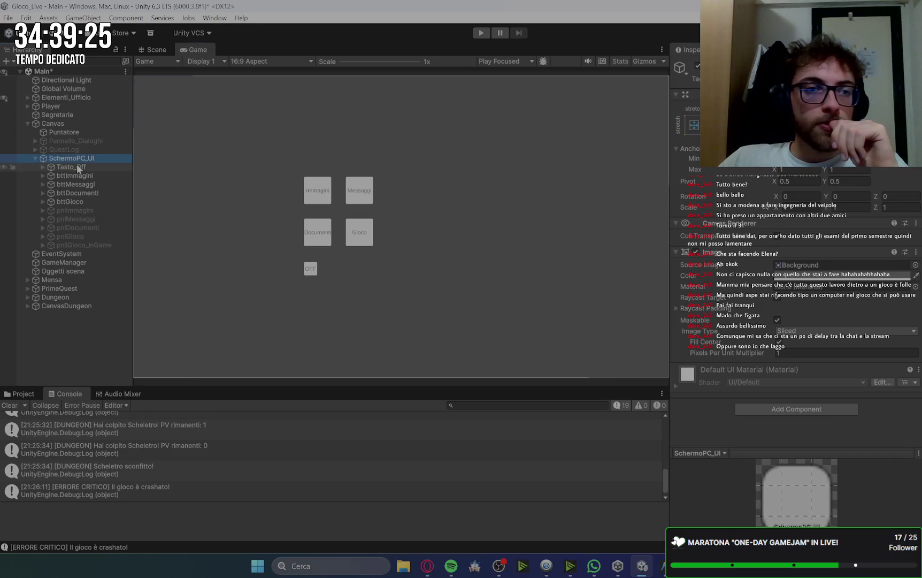
pyautogui.click(78, 168)
pyautogui.click(84, 177)
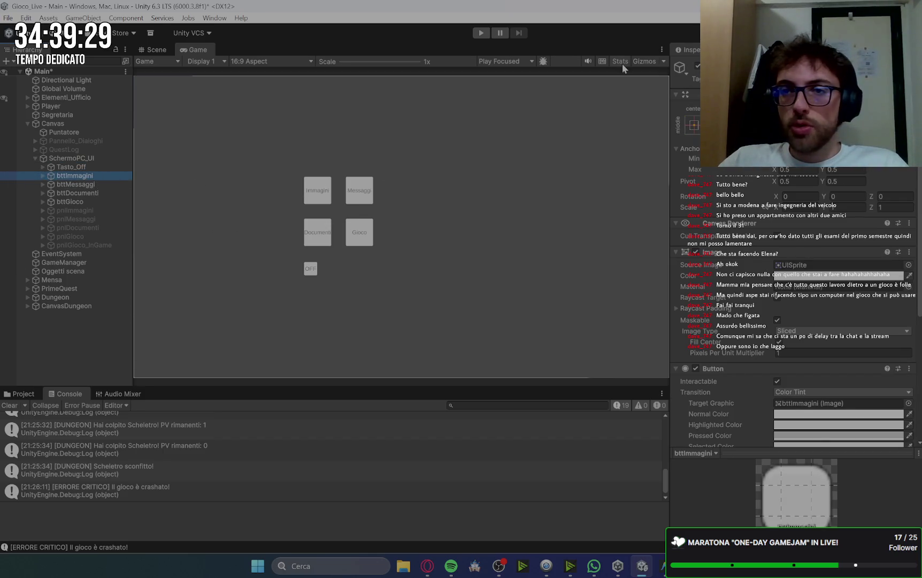
pyautogui.rightClick(104, 179)
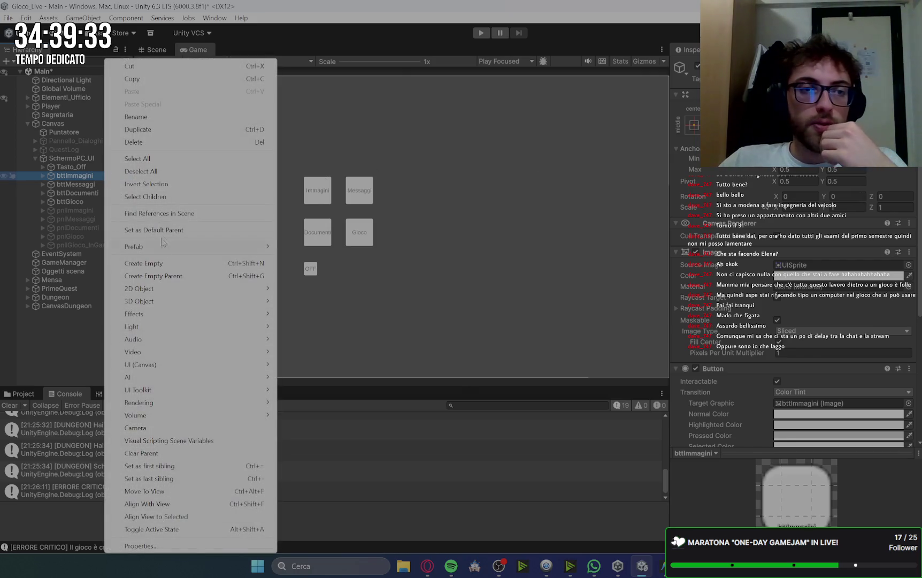
# Step: Delete bttImmagini and select the Messaggi, Documenti and Gioco buttons in the Scene view
pyautogui.click(149, 142)
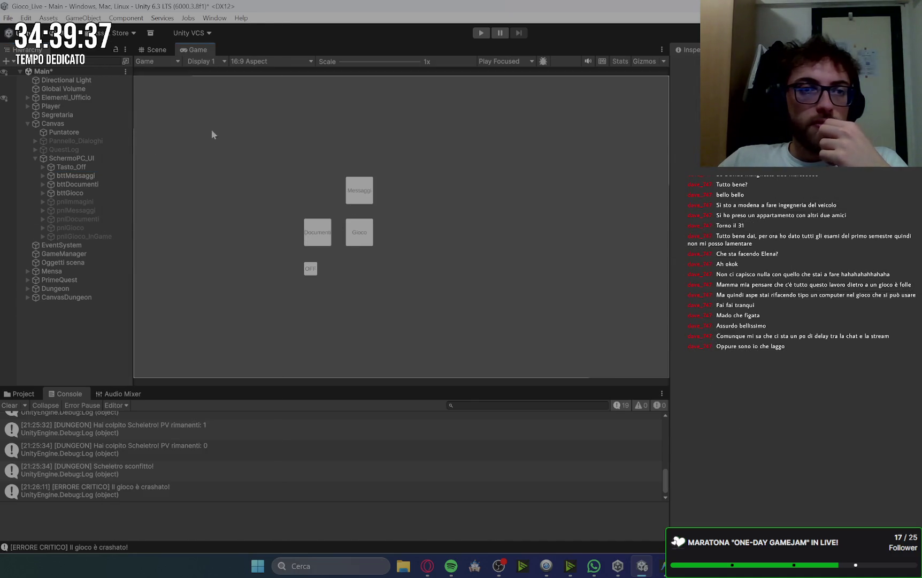
pyautogui.click(166, 48)
pyautogui.moveTo(290, 165)
pyautogui.mouseDown()
pyautogui.moveTo(410, 273)
pyautogui.moveTo(408, 257)
pyautogui.mouseUp()
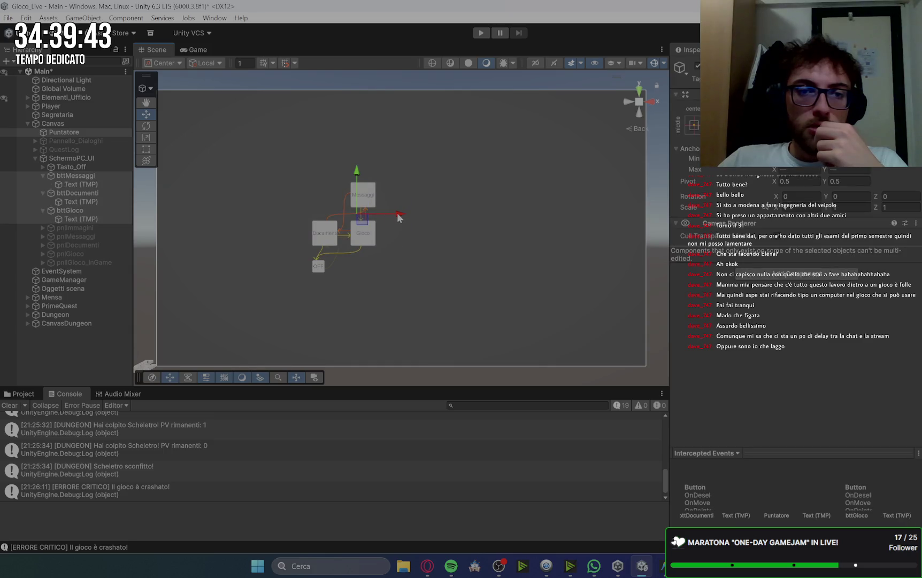
pyautogui.moveTo(274, 150)
pyautogui.mouseDown()
pyautogui.moveTo(377, 210)
pyautogui.moveTo(307, 198)
pyautogui.mouseUp()
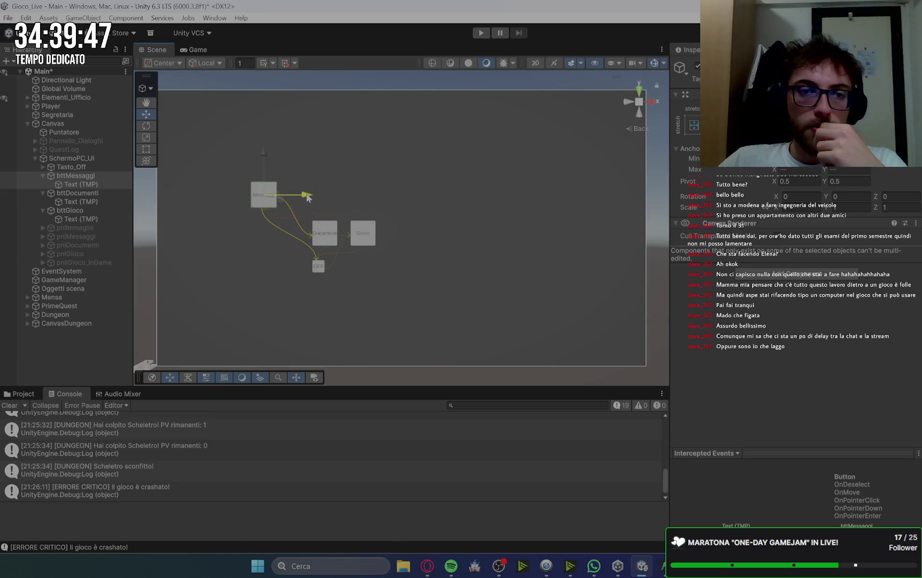
pyautogui.hotkey('ctrl', 'z')
pyautogui.moveTo(268, 150)
pyautogui.mouseDown()
pyautogui.moveTo(419, 278)
pyautogui.moveTo(407, 256)
pyautogui.mouseUp()
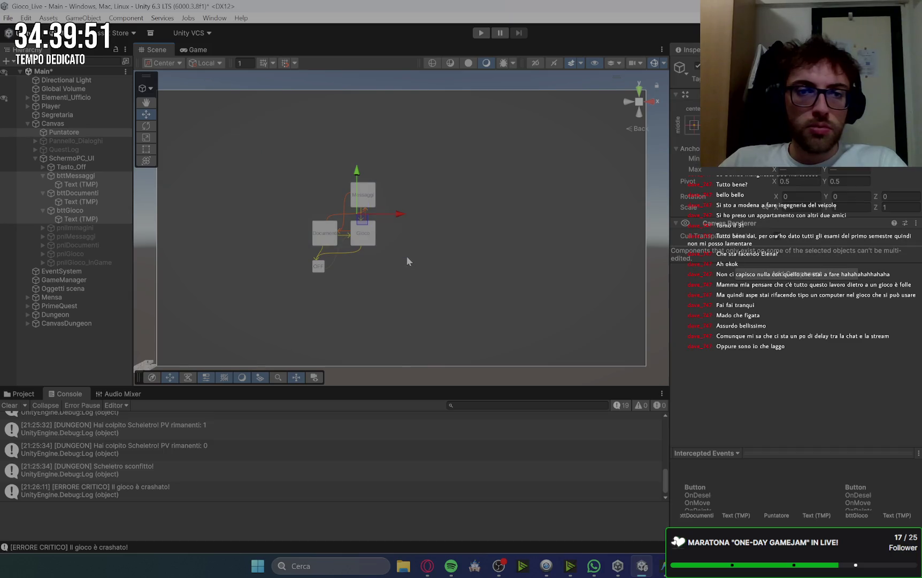
# Step: Move the three buttons to the upper left of the screen and widen them via Scale X
pyautogui.moveTo(395, 209); pyautogui.dragTo(264, 216)
pyautogui.scroll(1, 216, 172)
pyautogui.moveTo(216, 172)
pyautogui.mouseDown()
pyautogui.moveTo(216, 94)
pyautogui.moveTo(229, 99)
pyautogui.mouseUp()
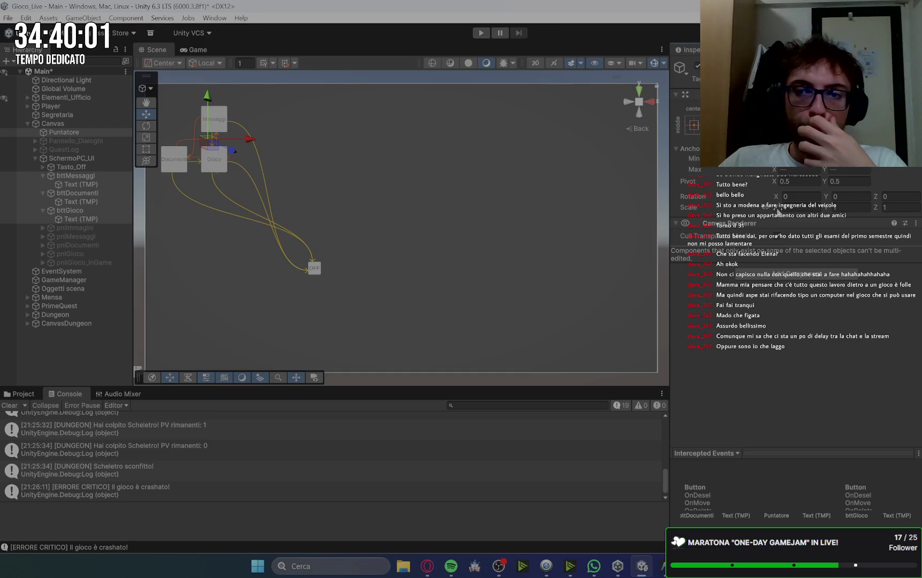
pyautogui.moveTo(770, 213); pyautogui.dragTo(812, 220)
# Step: Set the buttons' Scale Y to 2 and move Documenti and Gioco below Messaggi
pyautogui.click(841, 208)
pyautogui.write('2')
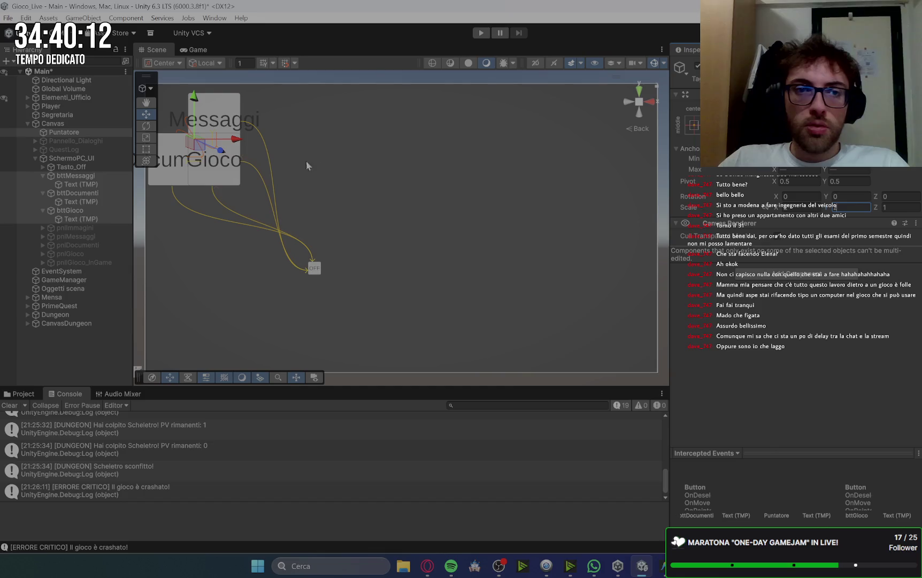
pyautogui.moveTo(240, 143)
pyautogui.mouseDown()
pyautogui.moveTo(267, 159)
pyautogui.moveTo(259, 159)
pyautogui.mouseUp()
pyautogui.click(72, 177)
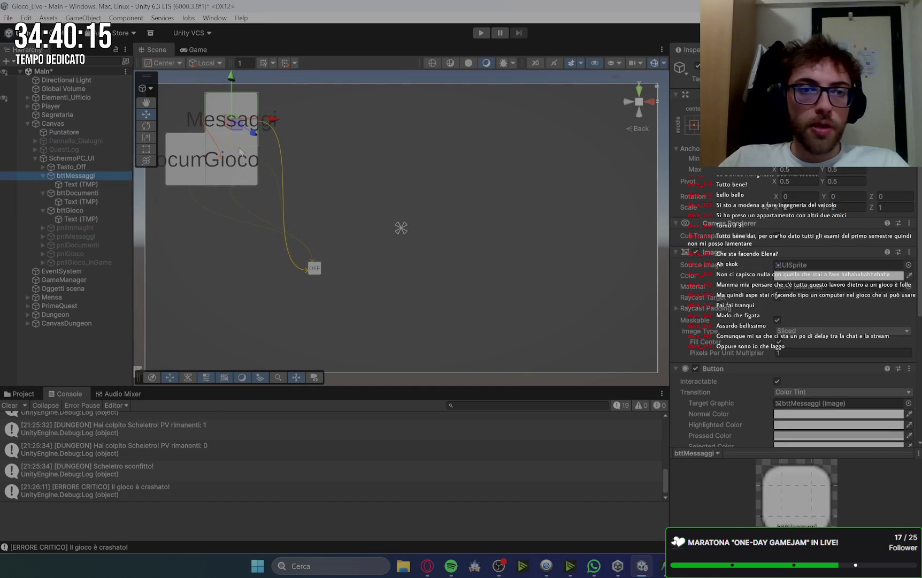
pyautogui.click(91, 194)
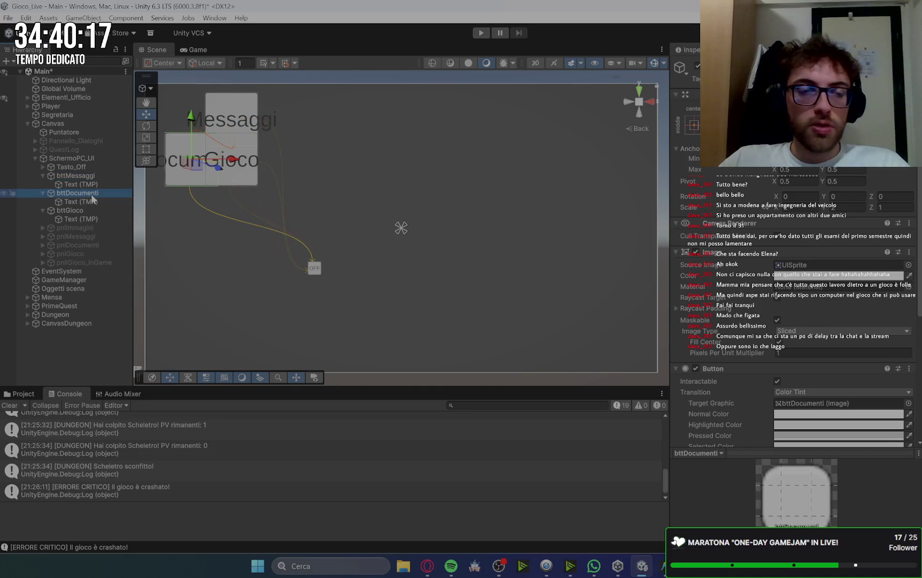
pyautogui.keyDown('ctrl'); pyautogui.click(91, 211); pyautogui.keyUp('ctrl')
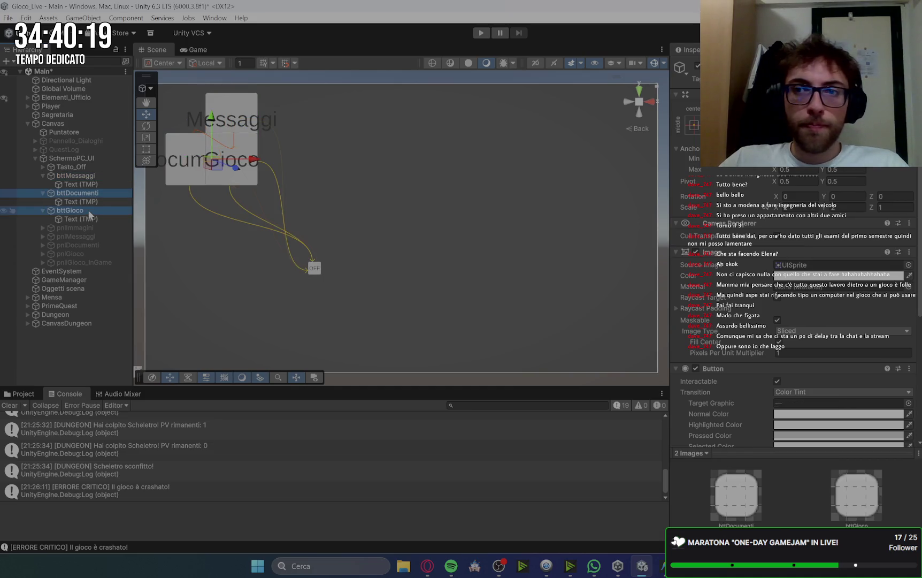
pyautogui.moveTo(827, 107); pyautogui.dragTo(805, 107)
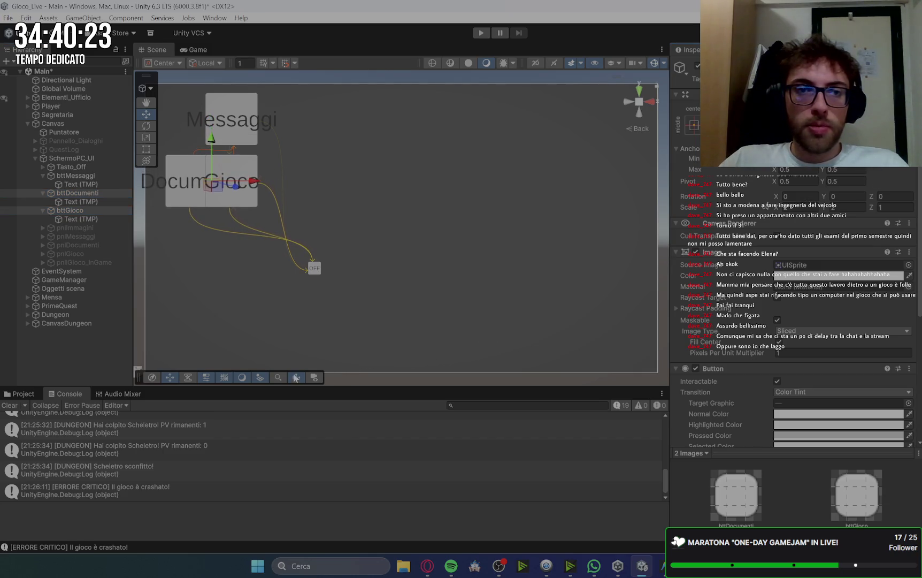
# Step: Shift Messaggi and Gioco right to align the grid, then check the layout in the Game view
pyautogui.click(80, 177)
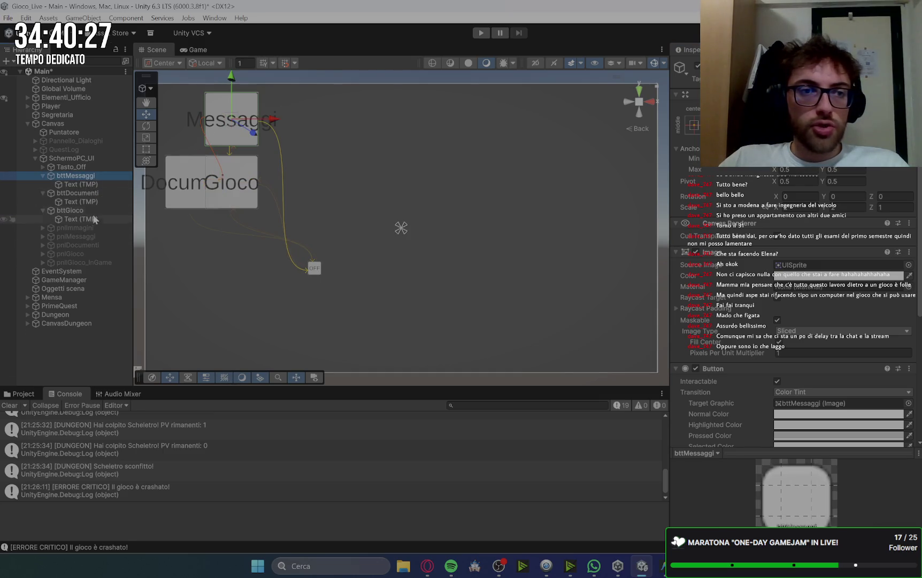
pyautogui.keyDown('shift'); pyautogui.click(92, 212); pyautogui.keyUp('shift')
pyautogui.click(83, 176)
pyautogui.keyDown('ctrl'); pyautogui.click(73, 210); pyautogui.keyUp('ctrl')
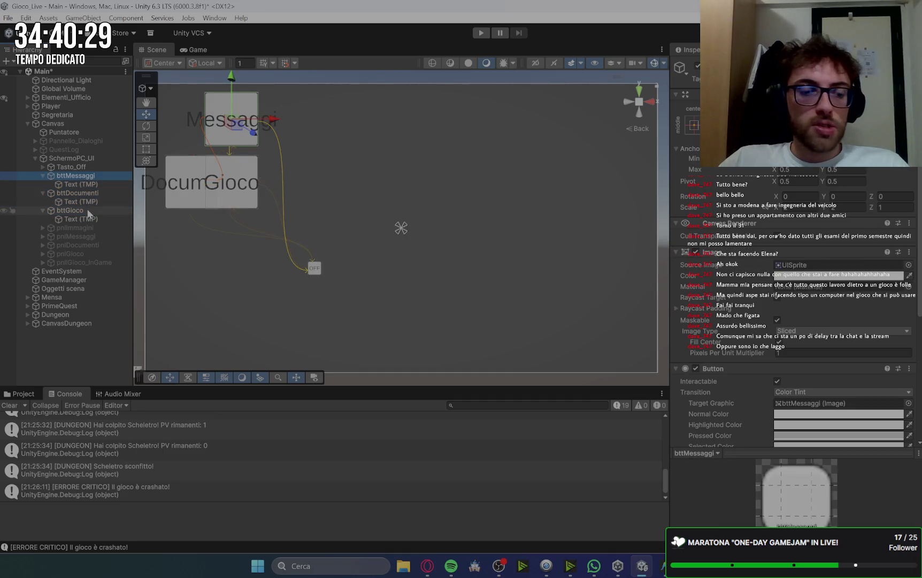
pyautogui.moveTo(238, 154); pyautogui.dragTo(263, 153)
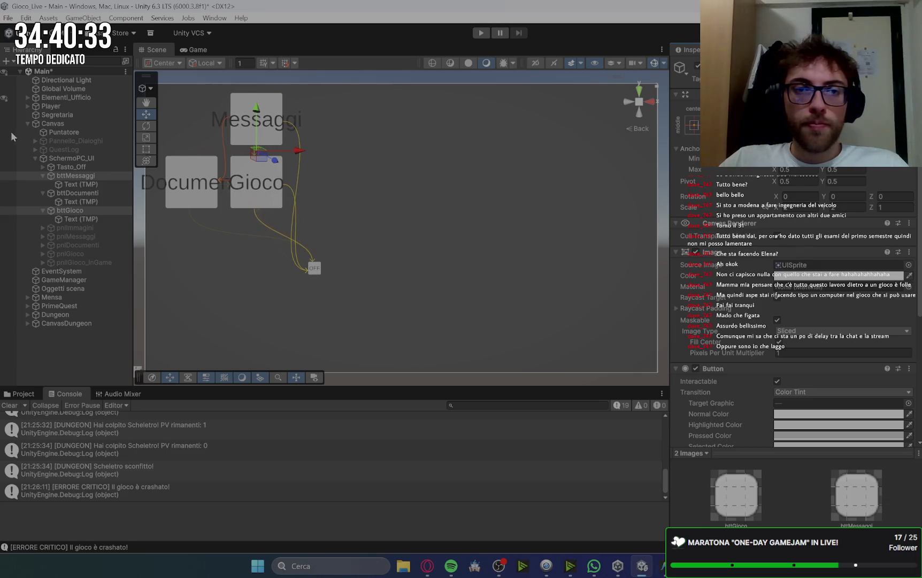
pyautogui.click(202, 51)
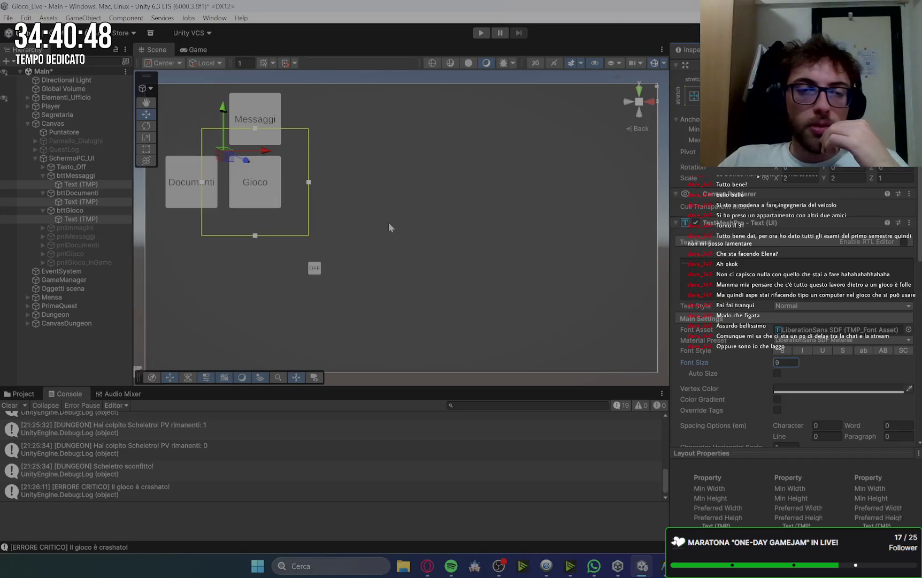
pyautogui.click(388, 228)
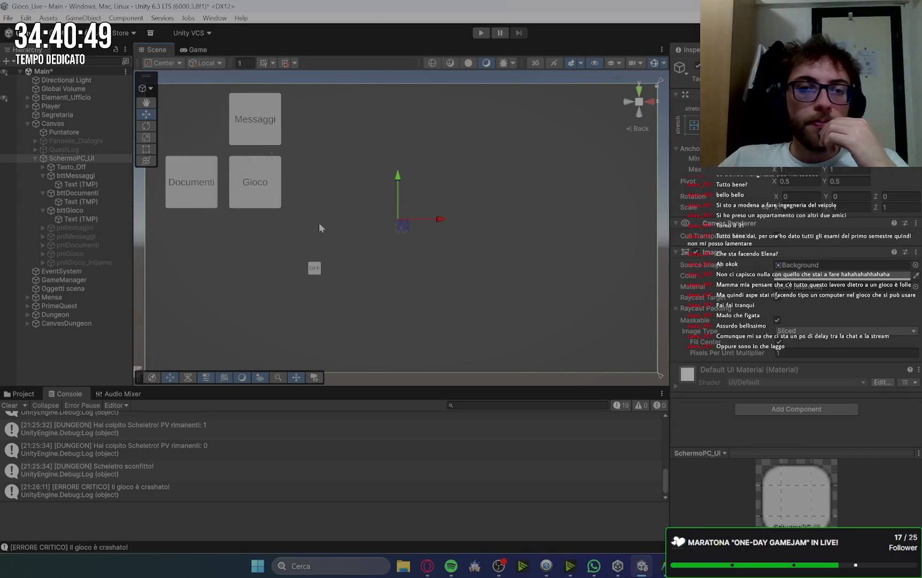
pyautogui.click(191, 49)
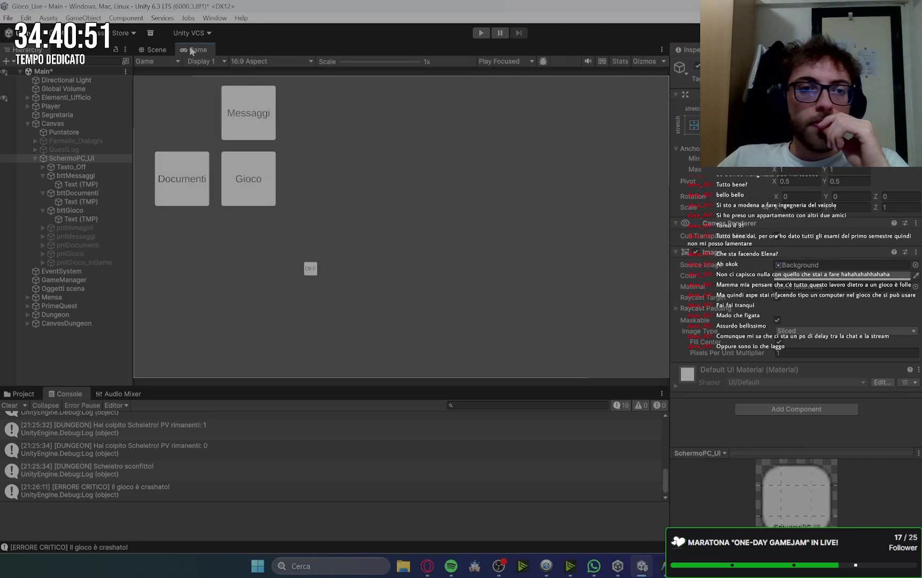
pyautogui.click(156, 50)
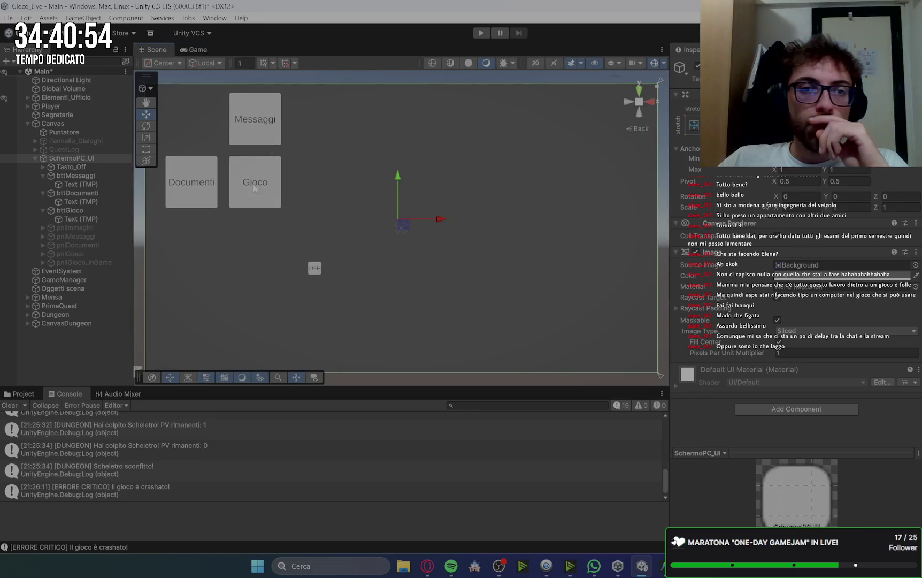
# Step: Drag the OFF button into the bottom-left corner of the PC screen
pyautogui.click(315, 270)
pyautogui.moveTo(356, 268); pyautogui.dragTo(221, 270)
pyautogui.moveTo(181, 224); pyautogui.dragTo(182, 307)
pyautogui.moveTo(217, 349); pyautogui.dragTo(209, 349)
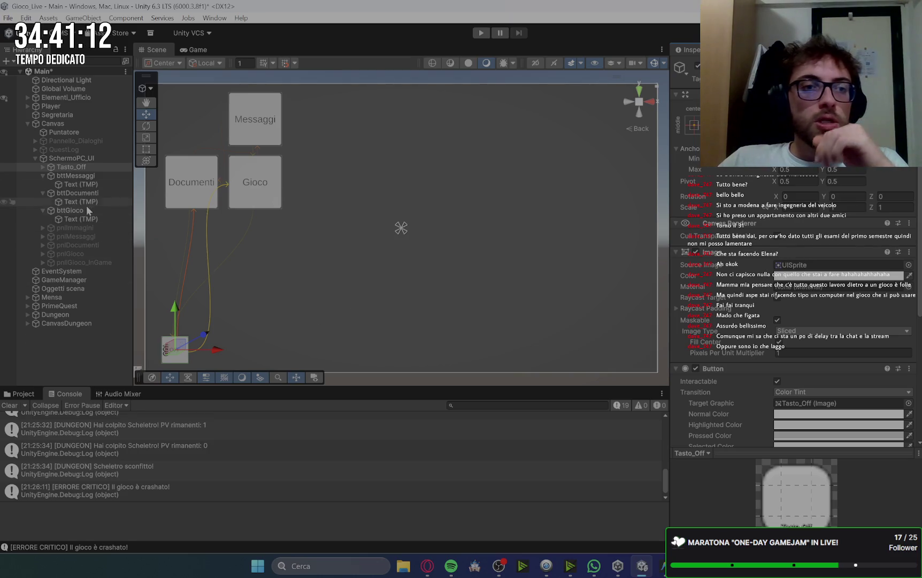
# Step: Set the OFF label's Text (TMP) font size to 29.6, preview it, and return to the Gemini guide
pyautogui.click(43, 167)
pyautogui.click(80, 175)
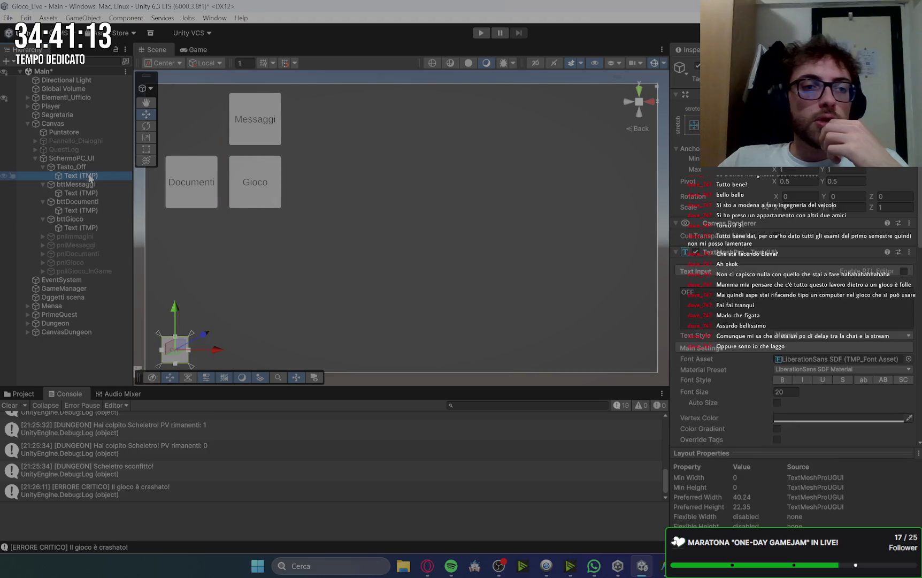
pyautogui.doubleClick(790, 392)
pyautogui.write('29.6')
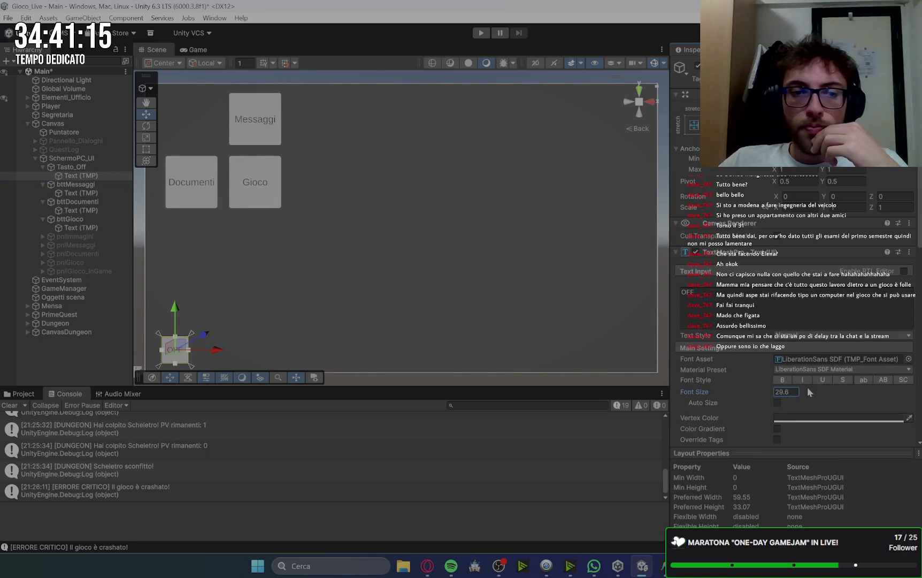
pyautogui.click(208, 48)
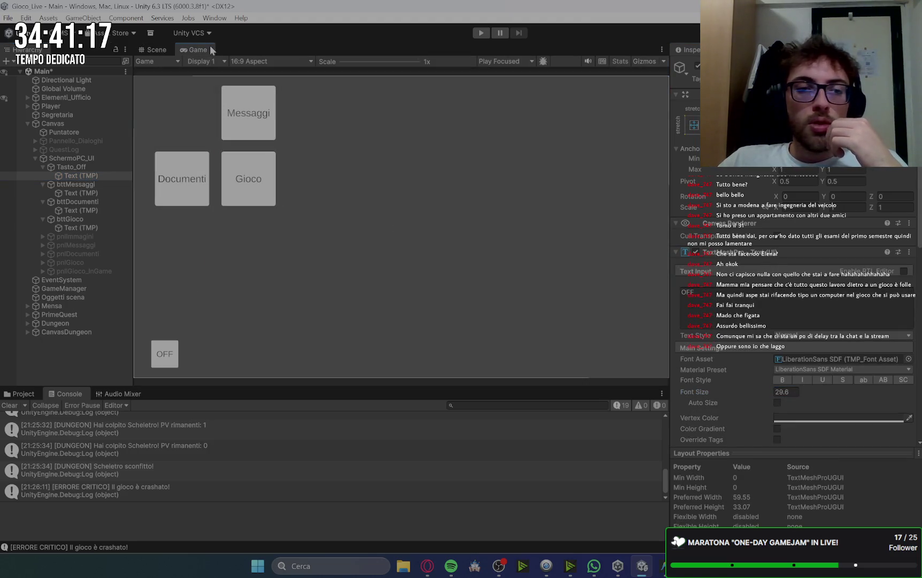
pyautogui.click(156, 49)
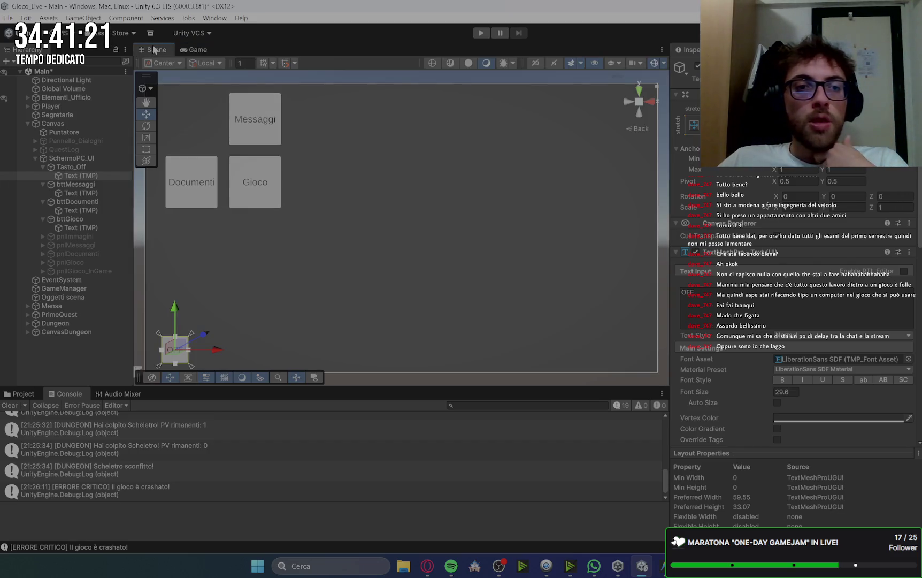
pyautogui.click(427, 567)
pyautogui.scroll(7, 772, 210)
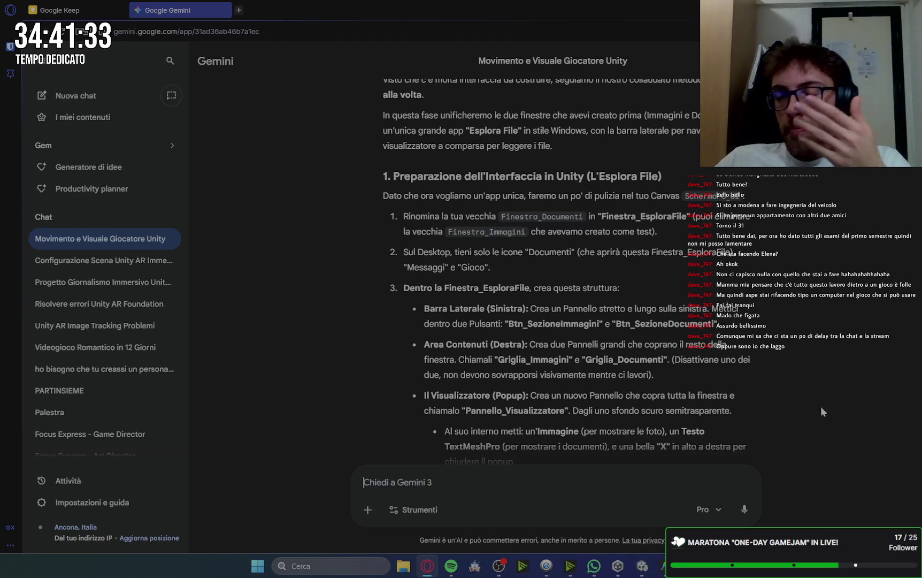
# Step: Back in Unity, delete the pnlImmagini panel from the Hierarchy
pyautogui.click(664, 566)
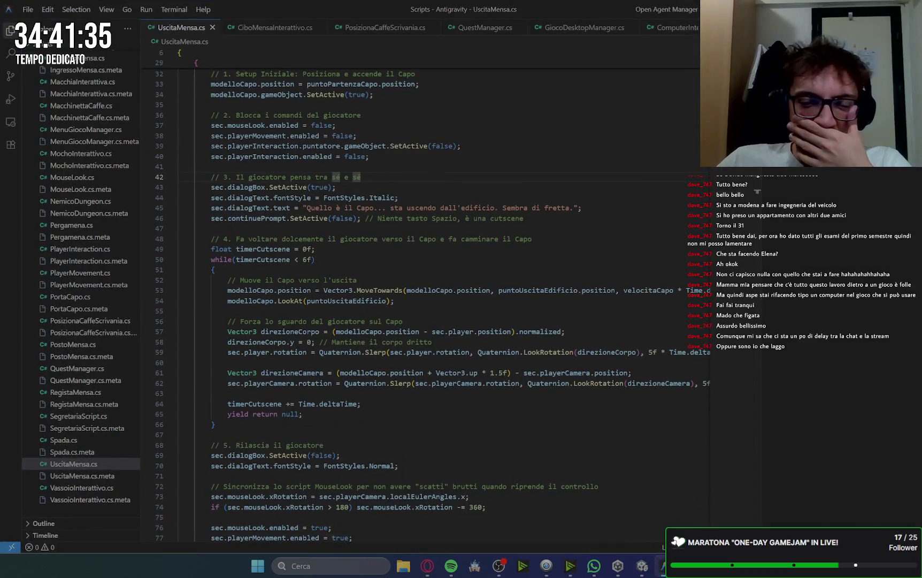
pyautogui.click(642, 566)
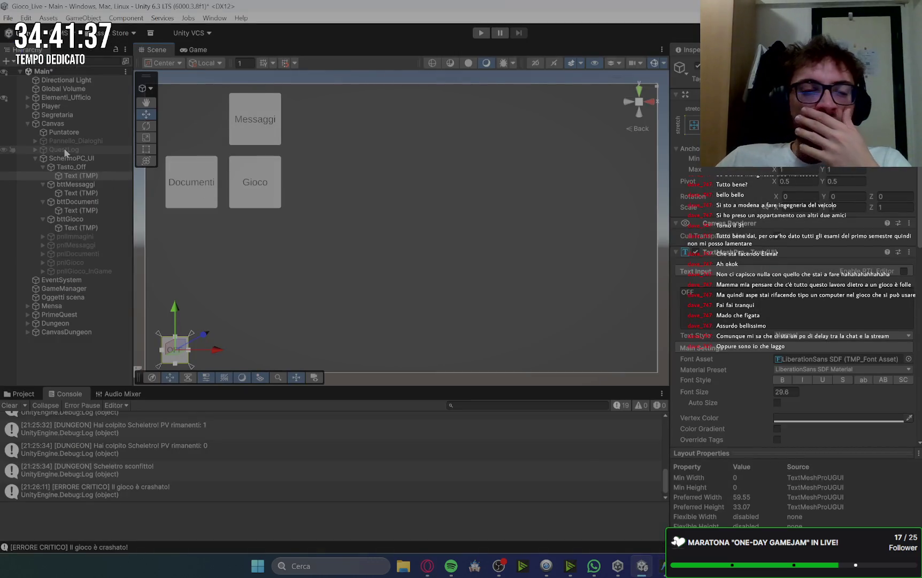
pyautogui.click(92, 255)
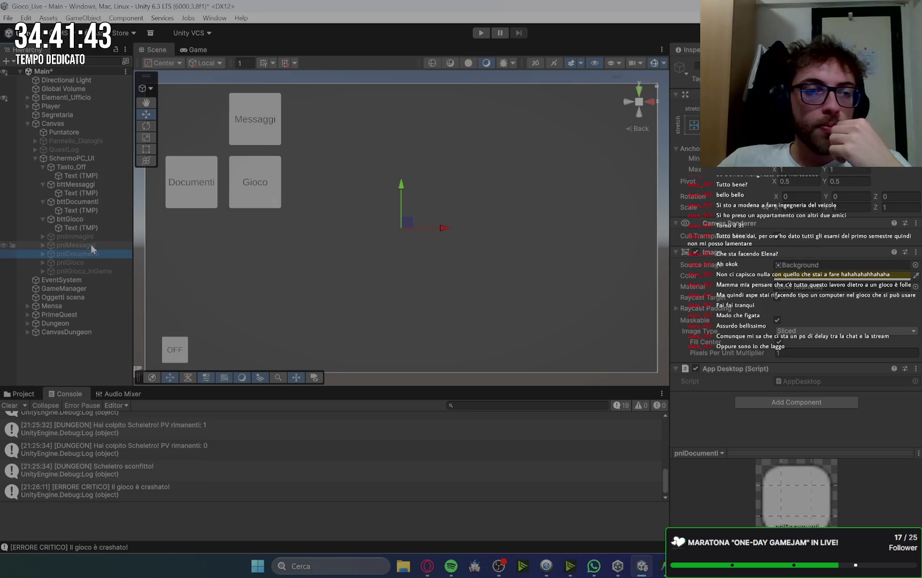
pyautogui.click(91, 245)
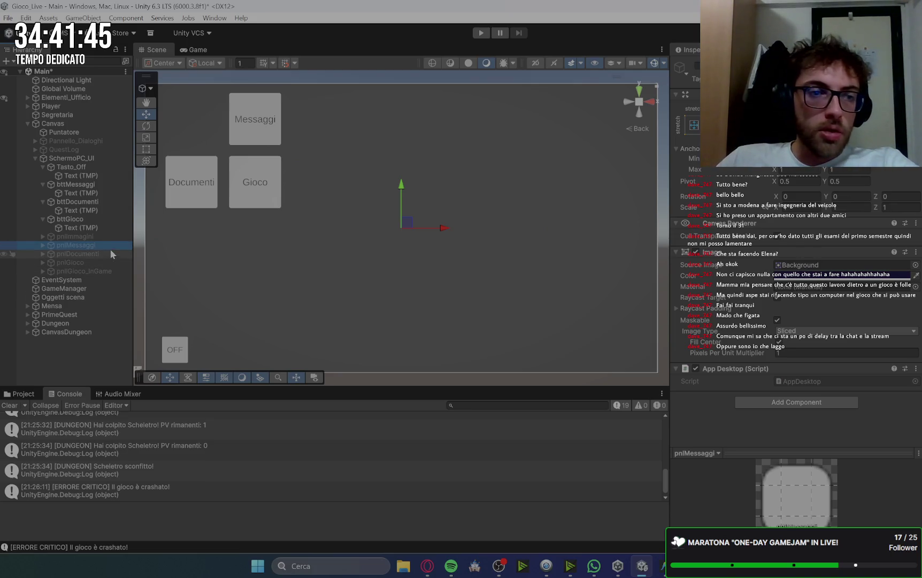
pyautogui.click(106, 253)
pyautogui.click(95, 237)
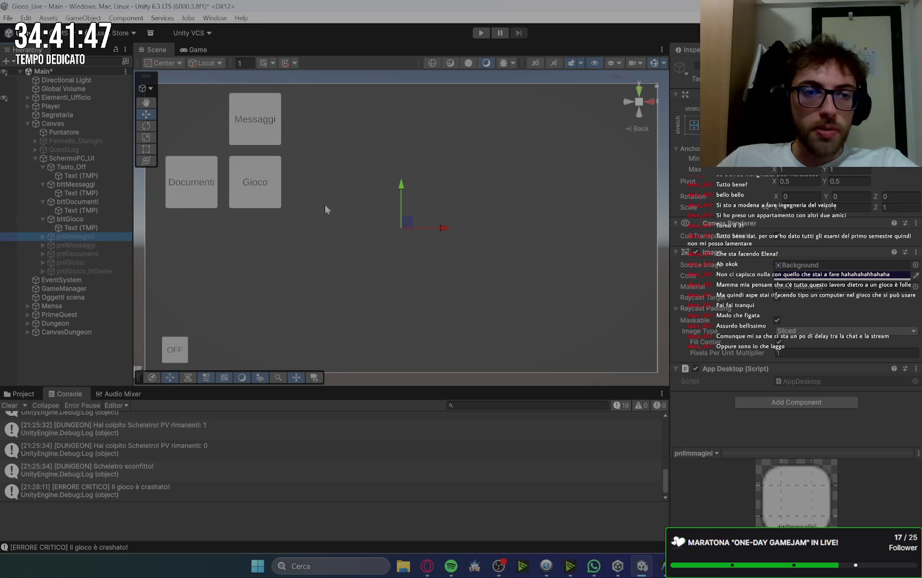
pyautogui.rightClick(99, 236)
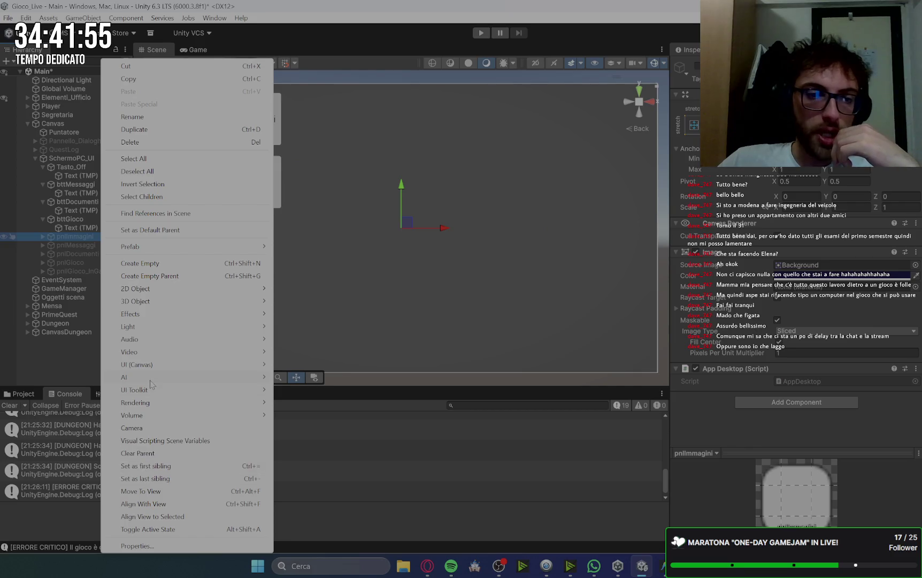
pyautogui.click(149, 138)
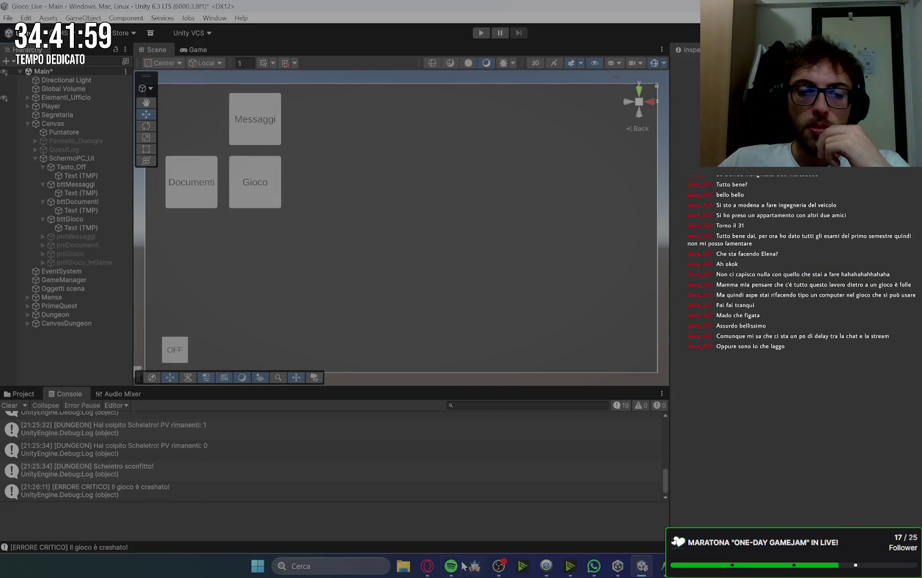
# Step: After checking the guide, rename pnlDocumenti to finestra_esplorafile
pyautogui.click(427, 567)
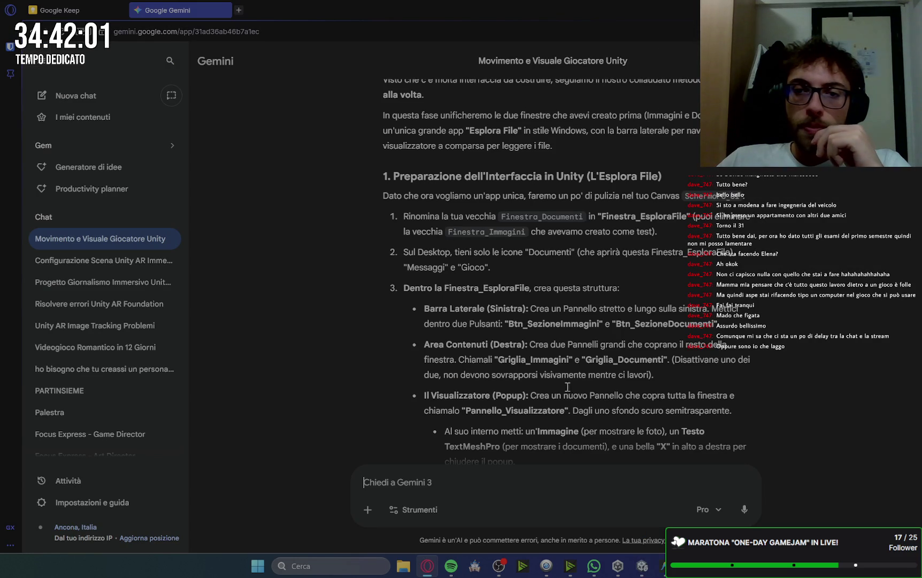
pyautogui.click(643, 567)
pyautogui.click(85, 245)
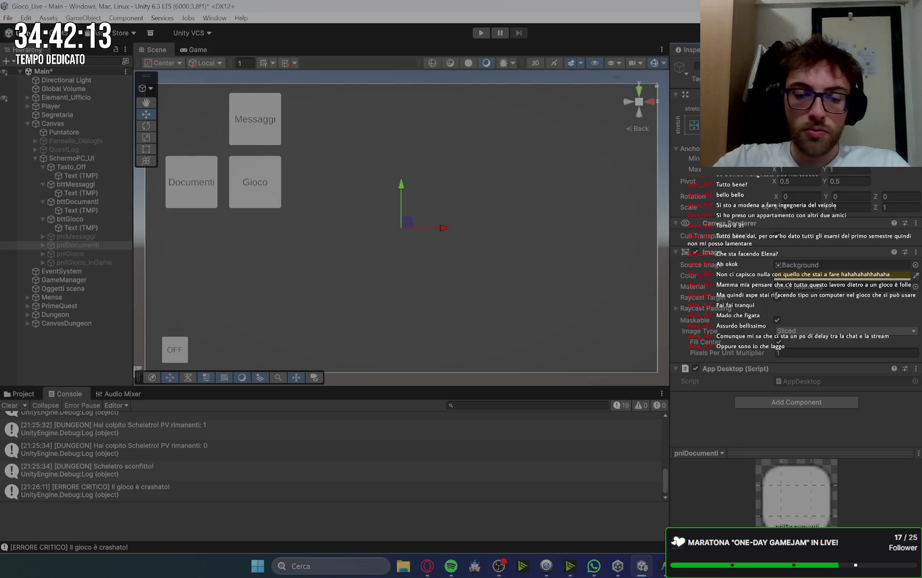
pyautogui.write('finestra_esplorafile')
pyautogui.press('Return')
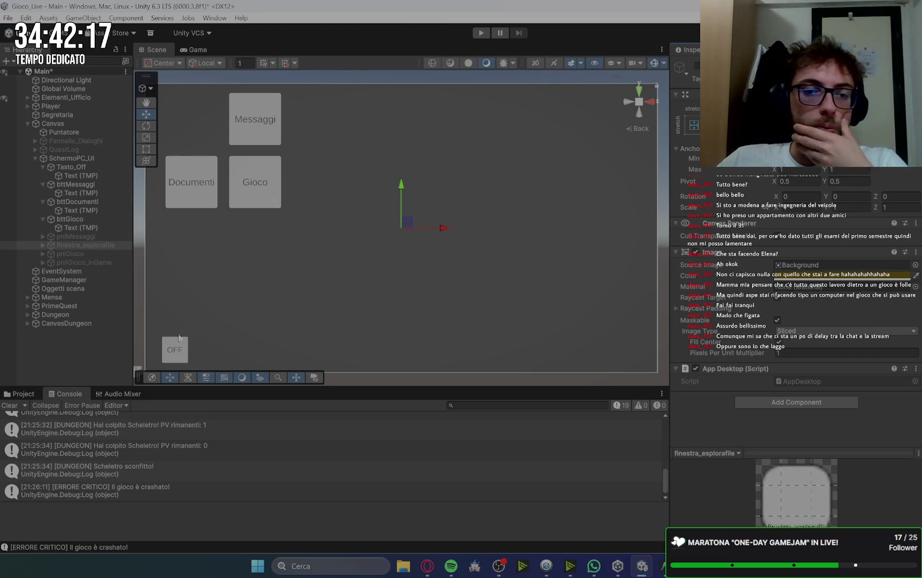
pyautogui.click(428, 565)
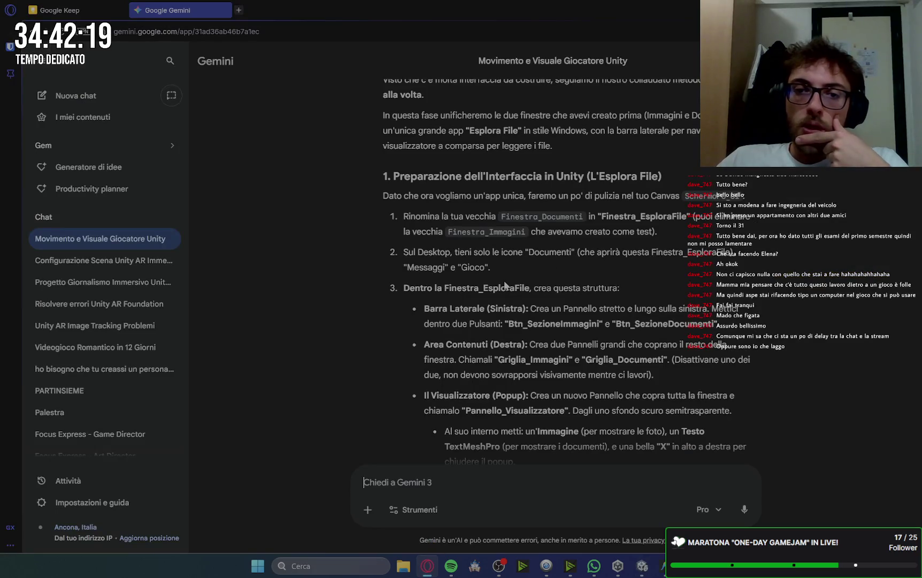
pyautogui.scroll(-1, 484, 329)
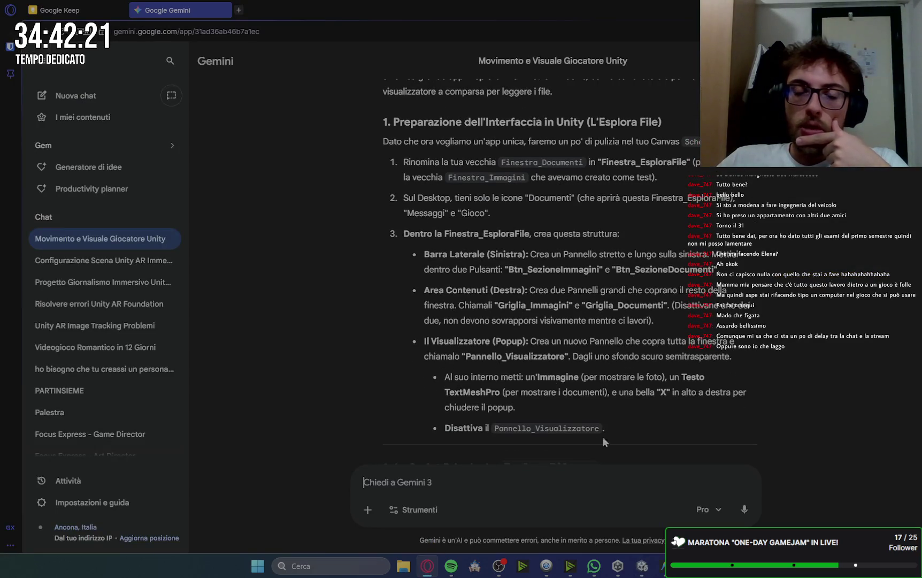
pyautogui.click(646, 572)
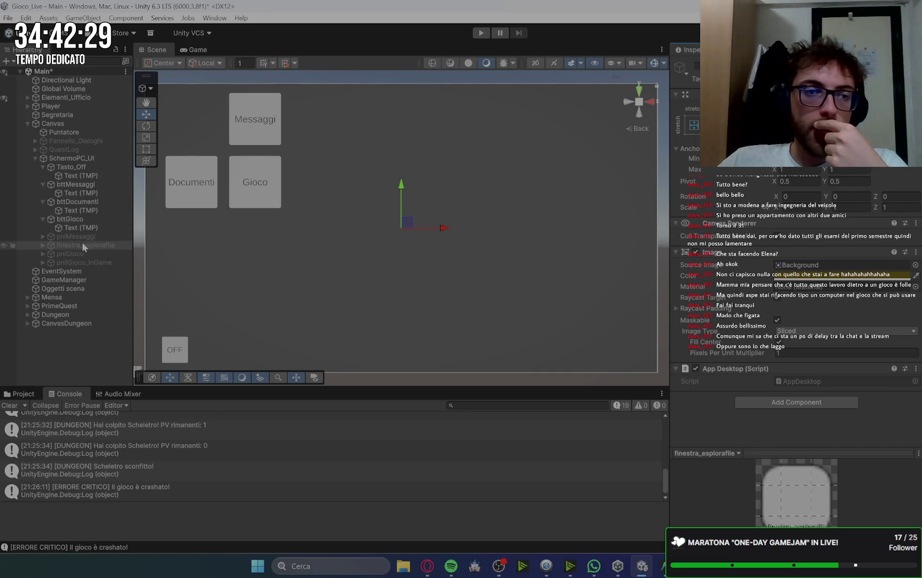
pyautogui.click(41, 244)
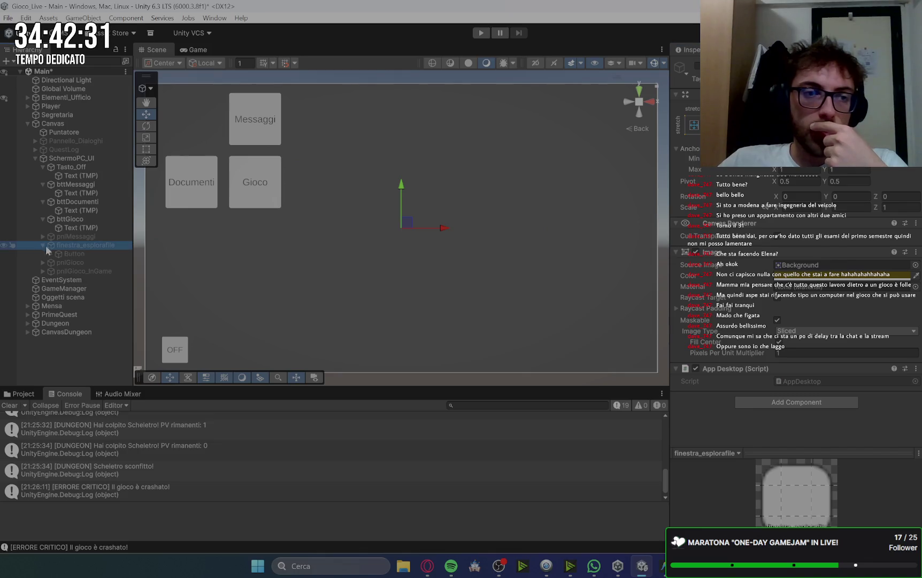
# Step: Activate finestra_esplorafile and select its Button, previewing the window in the Game view
pyautogui.click(101, 249)
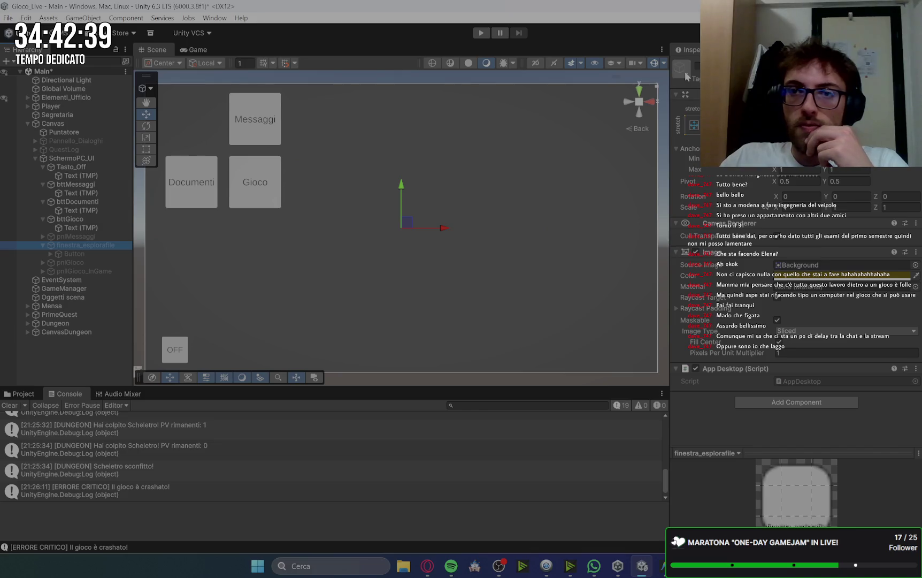
pyautogui.click(697, 67)
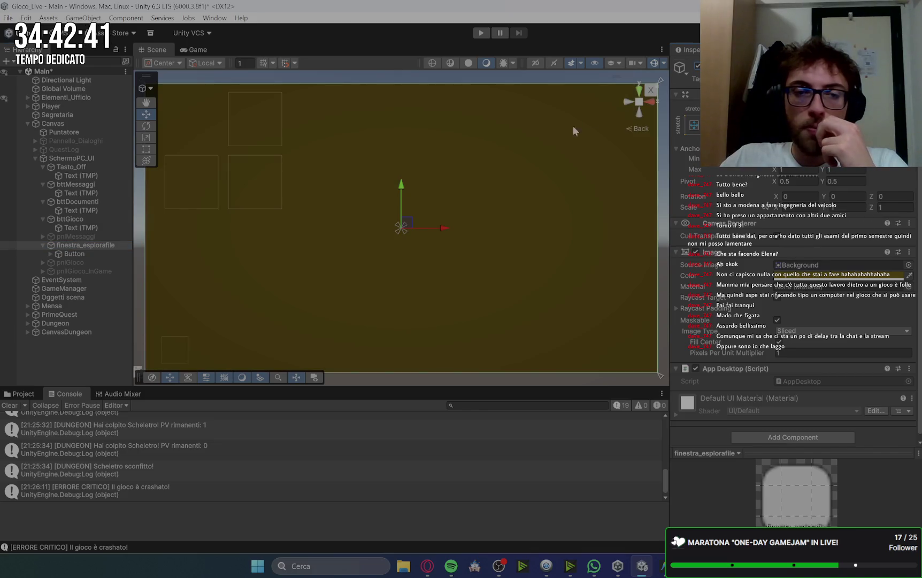
pyautogui.click(194, 49)
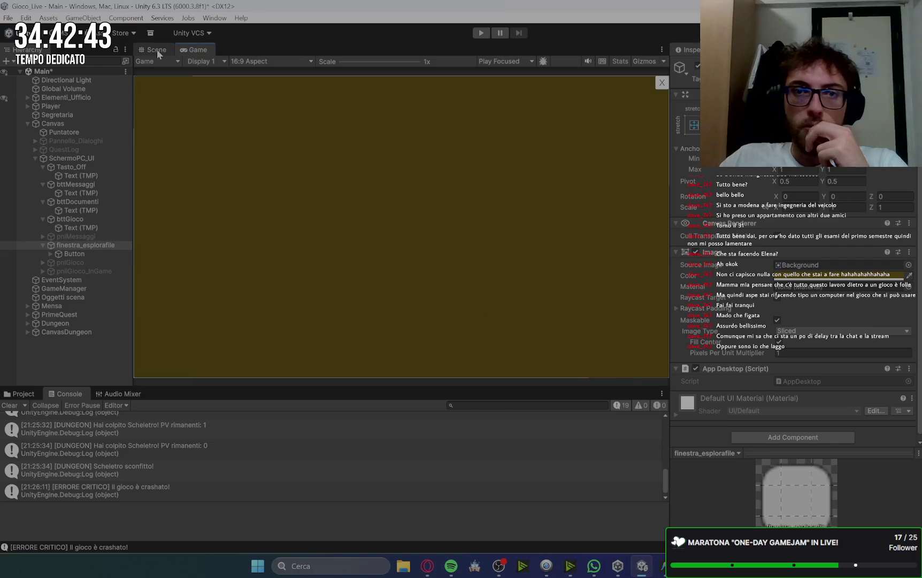
pyautogui.click(154, 48)
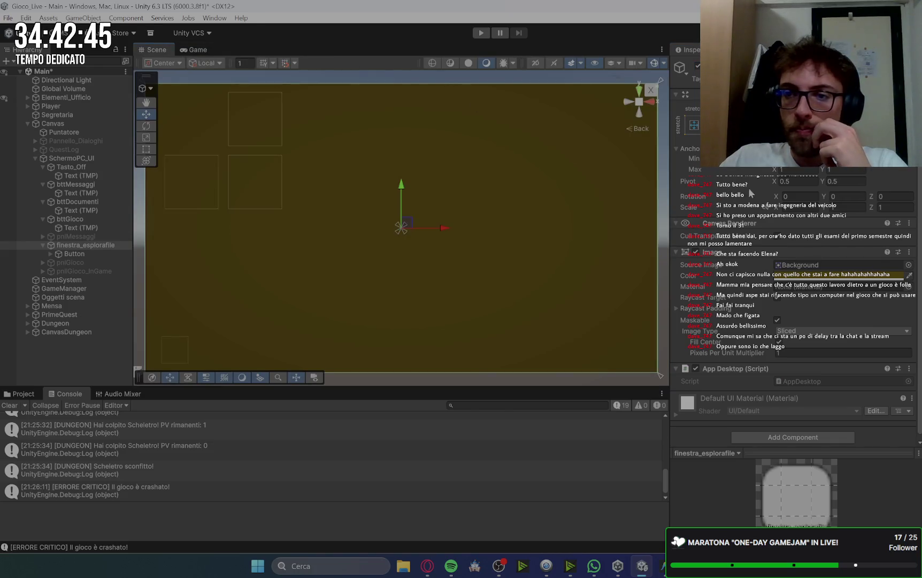
pyautogui.click(72, 255)
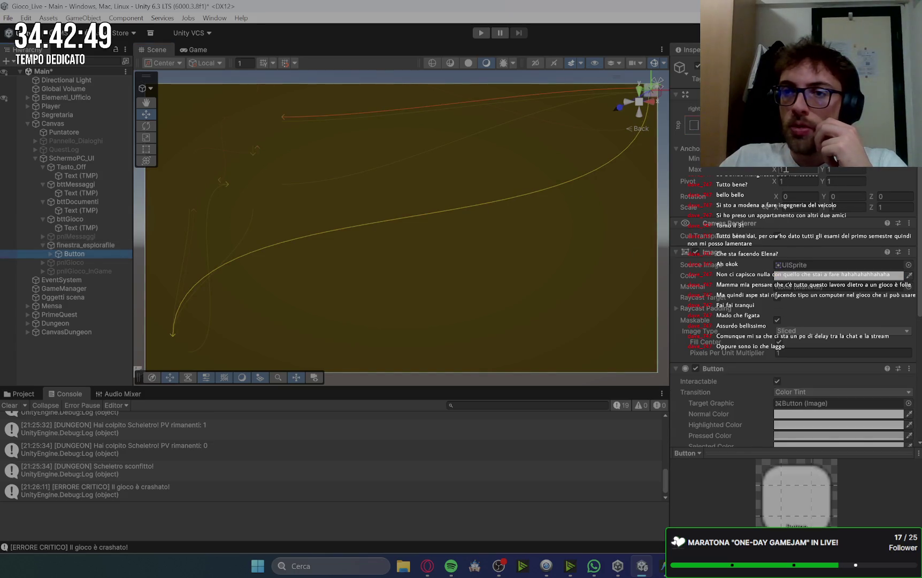
pyautogui.moveTo(657, 84); pyautogui.dragTo(653, 86)
pyautogui.click(182, 50)
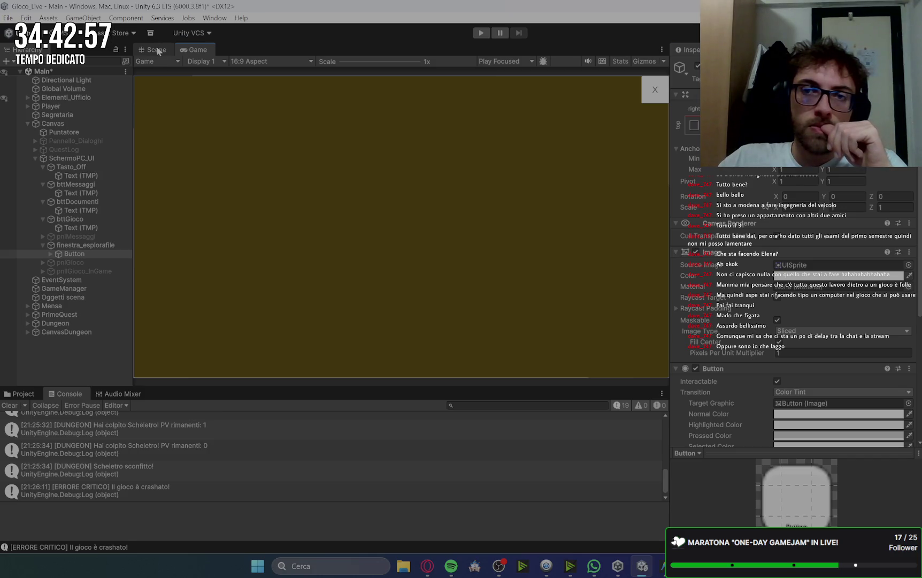
pyautogui.click(157, 47)
# Step: Increase the close button's Text (TMP) font size and check it in the Game view
pyautogui.click(52, 254)
pyautogui.click(78, 262)
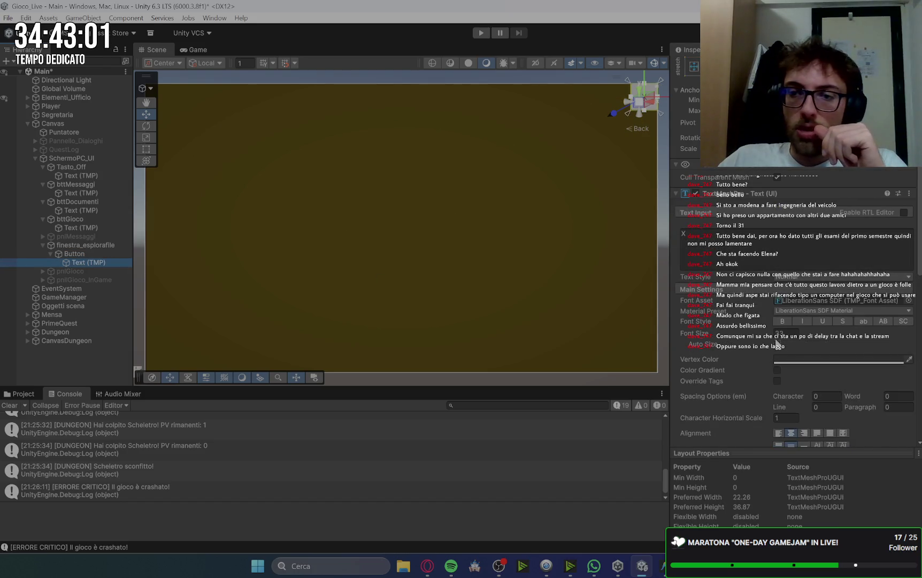
pyautogui.moveTo(771, 336); pyautogui.dragTo(844, 342)
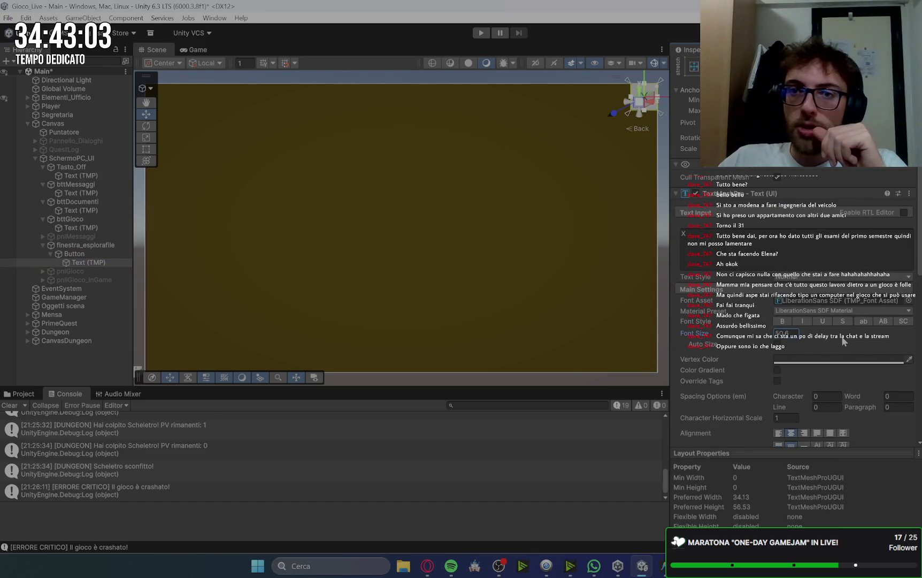
pyautogui.write('5')
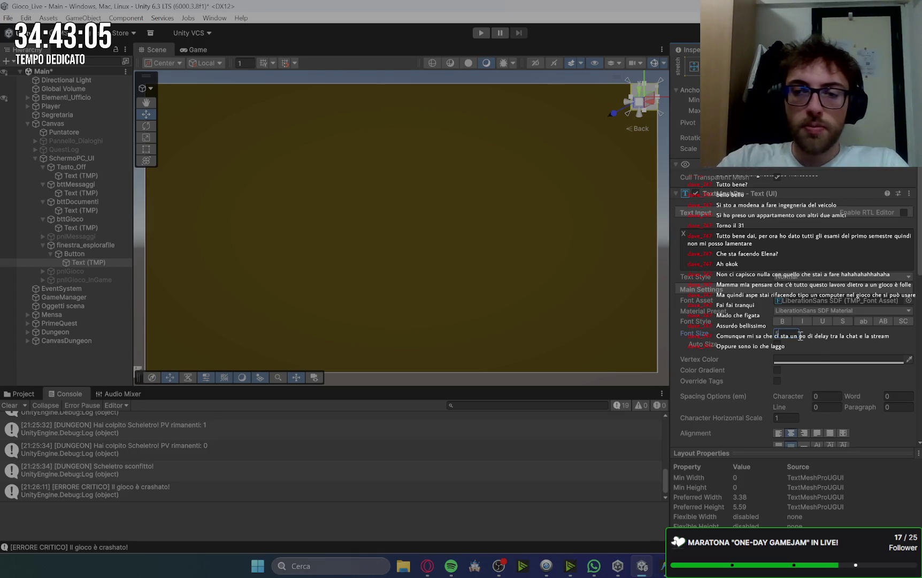
pyautogui.click(198, 50)
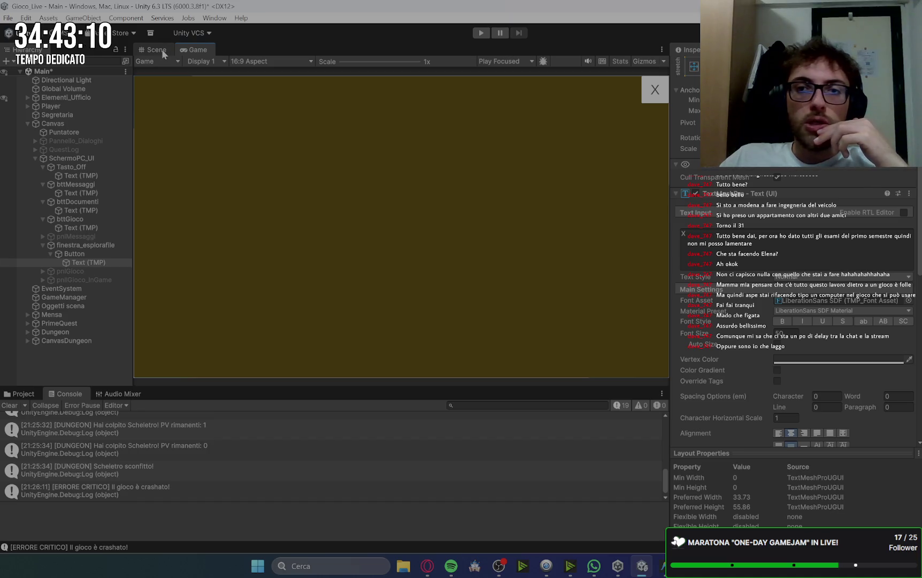
# Step: Rename the close Button to esci and go back to the Gemini guide
pyautogui.click(78, 254)
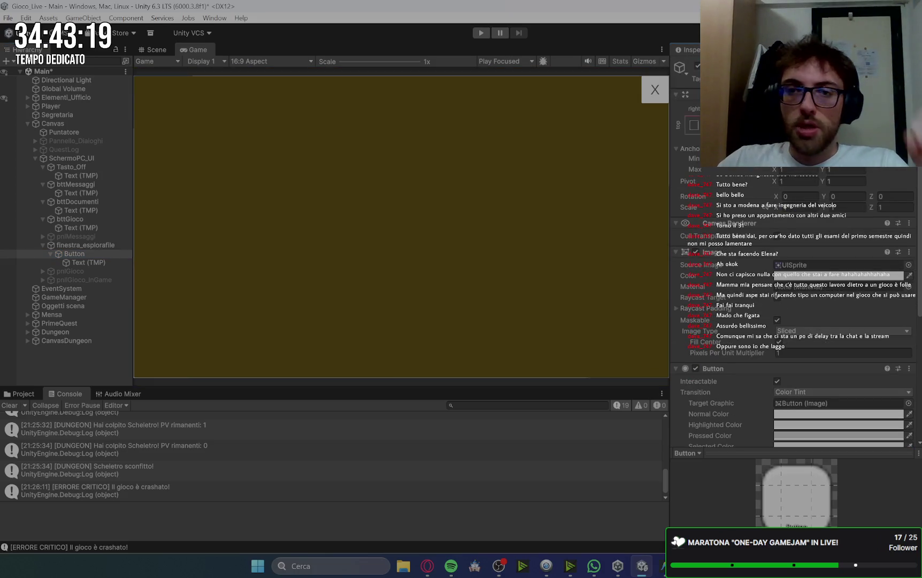
pyautogui.write('esci')
pyautogui.press('Return')
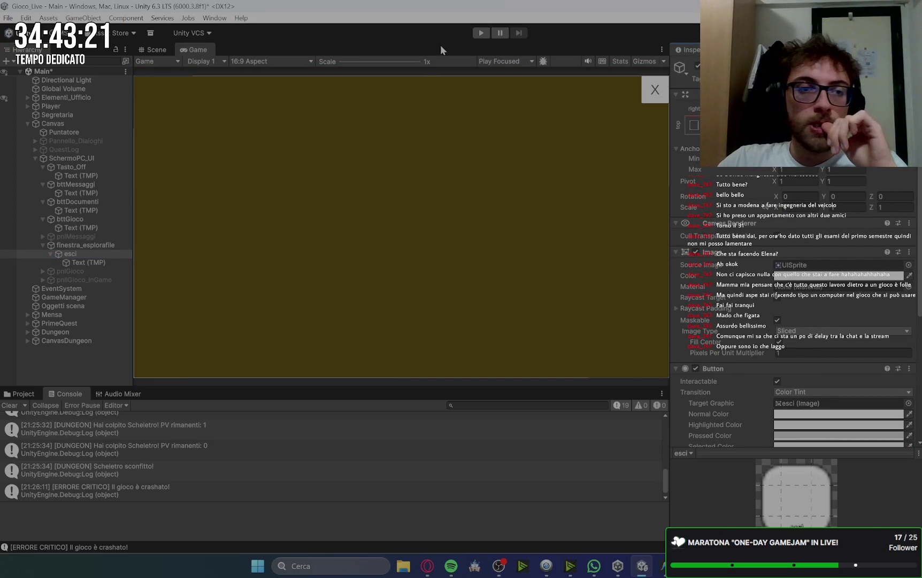
pyautogui.click(51, 253)
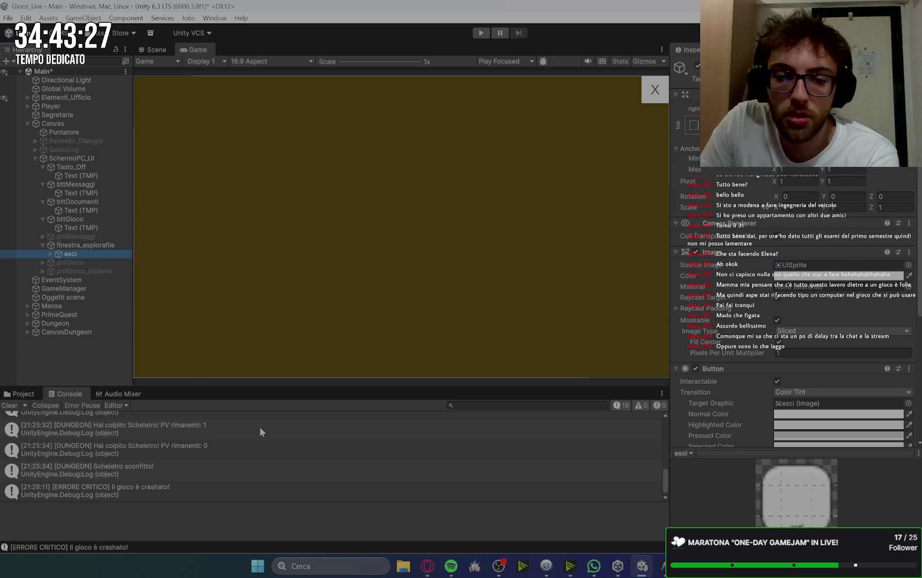
pyautogui.click(427, 566)
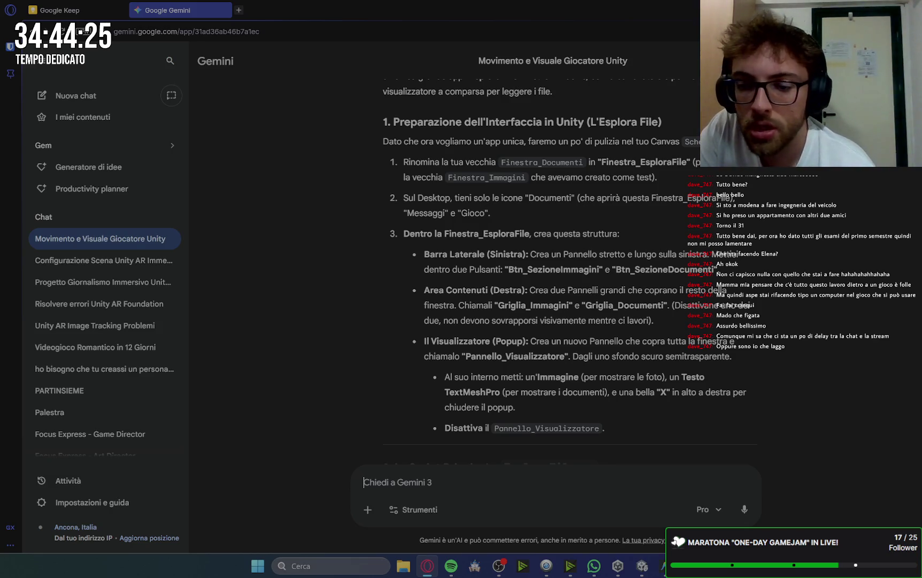
pyautogui.moveTo(642, 566)
pyautogui.click(638, 503)
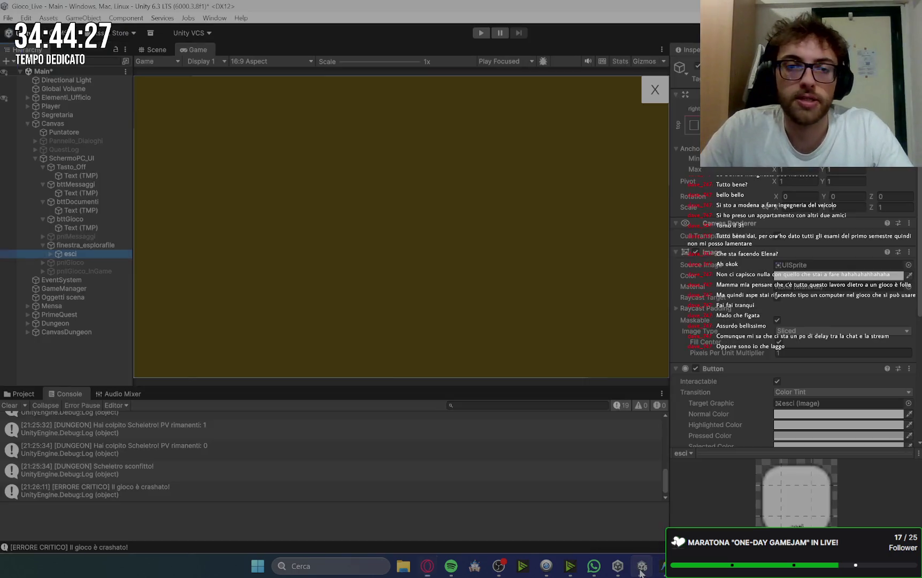
# Step: Add a new Panel inside finestra_esplorafile anchored to the middle left
pyautogui.click(43, 245)
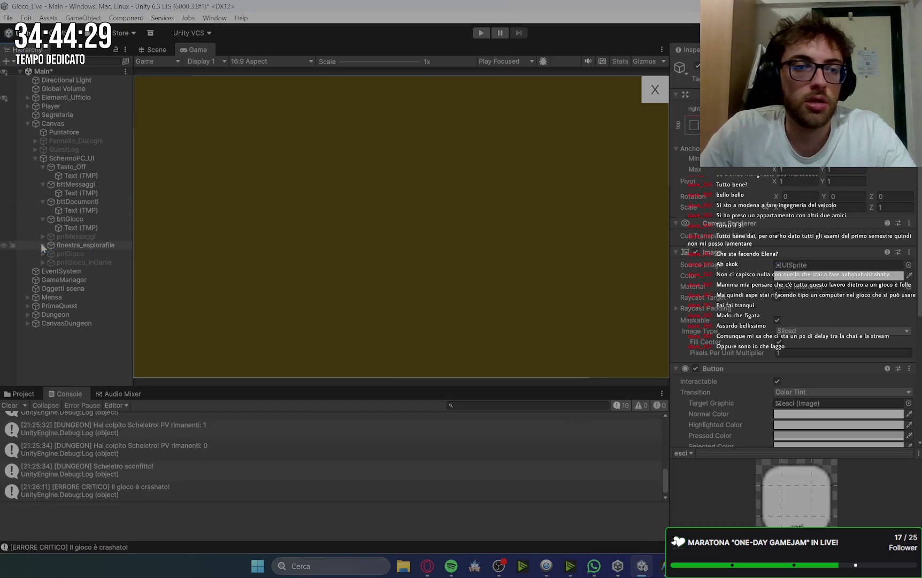
pyautogui.click(74, 246)
pyautogui.rightClick(74, 246)
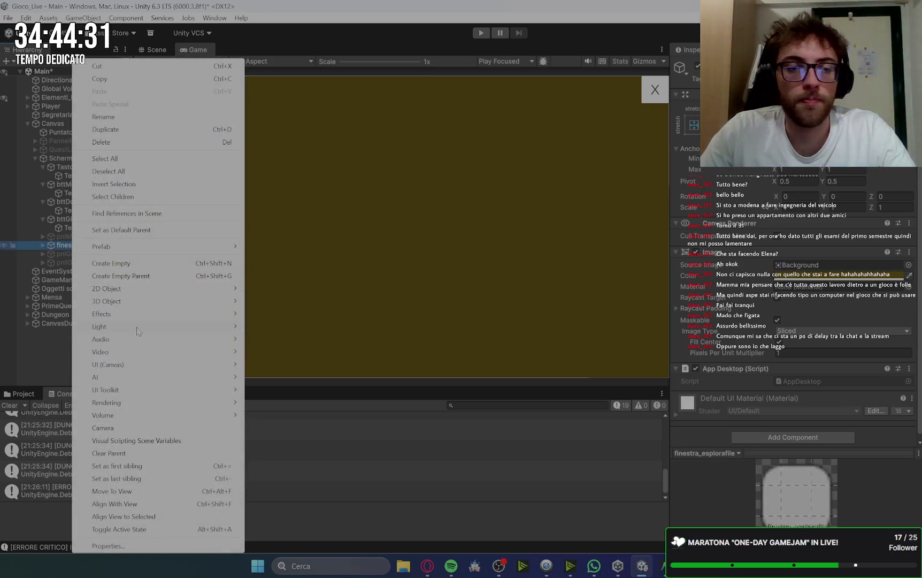
pyautogui.moveTo(149, 365)
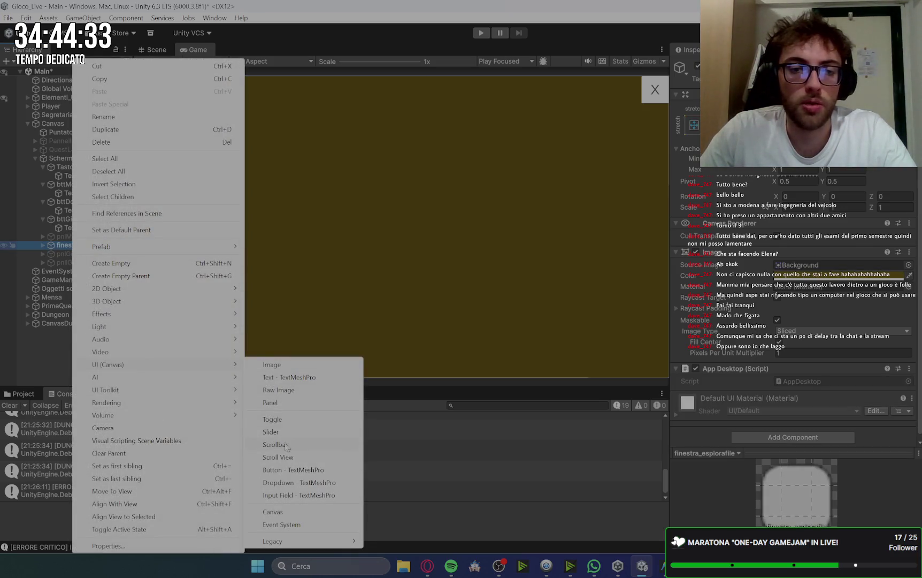
pyautogui.click(291, 406)
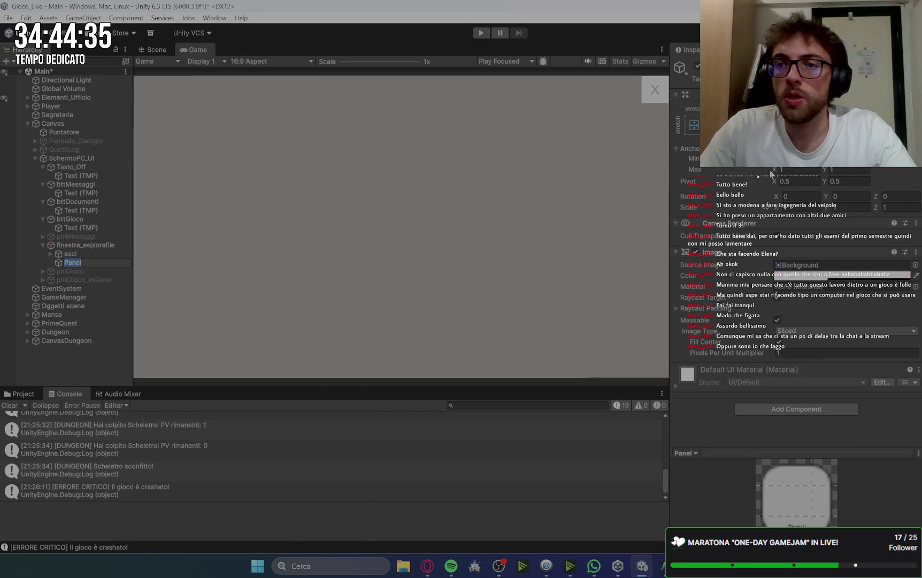
pyautogui.click(694, 125)
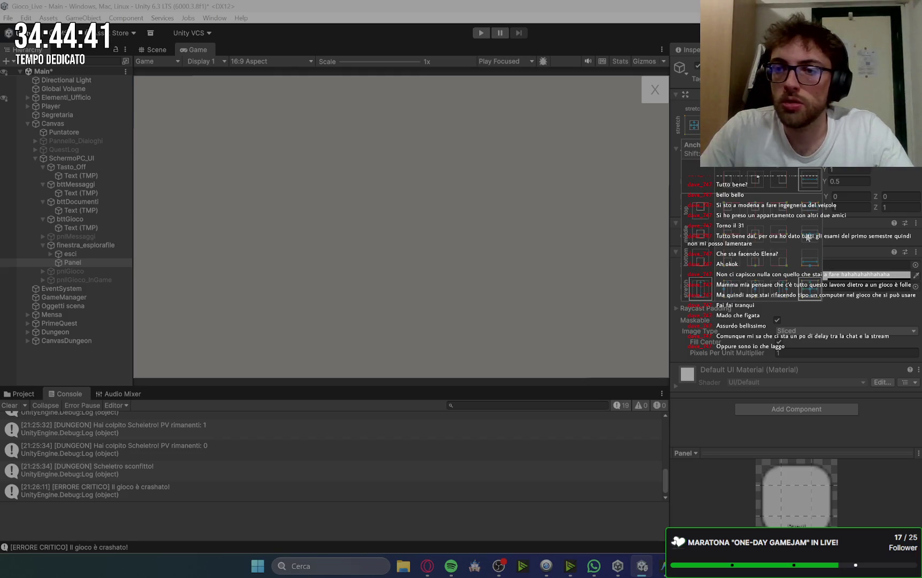
pyautogui.click(730, 234)
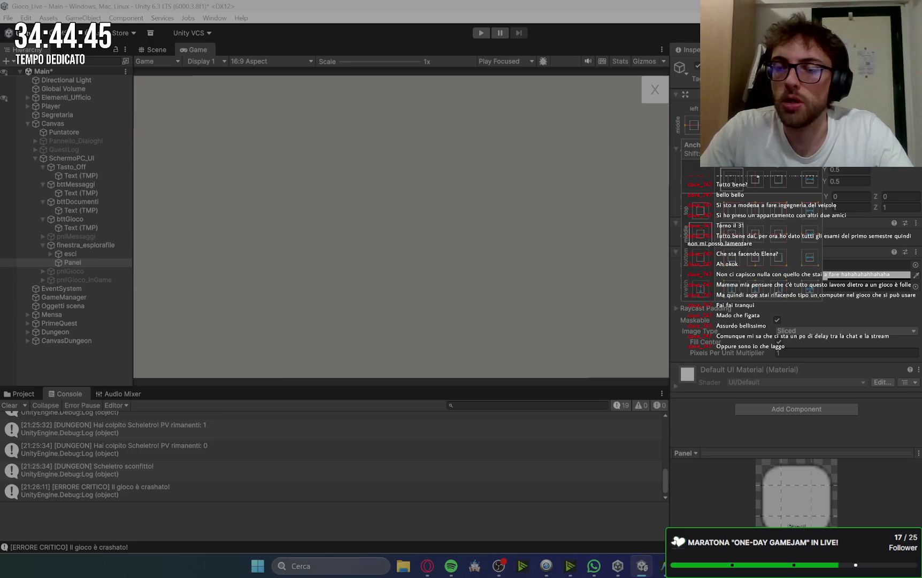
pyautogui.press('Escape')
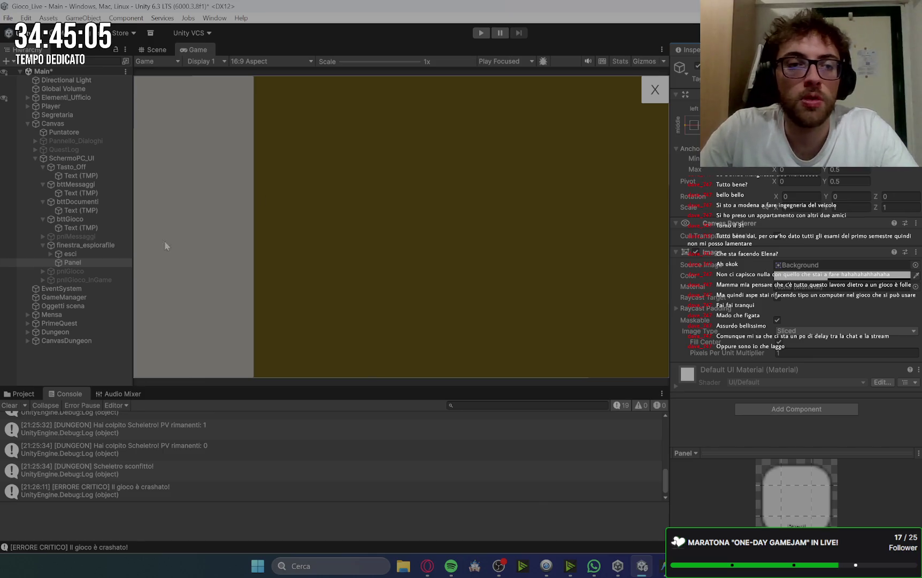
# Step: Make the new panel's colour fully opaque black
pyautogui.click(843, 279)
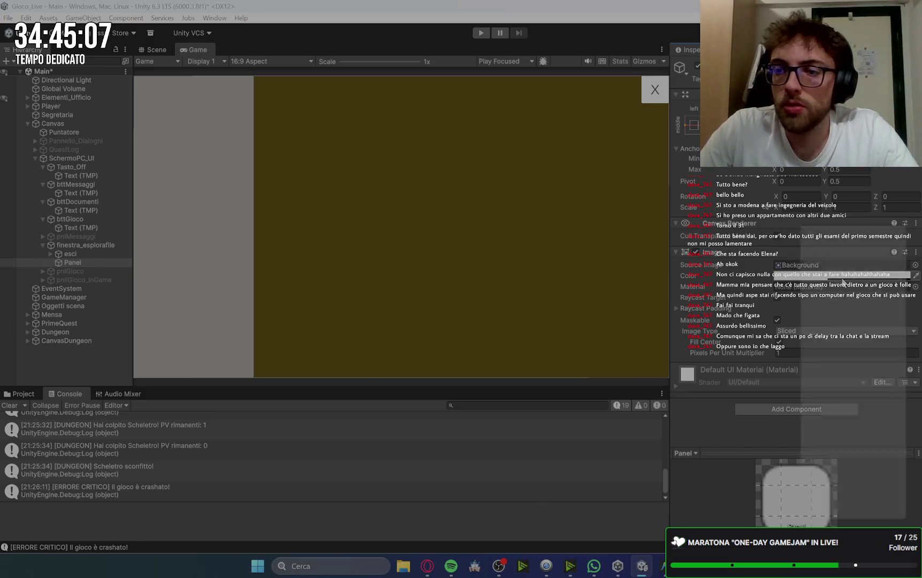
pyautogui.click(832, 307)
pyautogui.moveTo(834, 309); pyautogui.dragTo(822, 349)
pyautogui.moveTo(842, 412)
pyautogui.mouseDown()
pyautogui.moveTo(892, 414)
pyautogui.moveTo(864, 415)
pyautogui.moveTo(882, 417)
pyautogui.moveTo(874, 425)
pyautogui.mouseUp()
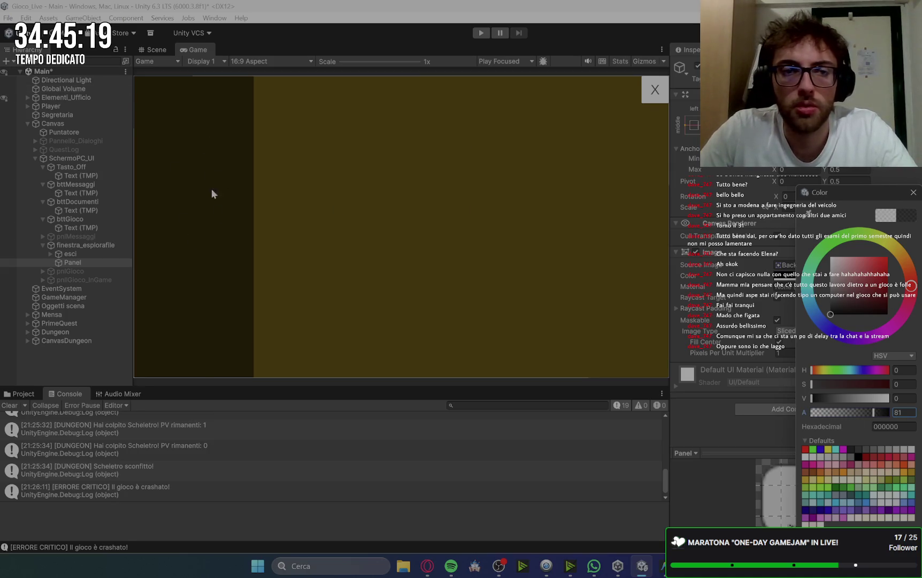
# Step: Type the panel's new name, elenco_sezioni, and confirm it
pyautogui.click(87, 264)
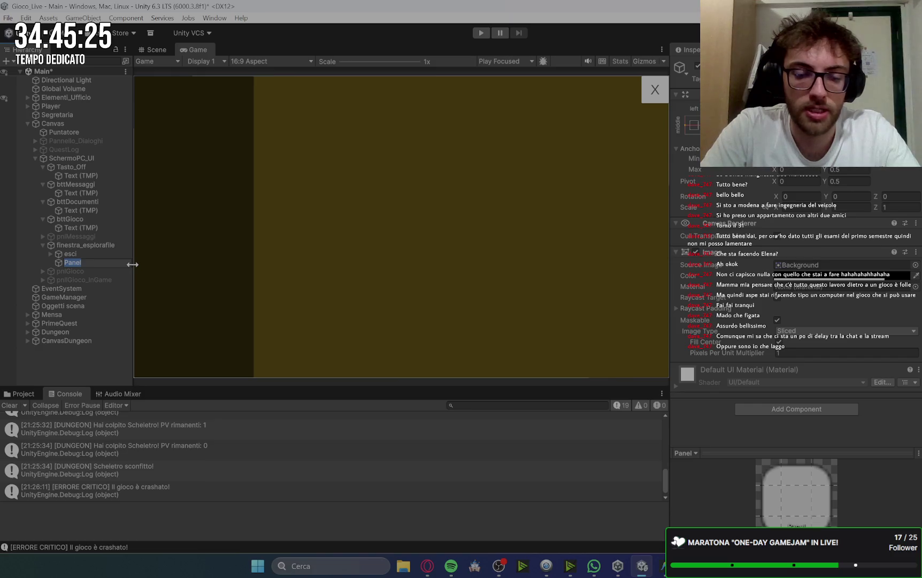
pyautogui.write('eln')
pyautogui.press('BackSpace')
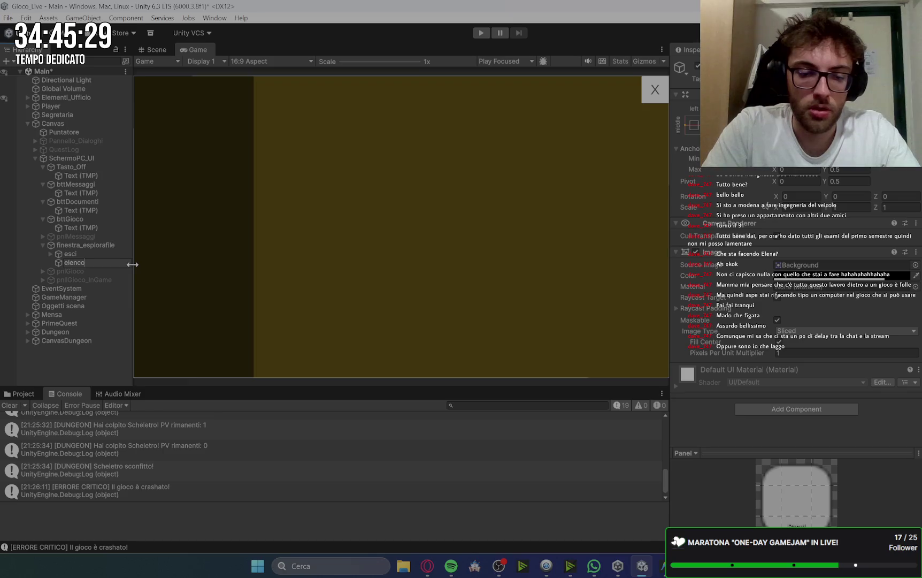
pyautogui.write('sezioni')
pyautogui.press('Return')
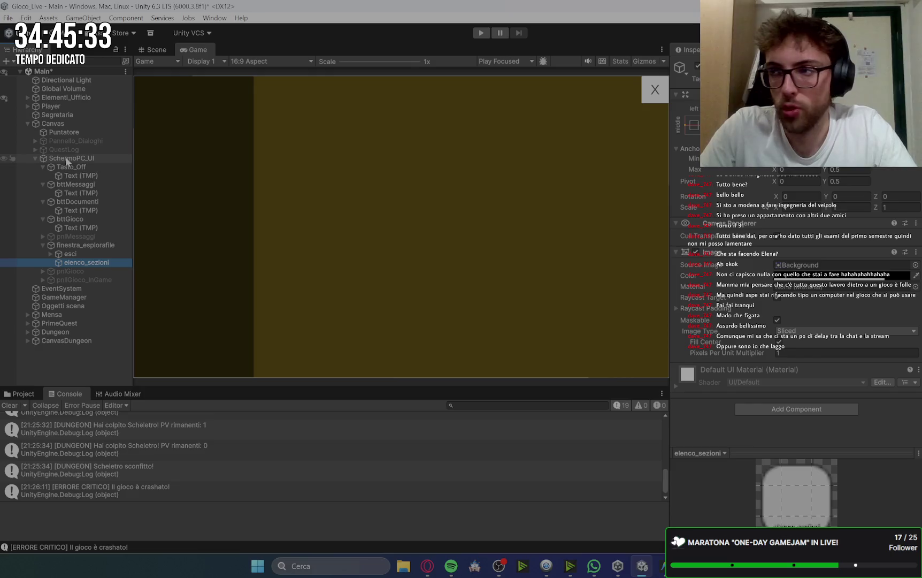
# Step: Duplicate elenco_sezioni and anchor the copy to the middle right
pyautogui.click(102, 273)
pyautogui.click(100, 262)
pyautogui.hotkey('ctrl', 'd')
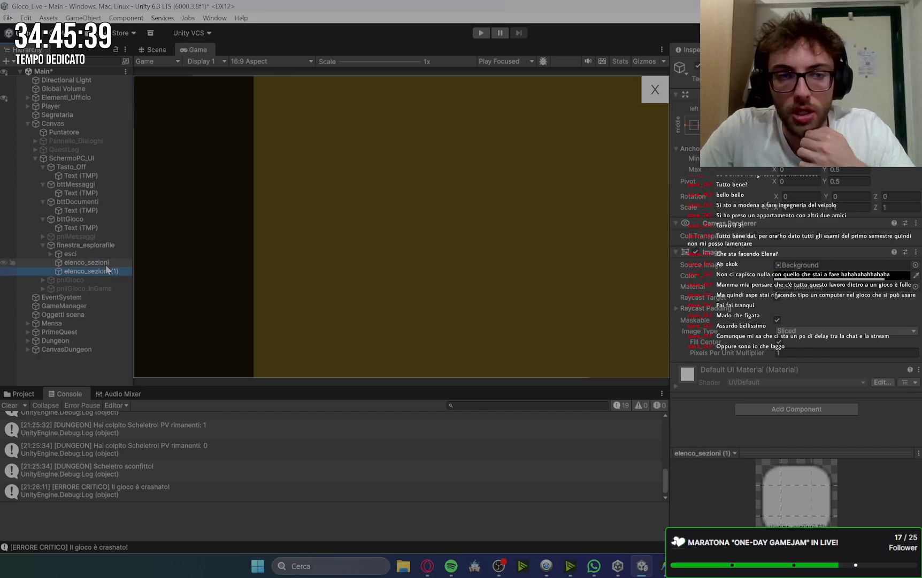
pyautogui.click(693, 130)
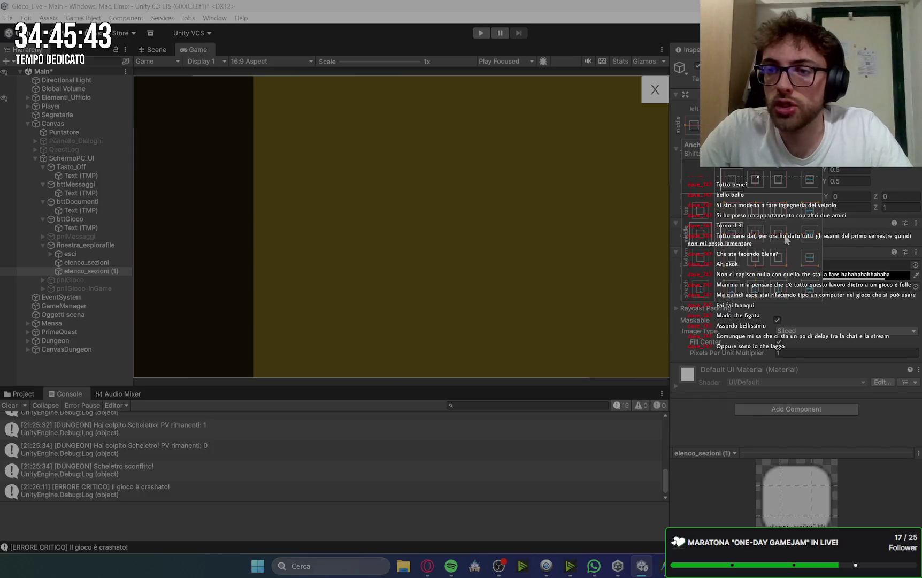
pyautogui.click(780, 234)
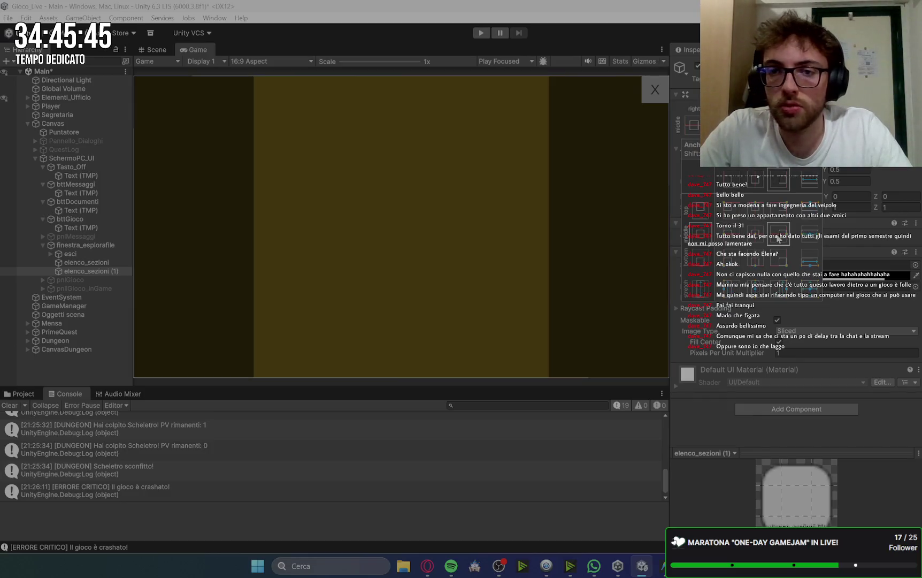
pyautogui.click(476, 162)
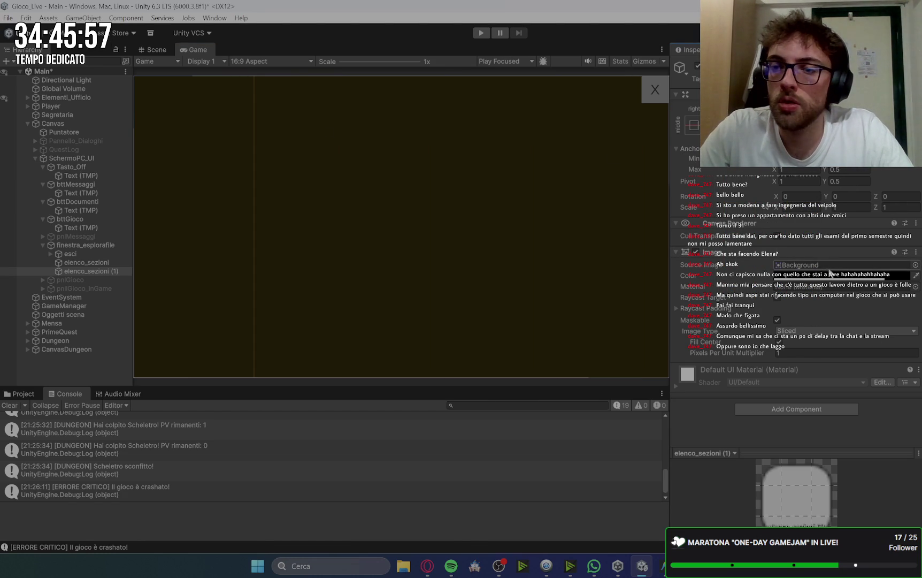
# Step: Colour the copy semi-transparent dark grey 2D2D2D with alpha 49
pyautogui.click(833, 275)
pyautogui.moveTo(840, 313)
pyautogui.mouseDown()
pyautogui.moveTo(829, 298)
pyautogui.moveTo(817, 306)
pyautogui.mouseUp()
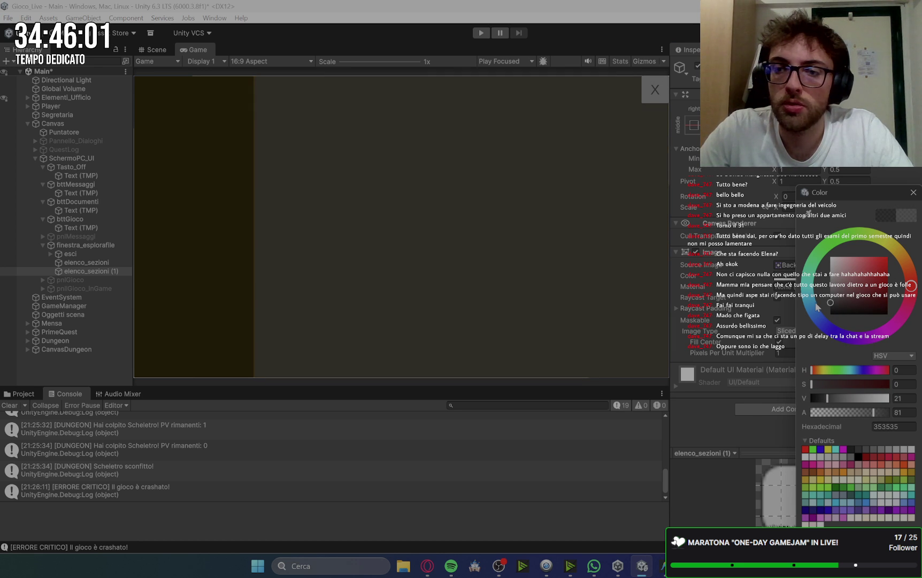
pyautogui.moveTo(873, 412); pyautogui.dragTo(850, 415)
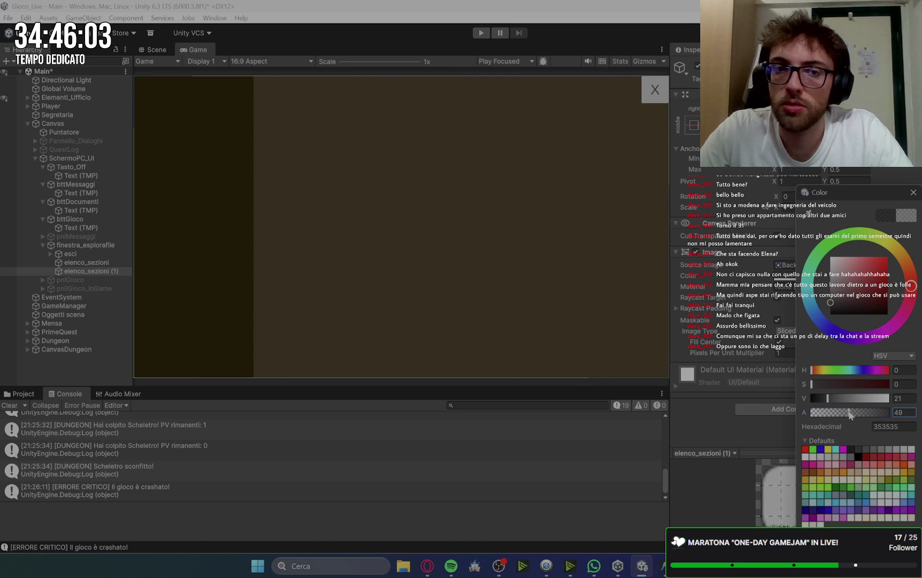
pyautogui.click(827, 305)
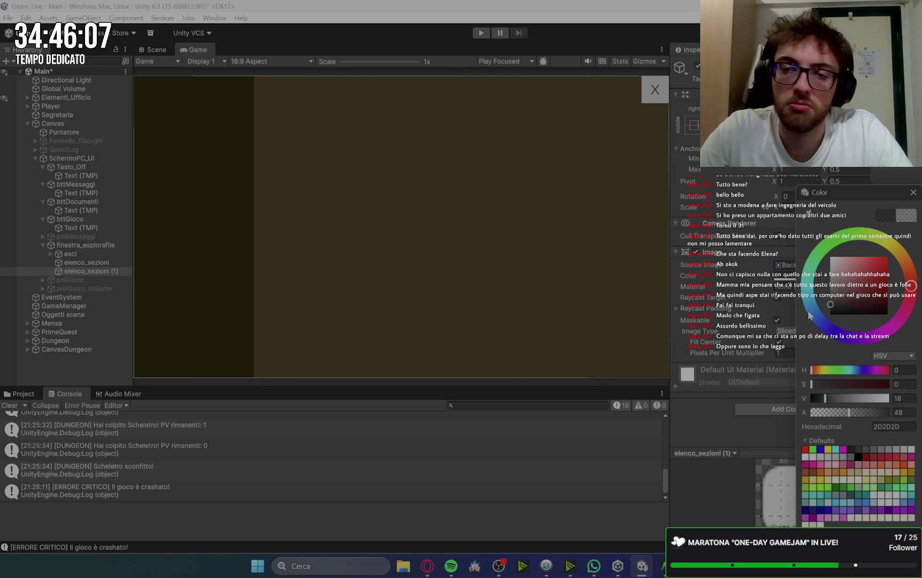
pyautogui.click(692, 413)
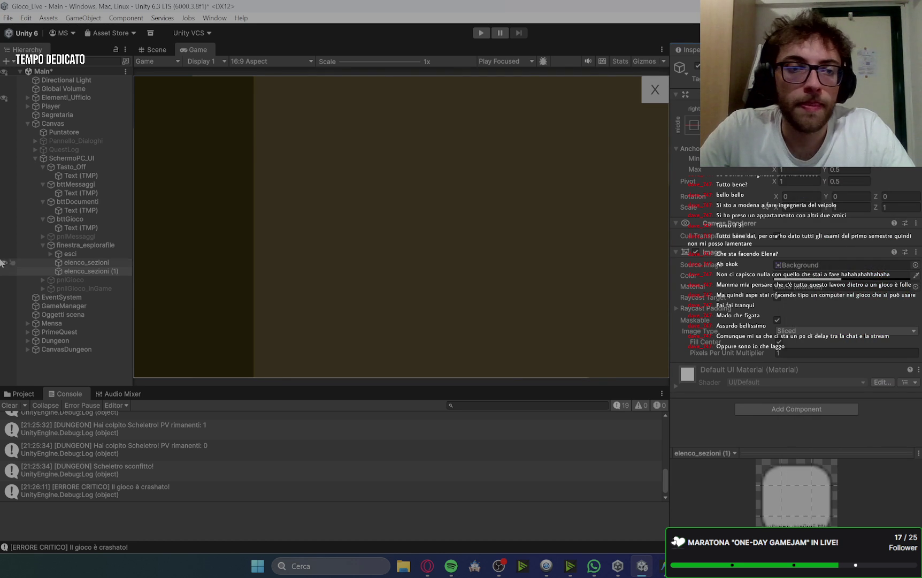
# Step: Rename the copy sez_immagini
pyautogui.click(107, 272)
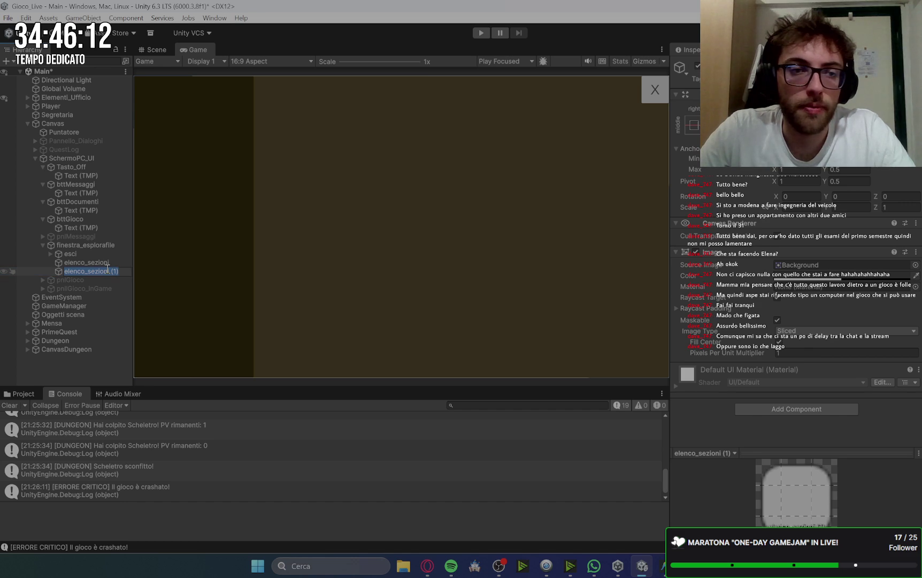
pyautogui.write('sez_immagini')
pyautogui.press('Return')
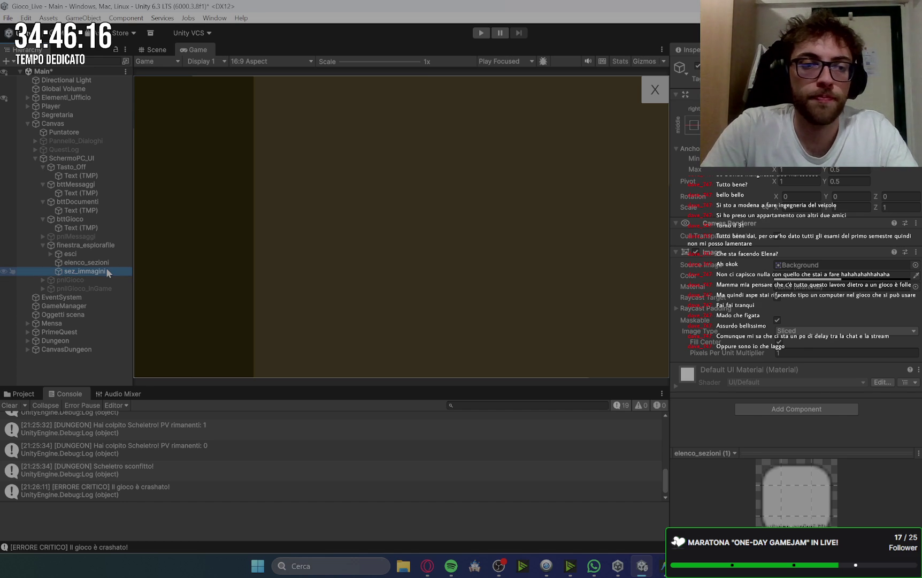
# Step: Duplicate sez_immagini and rename the copy to sez_documenti
pyautogui.hotkey('ctrl', 'd')
pyautogui.press('F2')
pyautogui.click(119, 279)
pyautogui.moveTo(118, 279); pyautogui.dragTo(81, 281)
pyautogui.write('cod')
pyautogui.write('i')
pyautogui.press('Return')
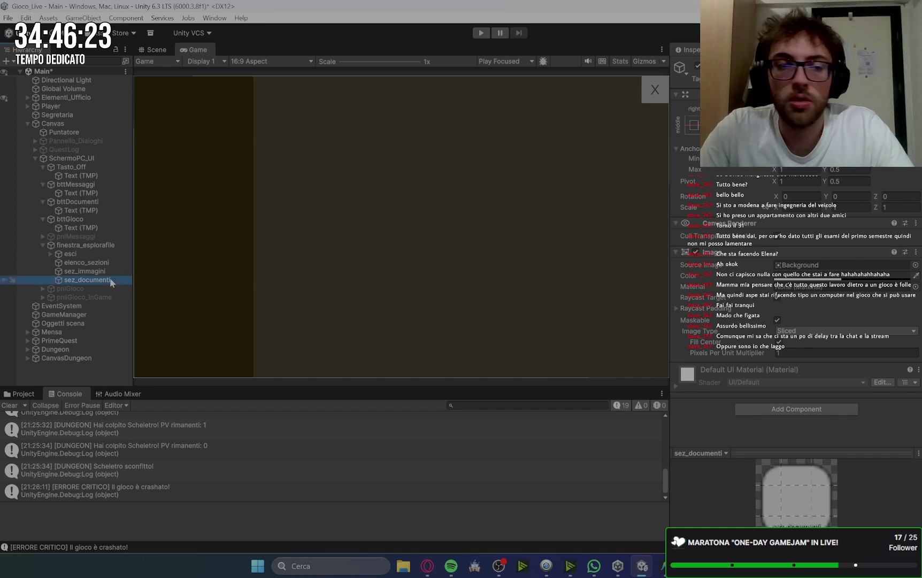
# Step: Deactivate sez_immagini while keeping sez_documenti active
pyautogui.click(697, 65)
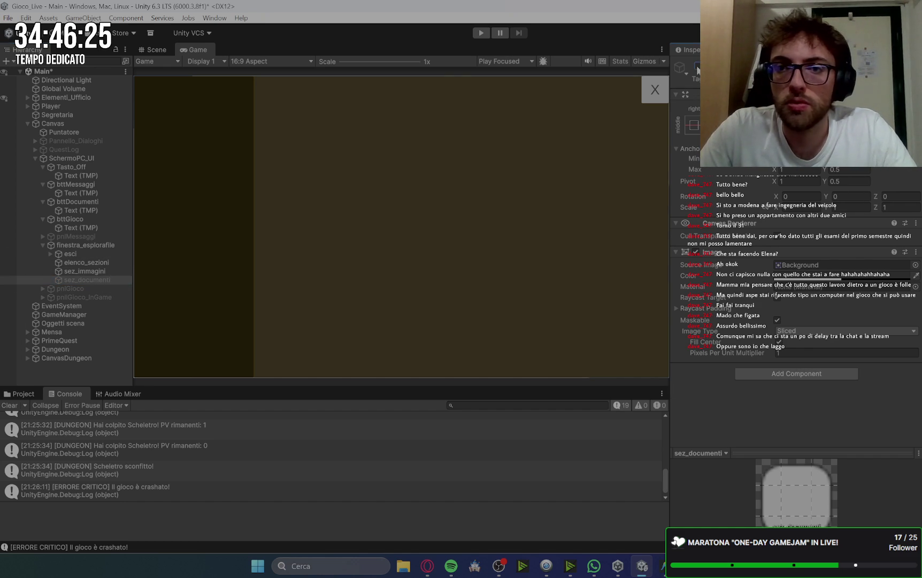
pyautogui.click(107, 271)
pyautogui.click(697, 67)
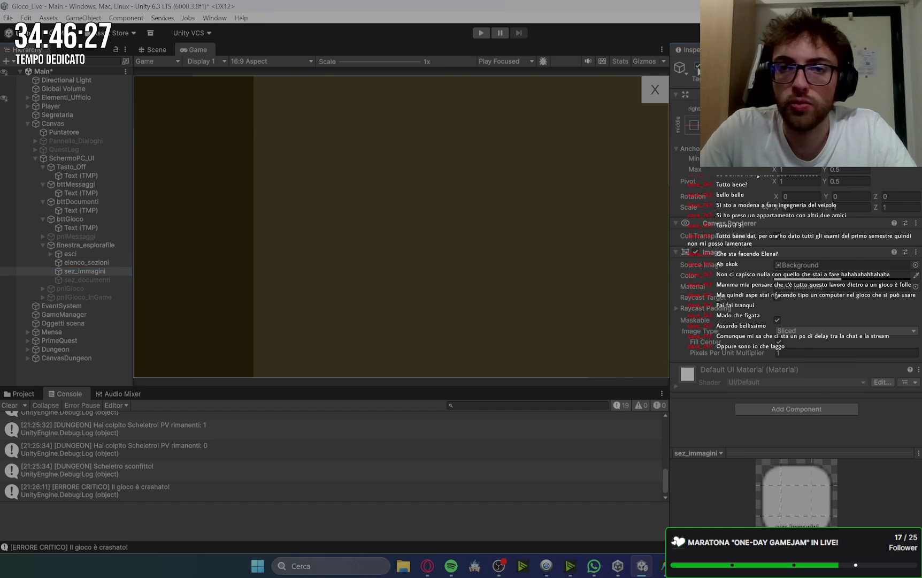
pyautogui.click(698, 70)
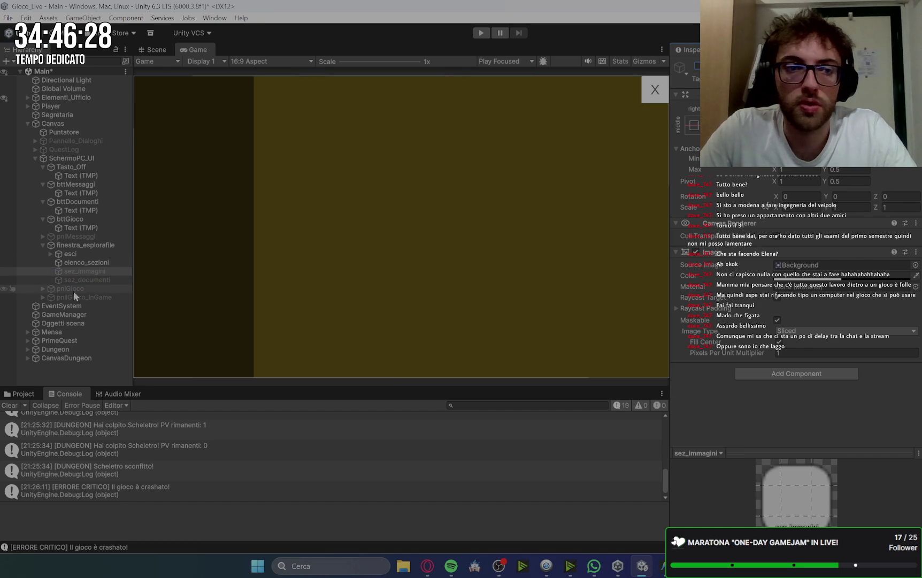
pyautogui.click(108, 278)
pyautogui.click(698, 67)
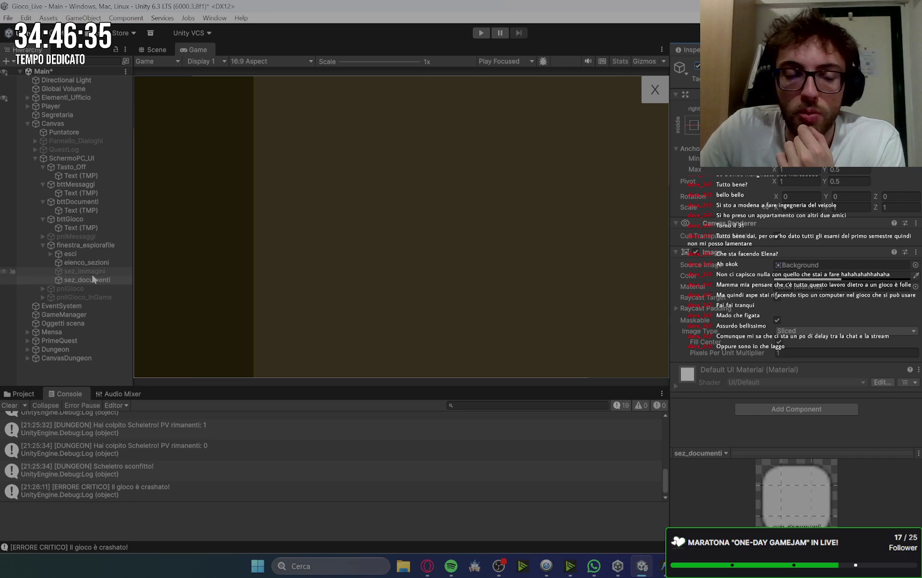
pyautogui.click(428, 567)
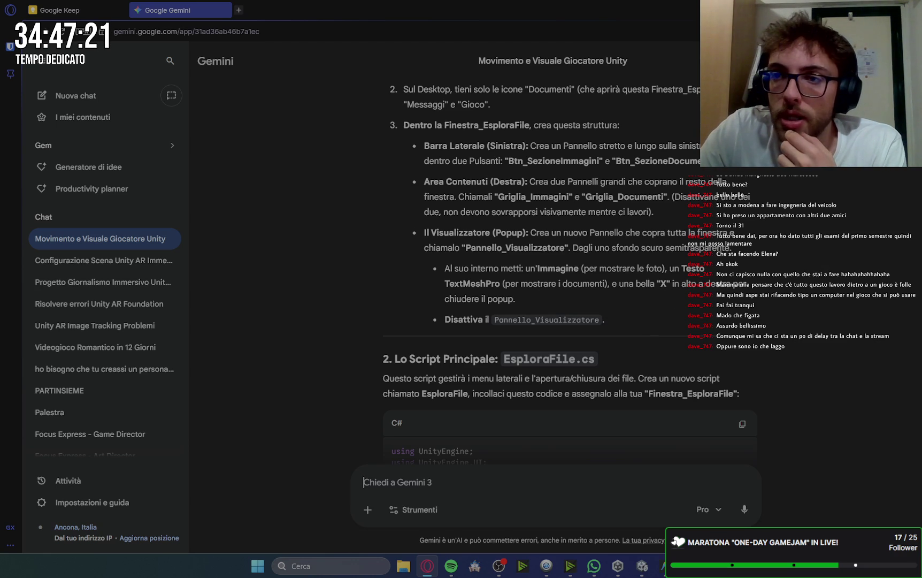
pyautogui.click(643, 568)
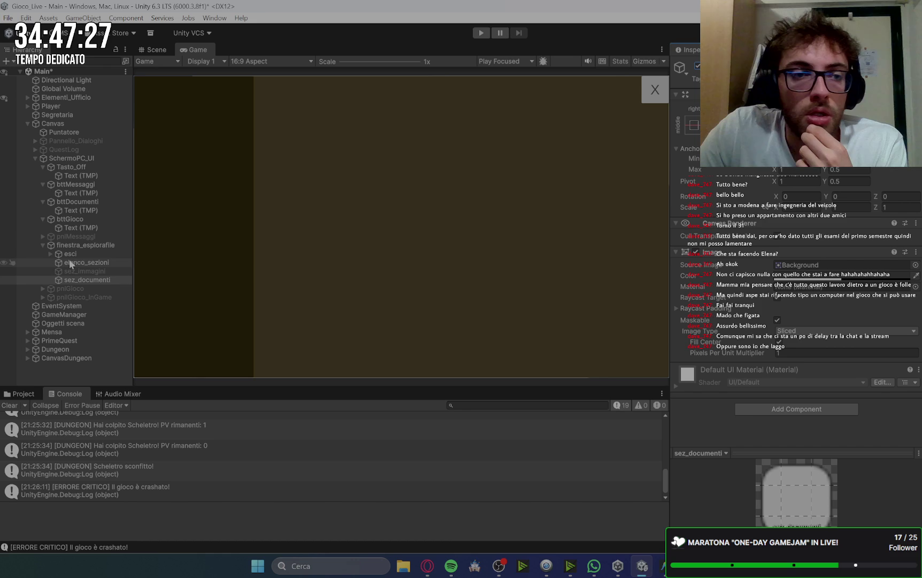
# Step: Create a UI Panel as a child of finestra_esplorafile and review its anchor presets
pyautogui.click(86, 245)
pyautogui.rightClick(86, 245)
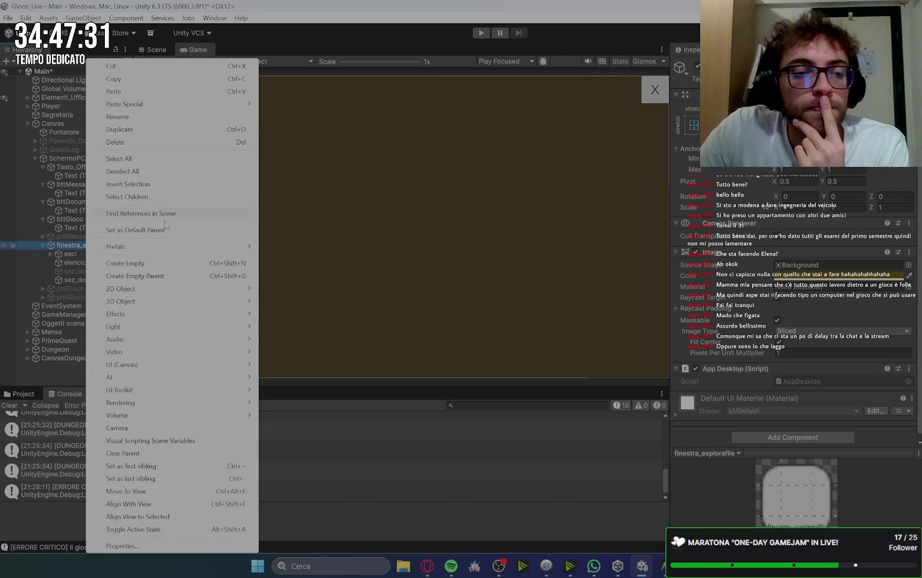
pyautogui.moveTo(257, 368)
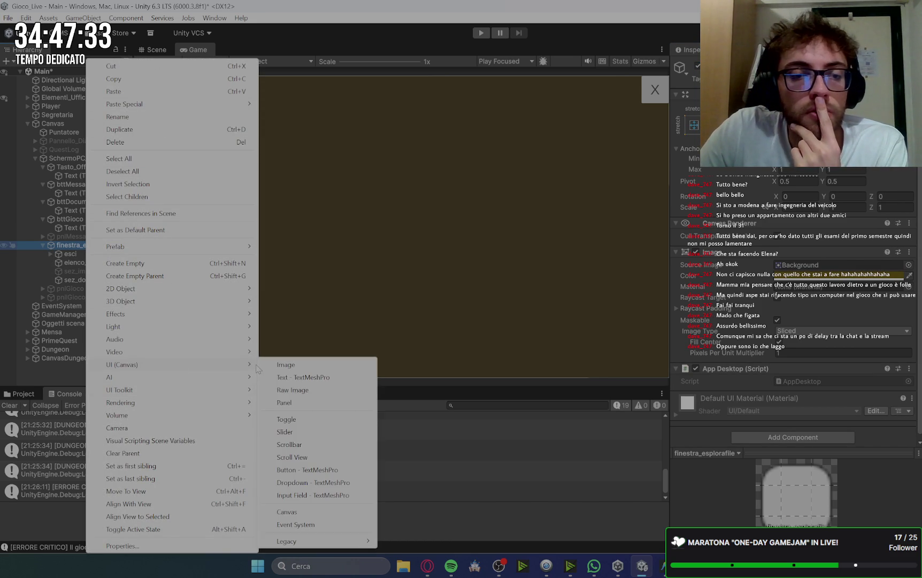
pyautogui.click(301, 404)
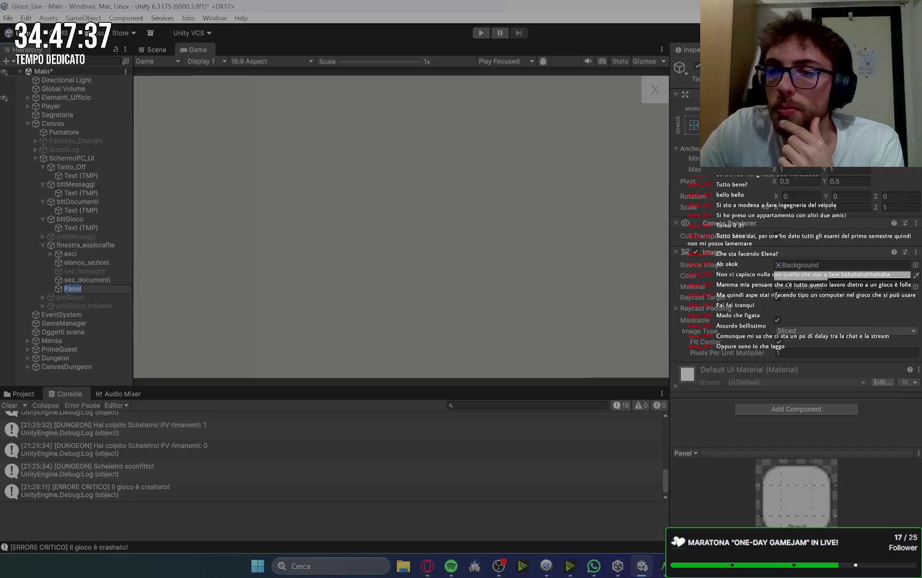
pyautogui.click(694, 125)
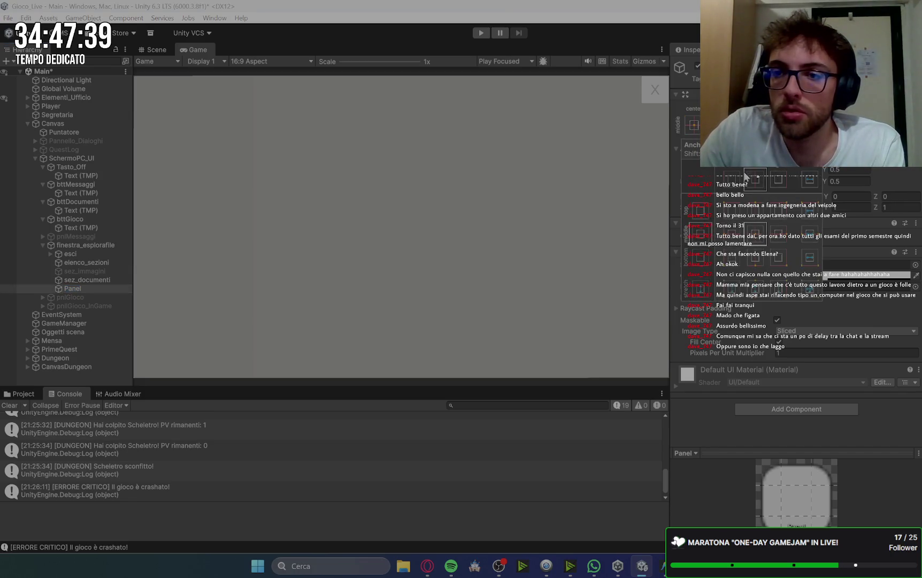
pyautogui.press('Escape')
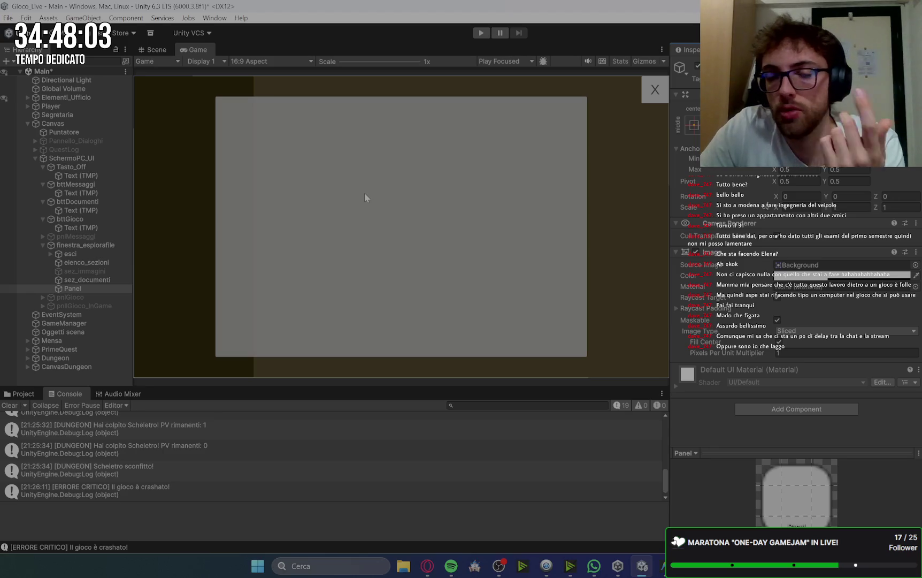
pyautogui.click(86, 288)
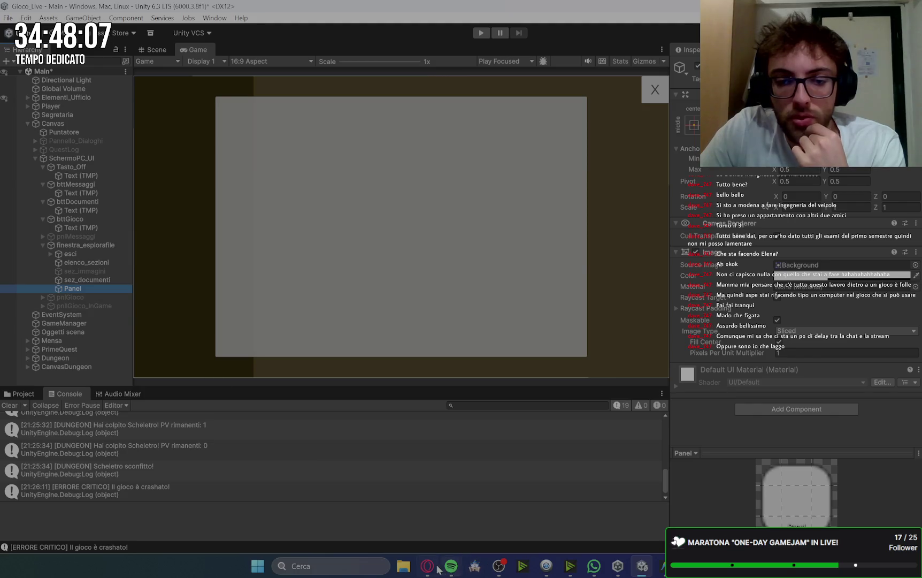
# Step: Read the explorer layout guide in Gemini, then bring the Antigravity editor forward
pyautogui.click(427, 566)
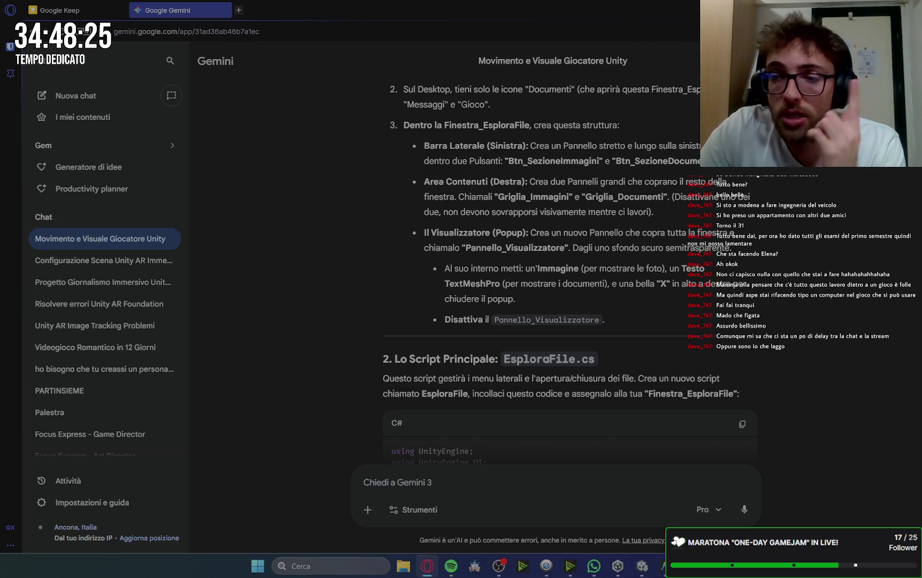
pyautogui.click(641, 567)
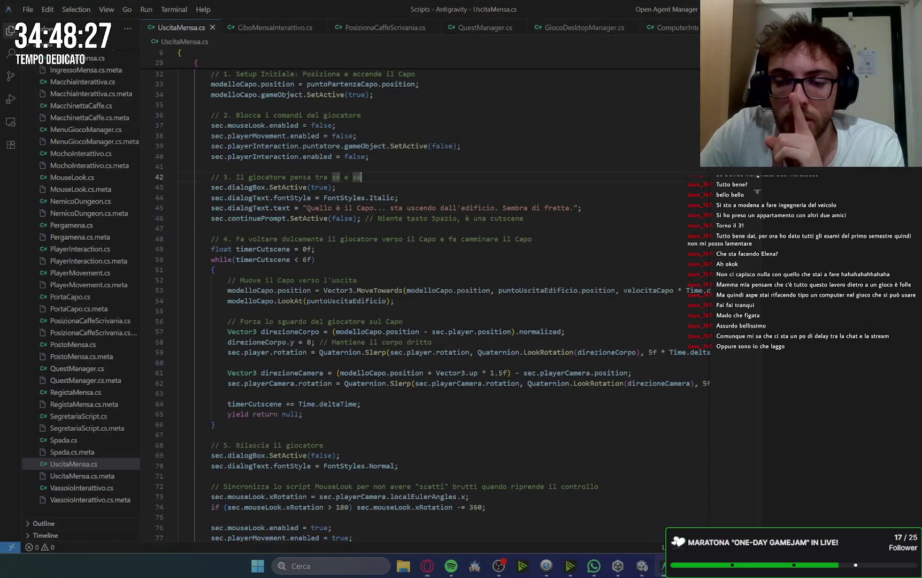
pyautogui.click(641, 568)
# Step: Leave Antigravity to head back to the Gemini chat
pyautogui.moveTo(638, 571)
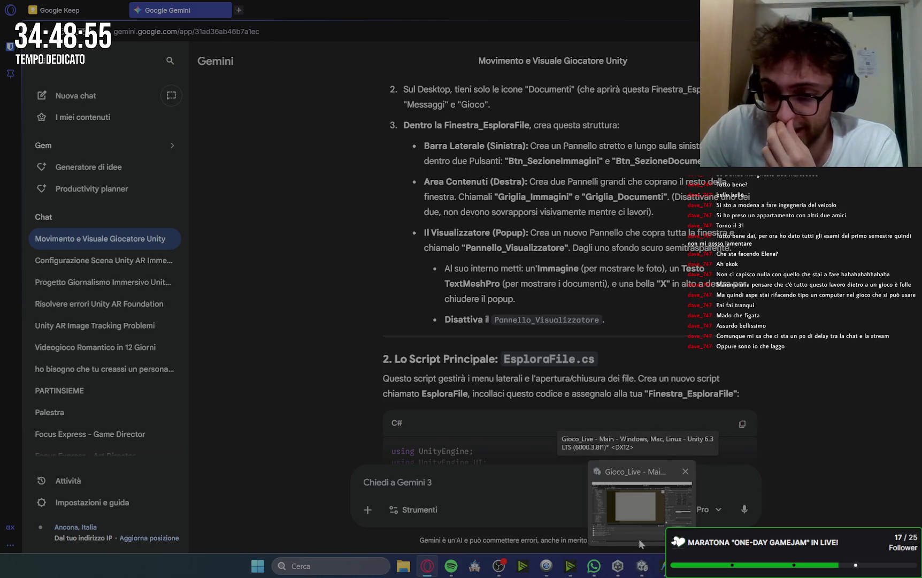
pyautogui.moveTo(641, 531)
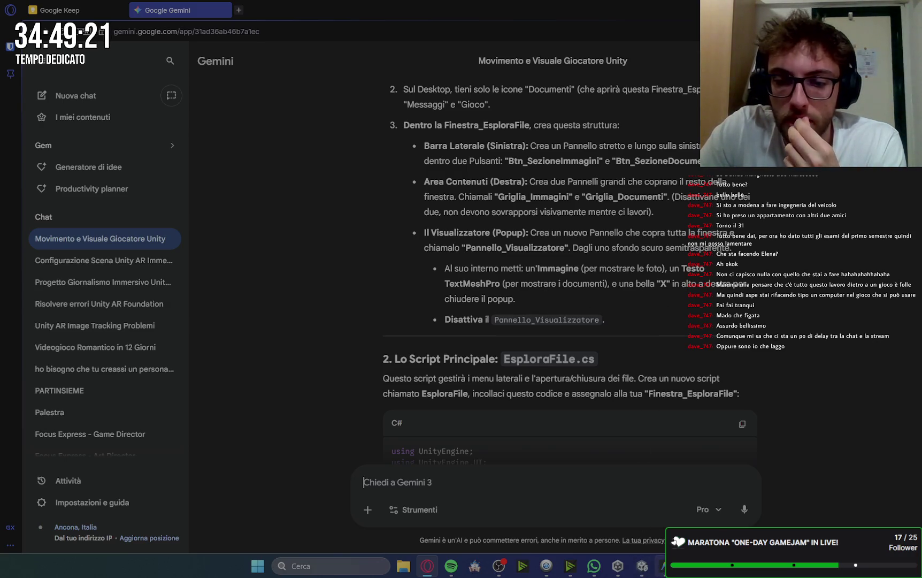
# Step: Back in Unity, add a white Image under Panel with a stretch/stretch anchor filling it
pyautogui.click(642, 566)
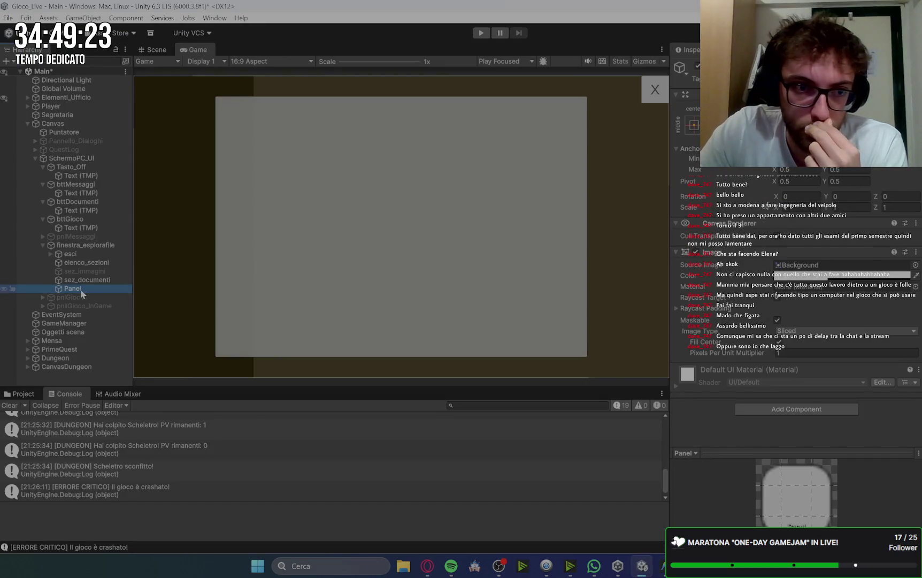
pyautogui.rightClick(81, 289)
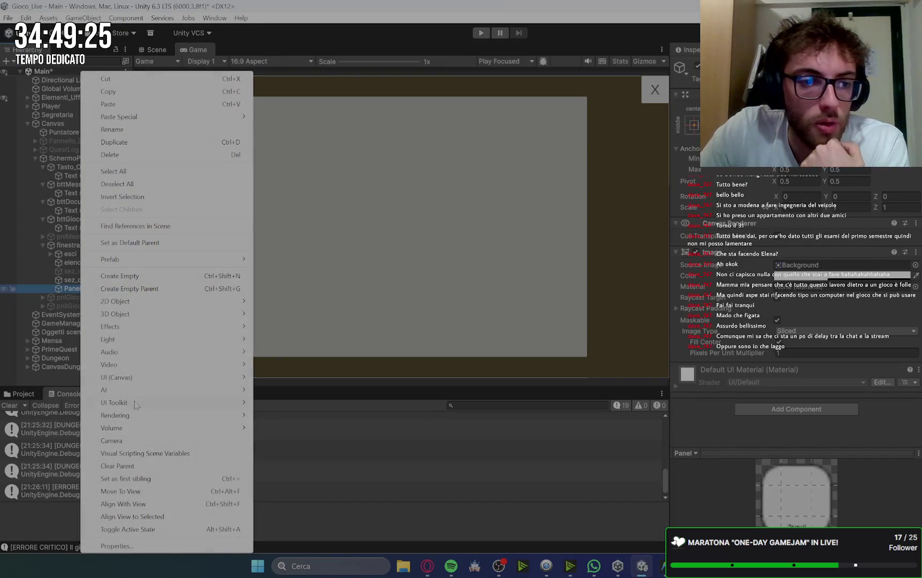
pyautogui.moveTo(138, 378)
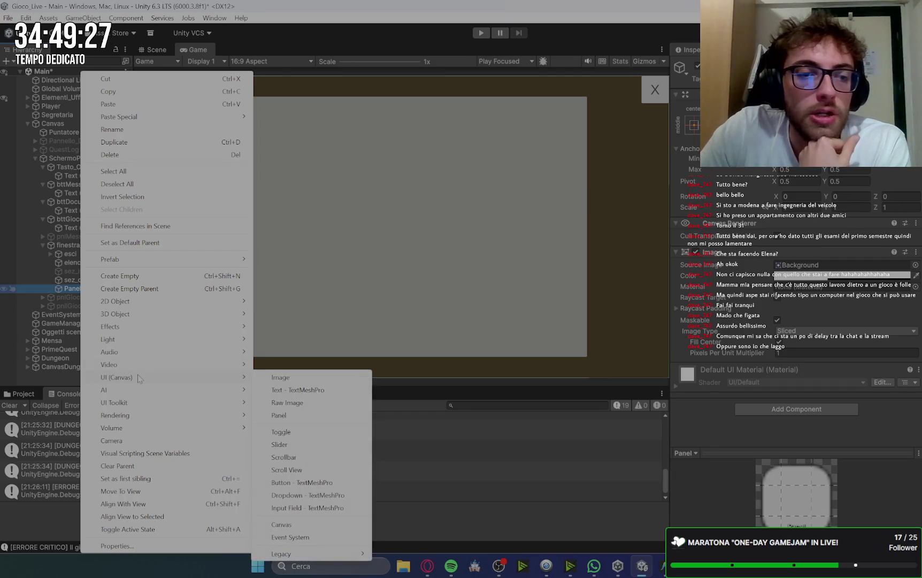
pyautogui.click(312, 379)
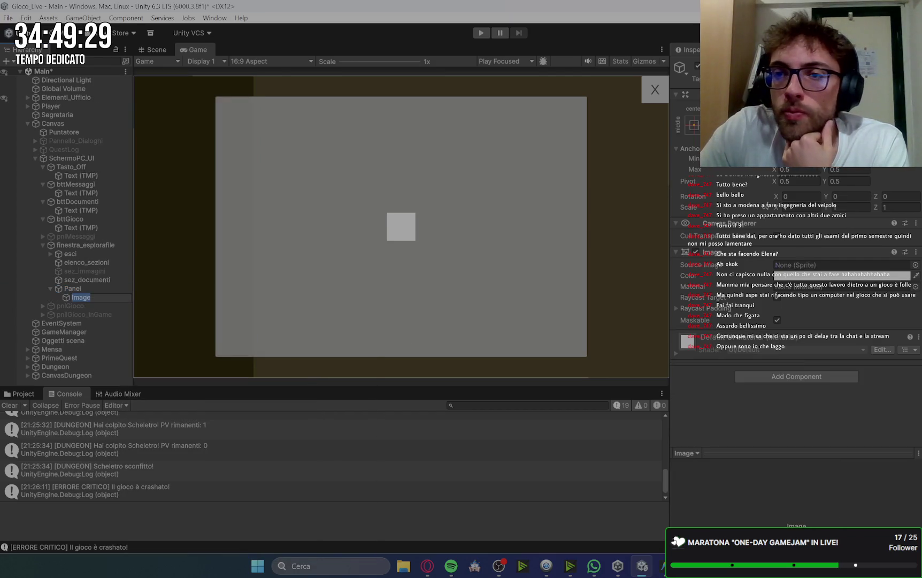
pyautogui.click(695, 129)
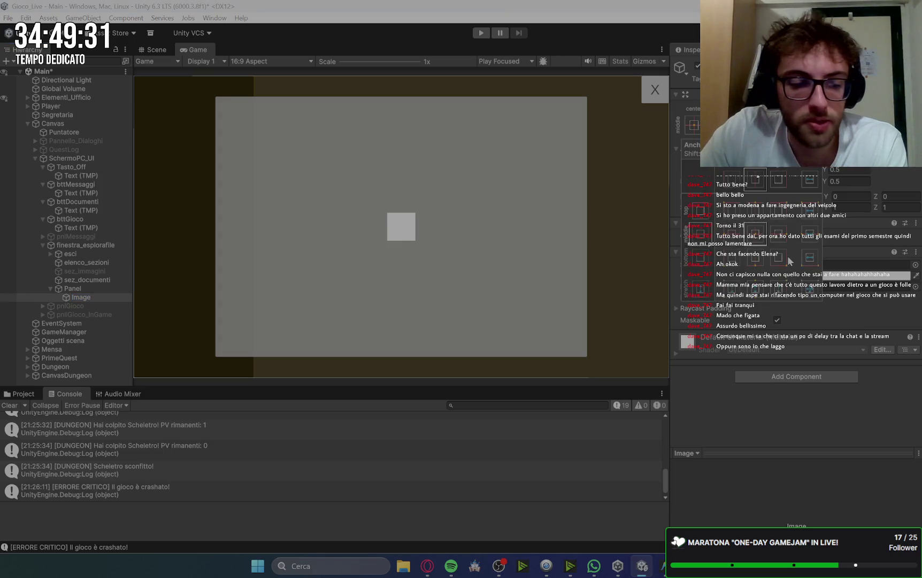
pyautogui.keyDown('alt'); pyautogui.click(810, 288); pyautogui.keyUp('alt')
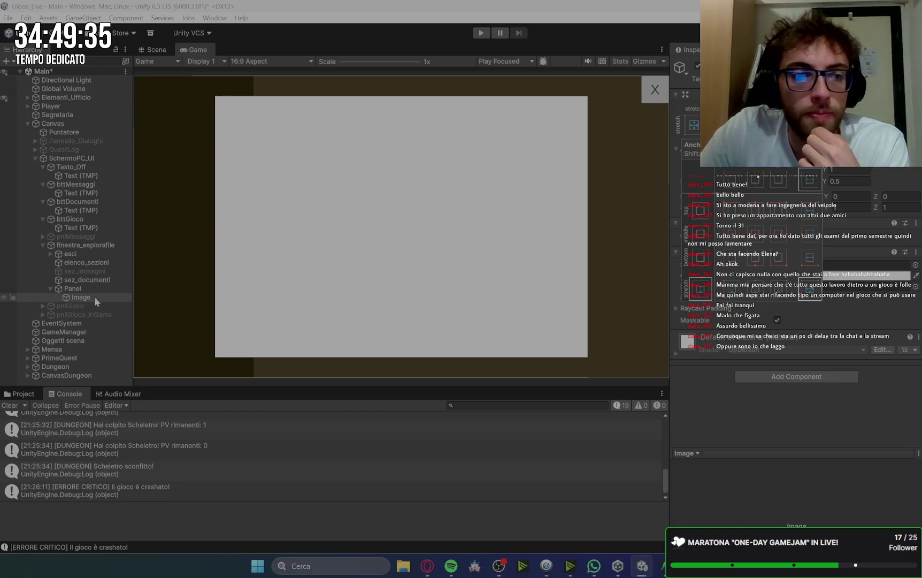
pyautogui.click(785, 276)
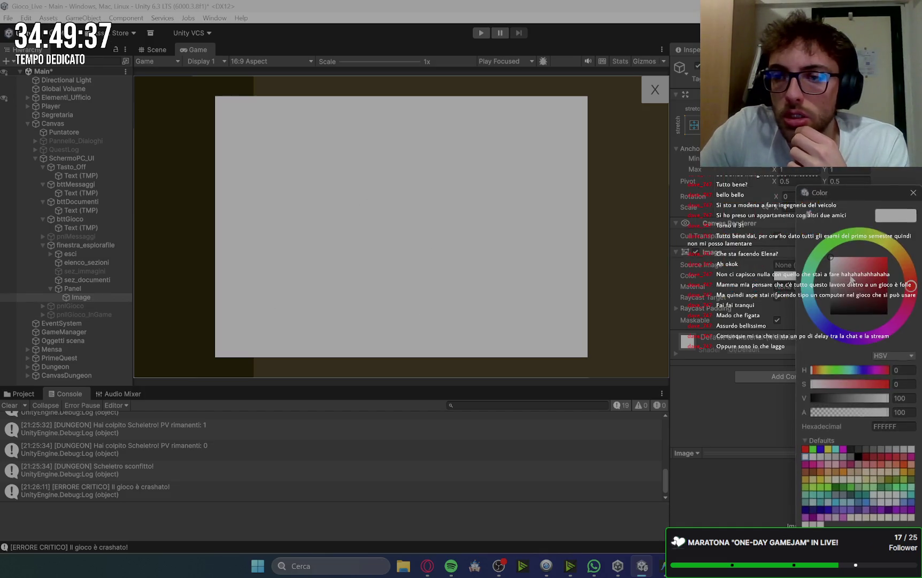
pyautogui.click(688, 405)
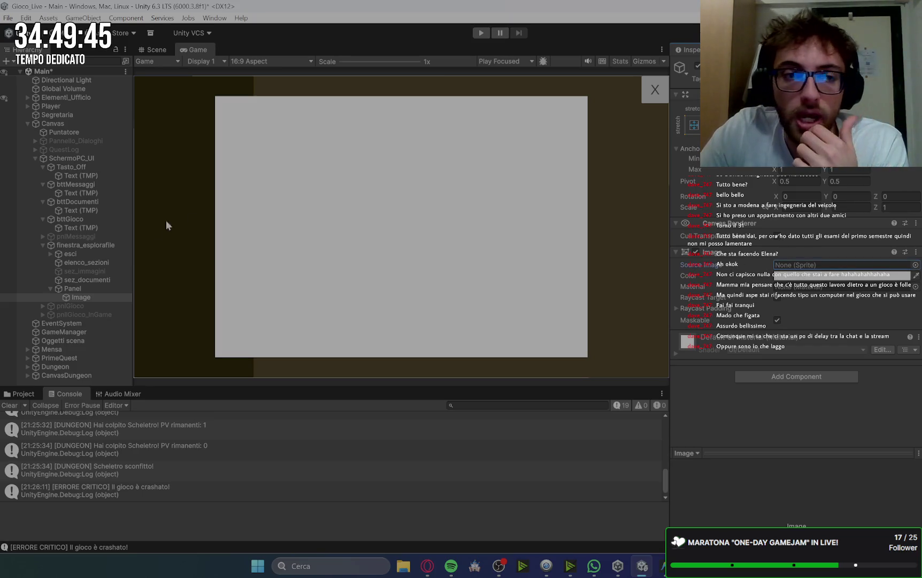
pyautogui.click(80, 289)
pyautogui.rightClick(81, 290)
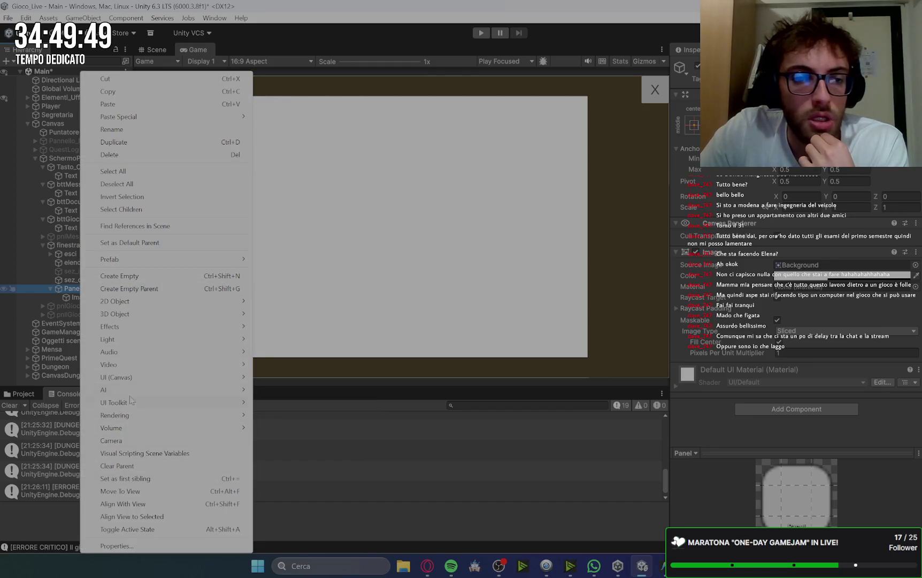
# Step: Add a TextMeshPro text under Panel and stretch it across the whole panel
pyautogui.moveTo(230, 377)
pyautogui.click(303, 394)
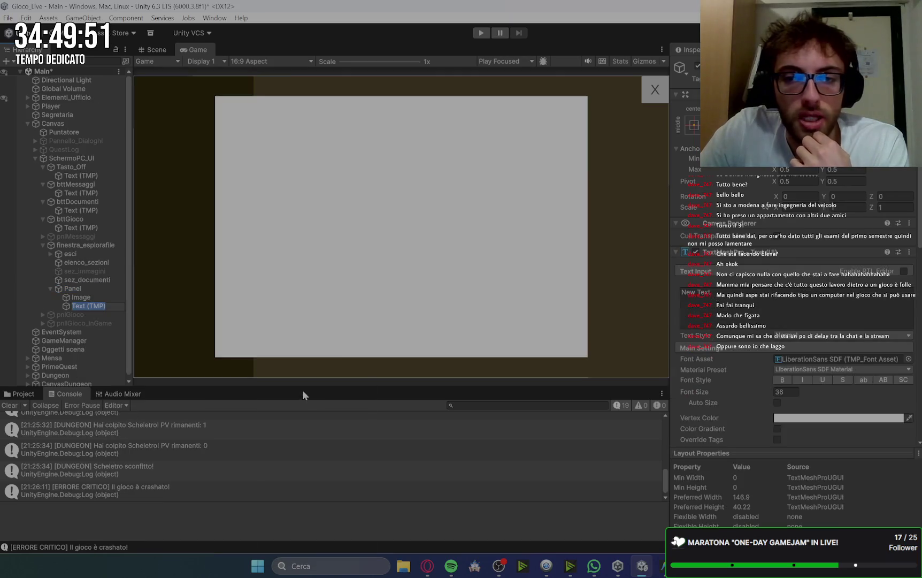
pyautogui.click(159, 51)
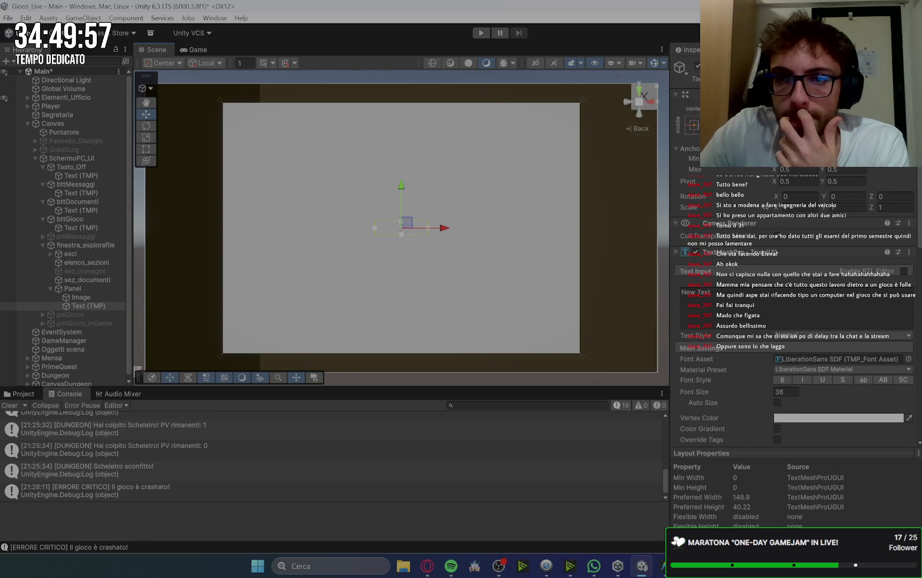
pyautogui.click(694, 125)
pyautogui.keyDown('alt'); pyautogui.click(810, 289); pyautogui.keyUp('alt')
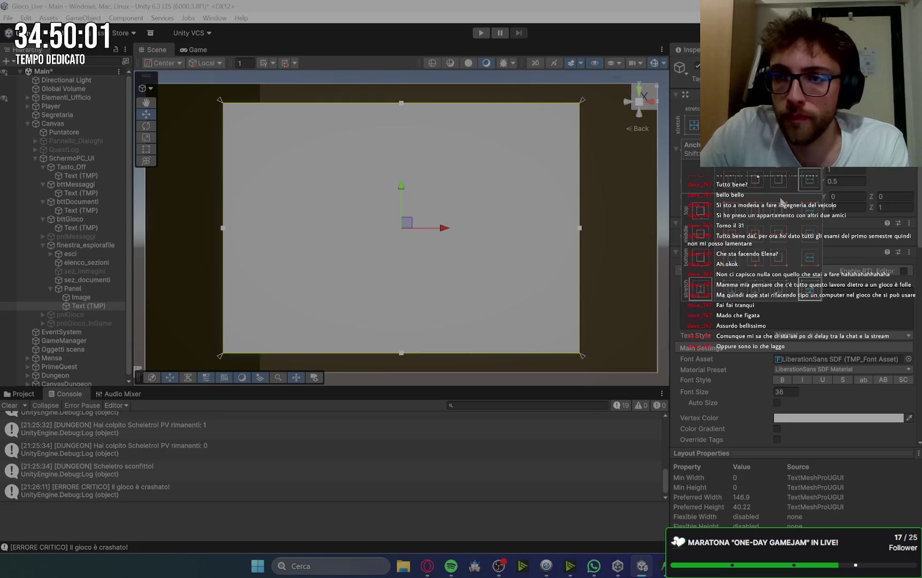
pyautogui.click(901, 175)
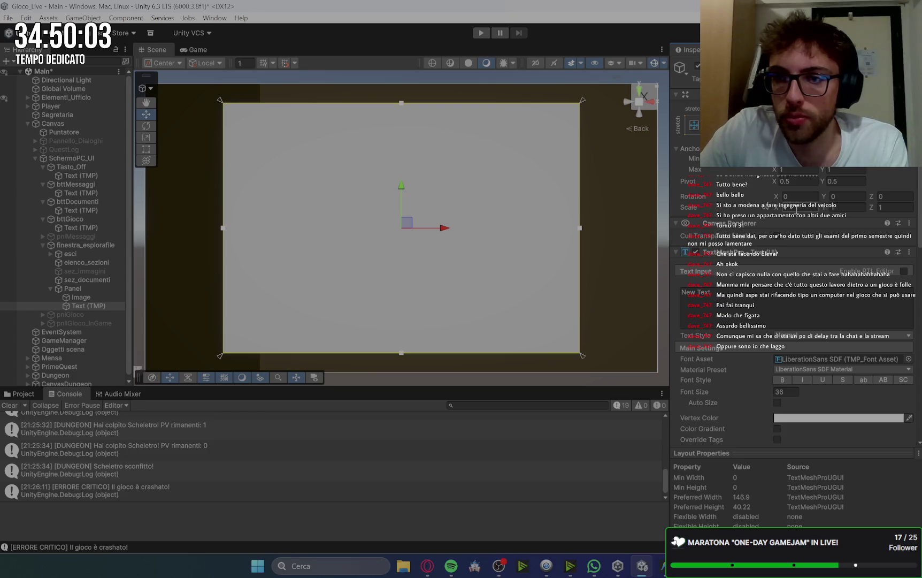
# Step: Scale the text to 0.9 horizontally and 0.8 vertically
pyautogui.click(796, 209)
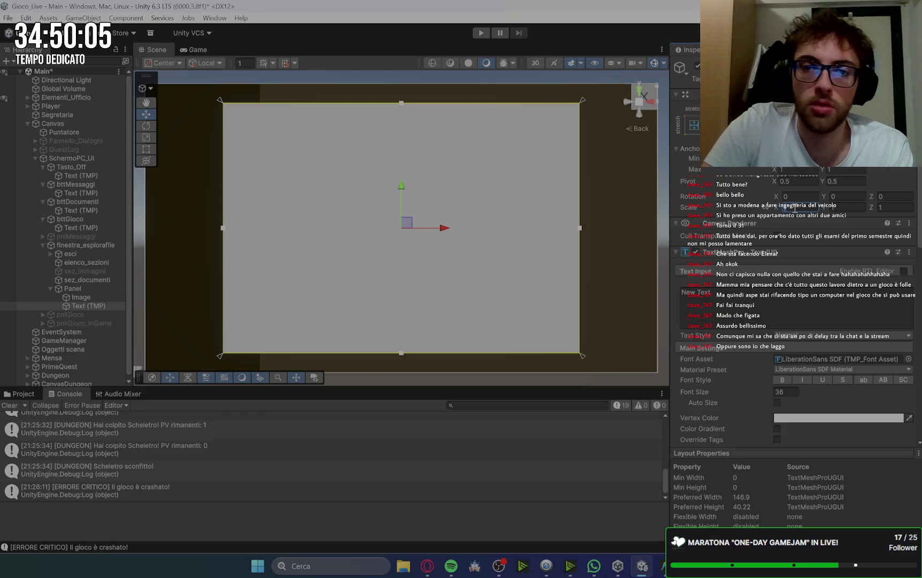
pyautogui.write('0.9')
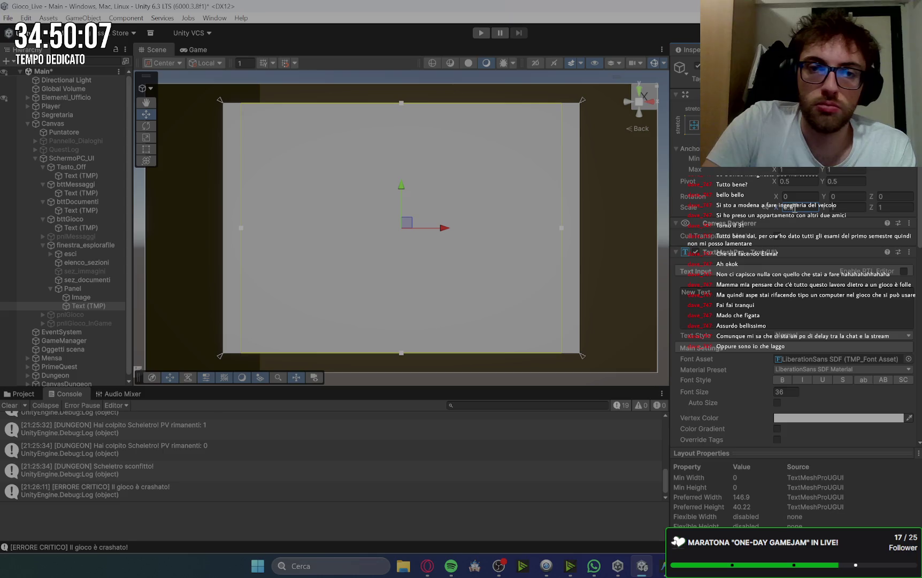
pyautogui.press('BackSpace')
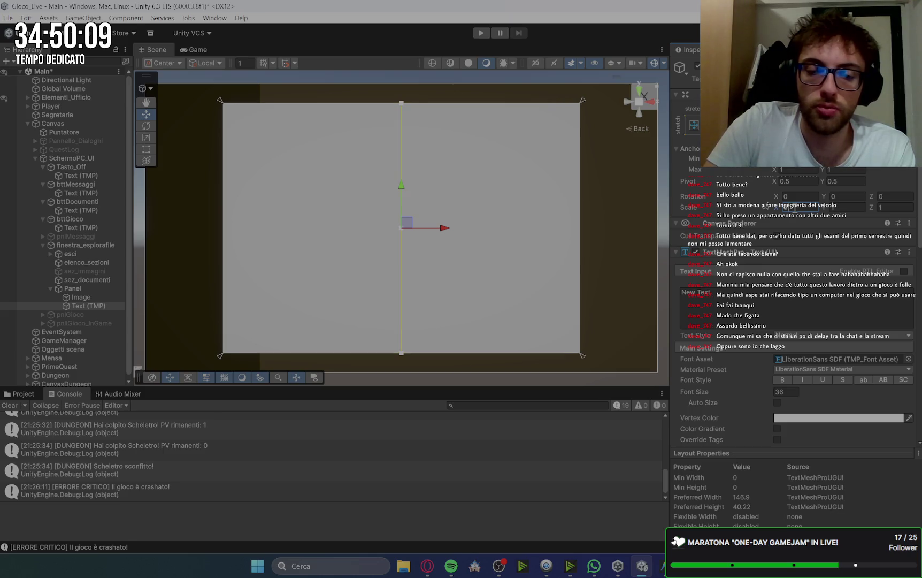
pyautogui.write('99')
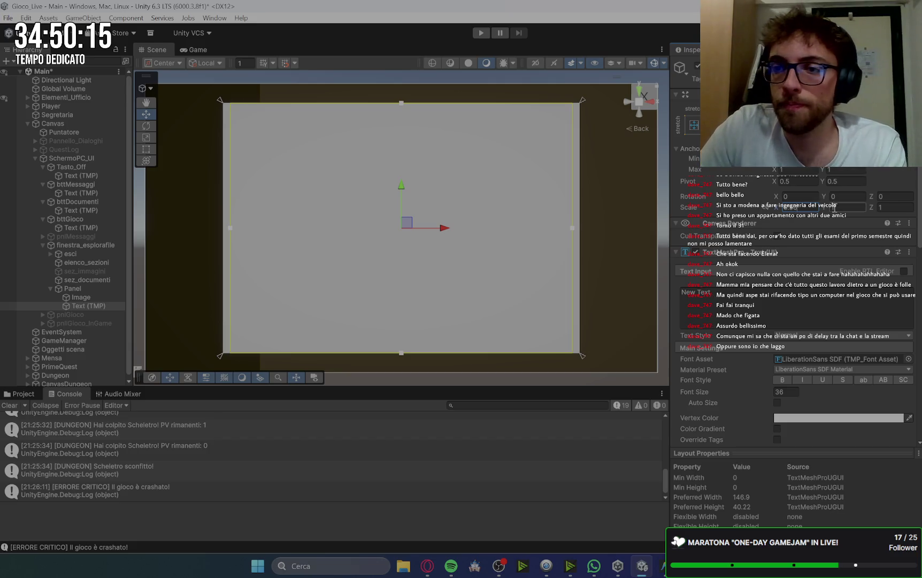
pyautogui.click(841, 208)
pyautogui.write('0')
pyautogui.write('.8')
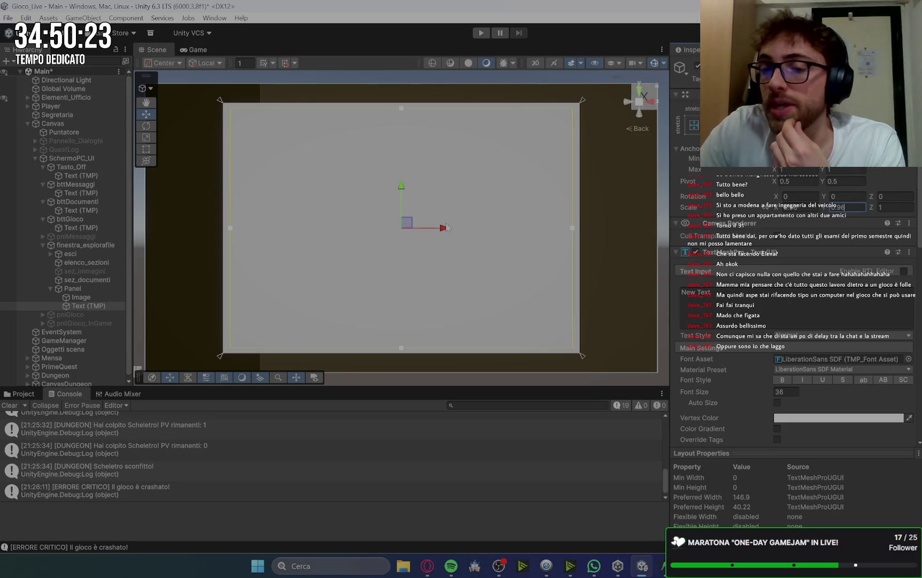
# Step: Make the text colour black
pyautogui.click(719, 300)
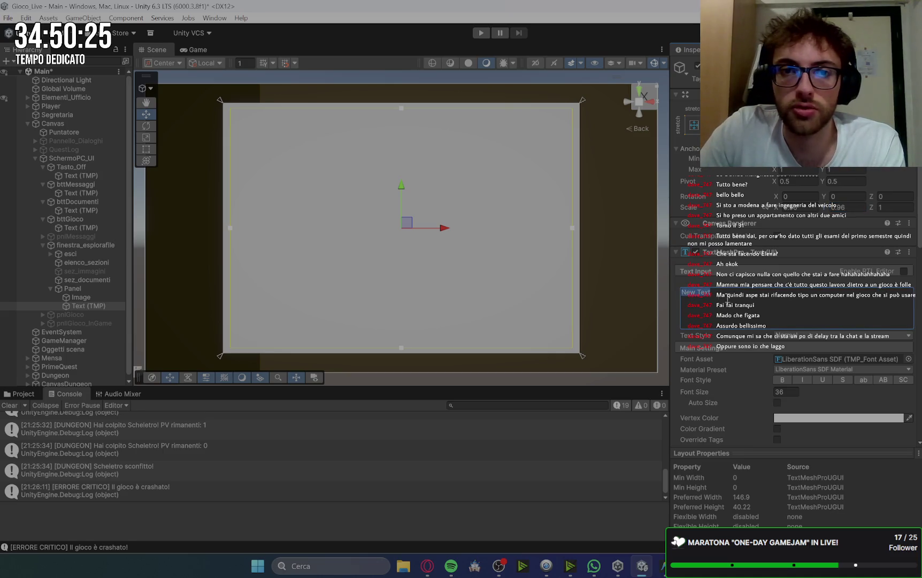
pyautogui.click(812, 418)
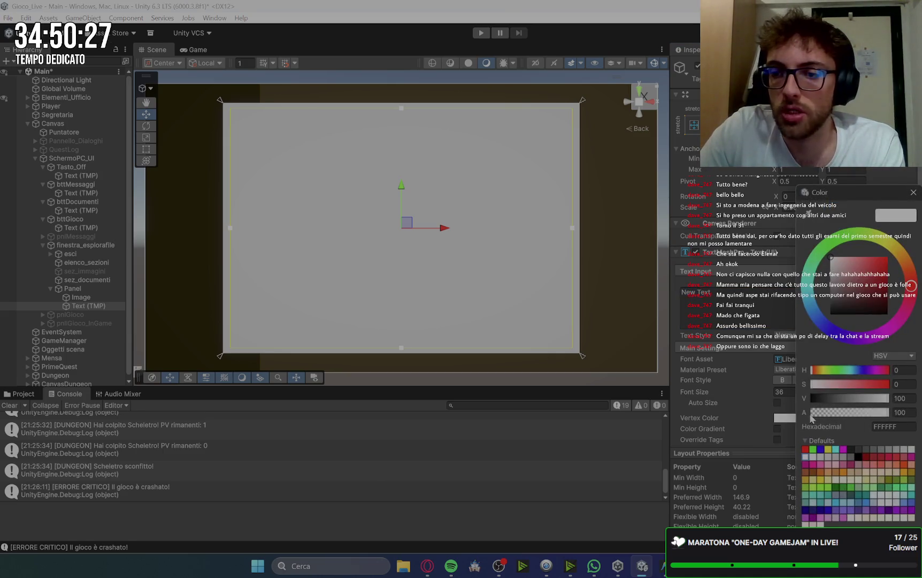
pyautogui.click(833, 316)
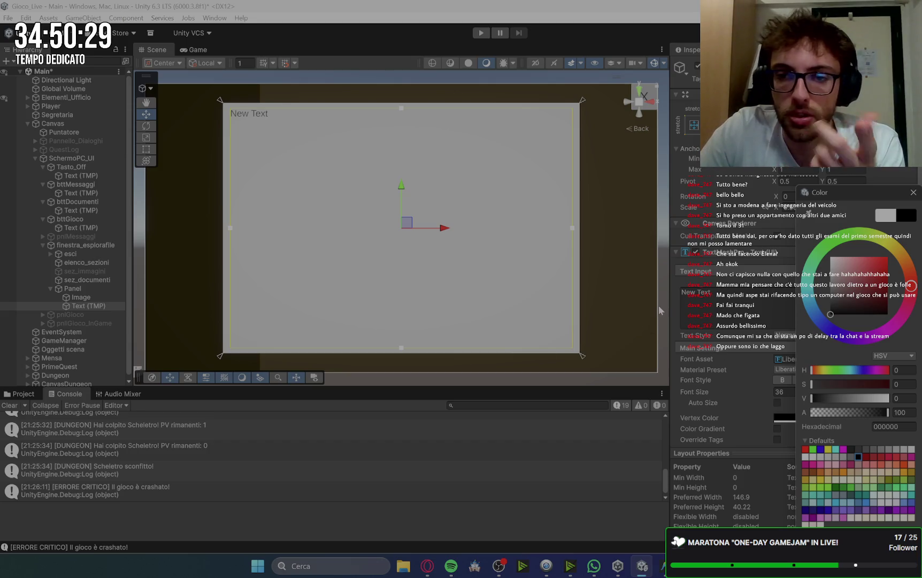
pyautogui.click(662, 310)
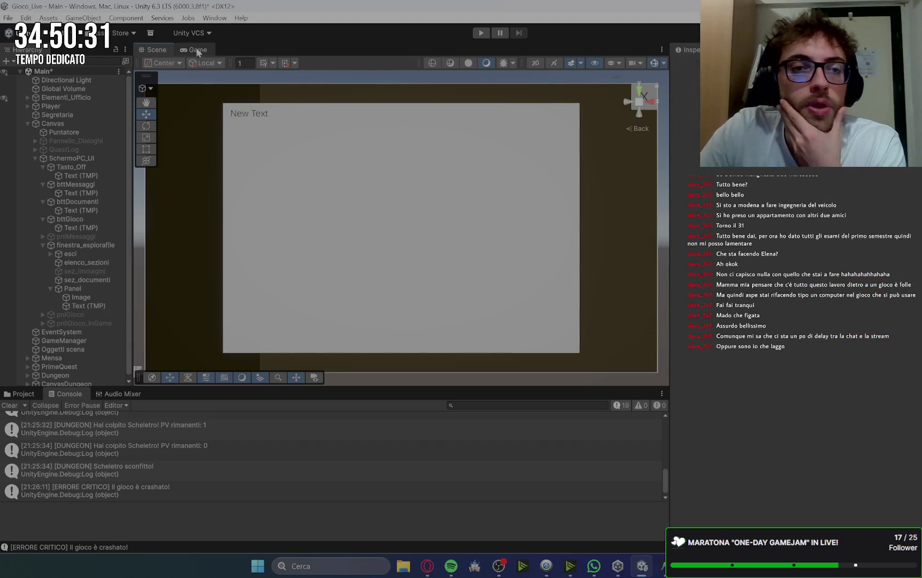
pyautogui.click(197, 49)
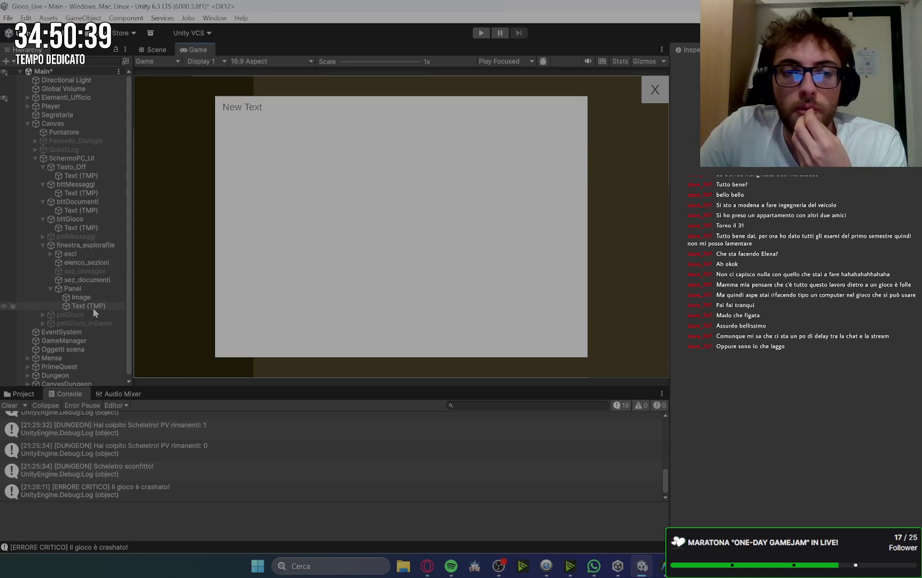
# Step: Switch off the Image object under Panel with Alt+Shift+A
pyautogui.click(81, 297)
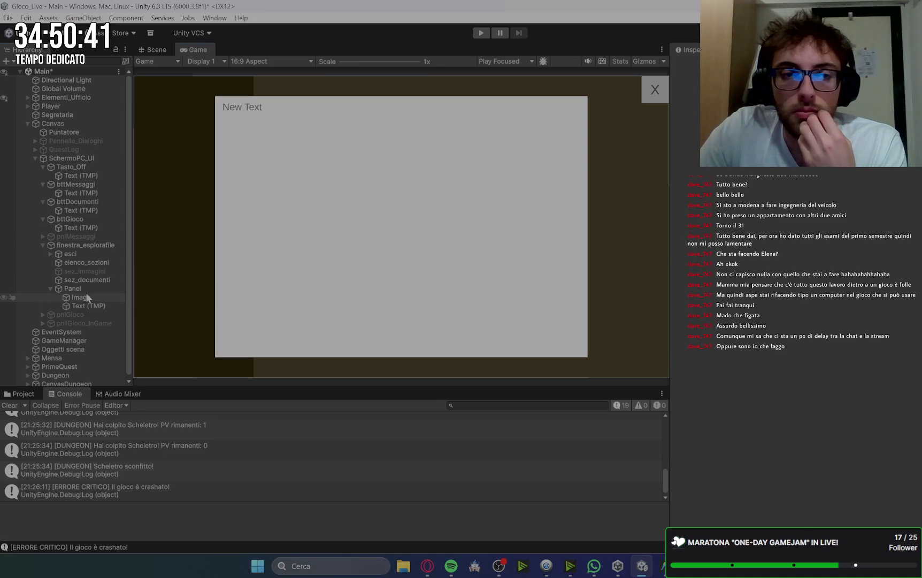
pyautogui.hotkey('alt', 'shift', 'a')
pyautogui.click(81, 306)
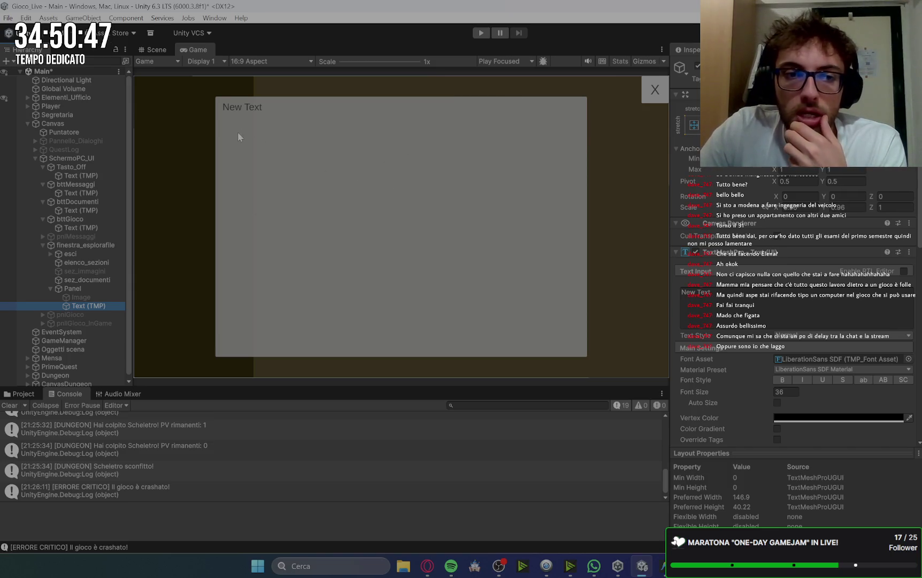
pyautogui.rightClick(85, 310)
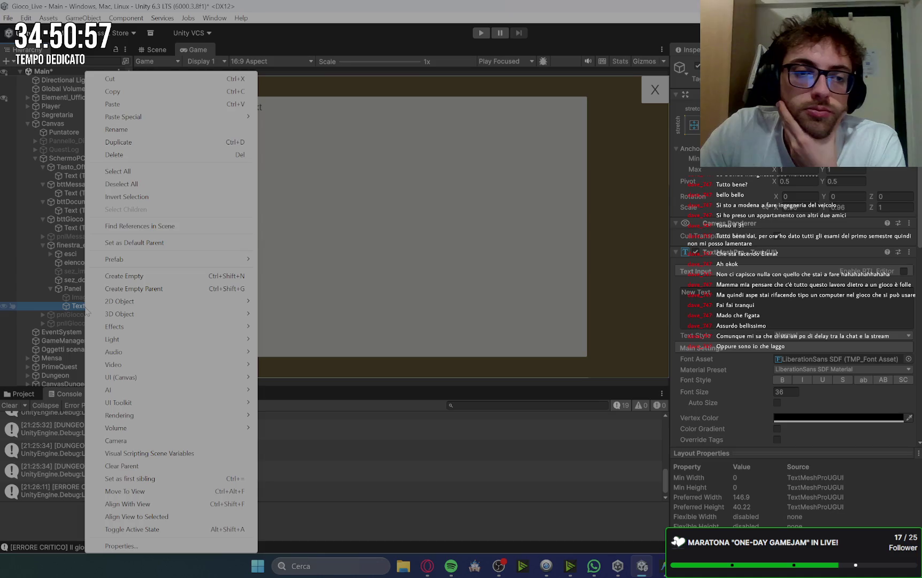
# Step: Add a new Panel under the existing Panel and rename the parent to Visualizzatore
pyautogui.moveTo(145, 354)
pyautogui.moveTo(146, 381)
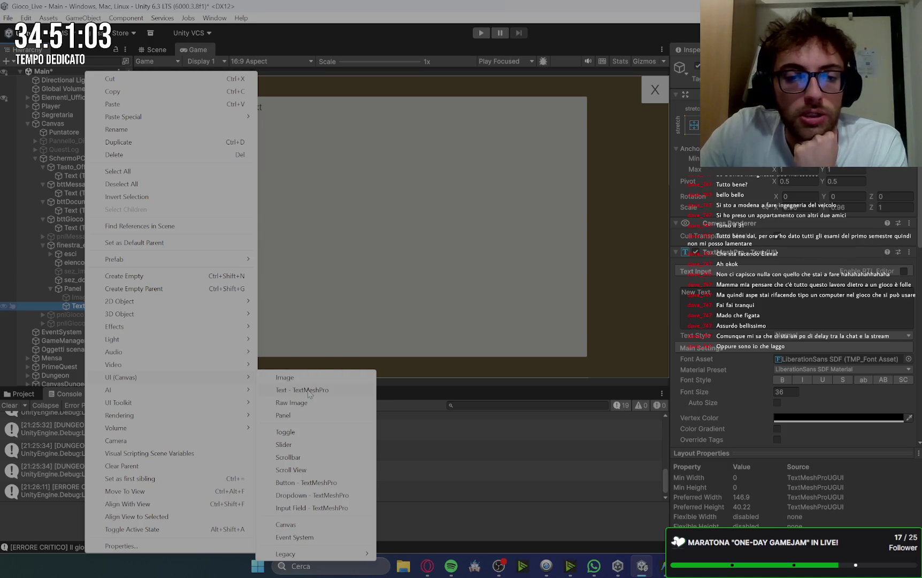
pyautogui.click(284, 415)
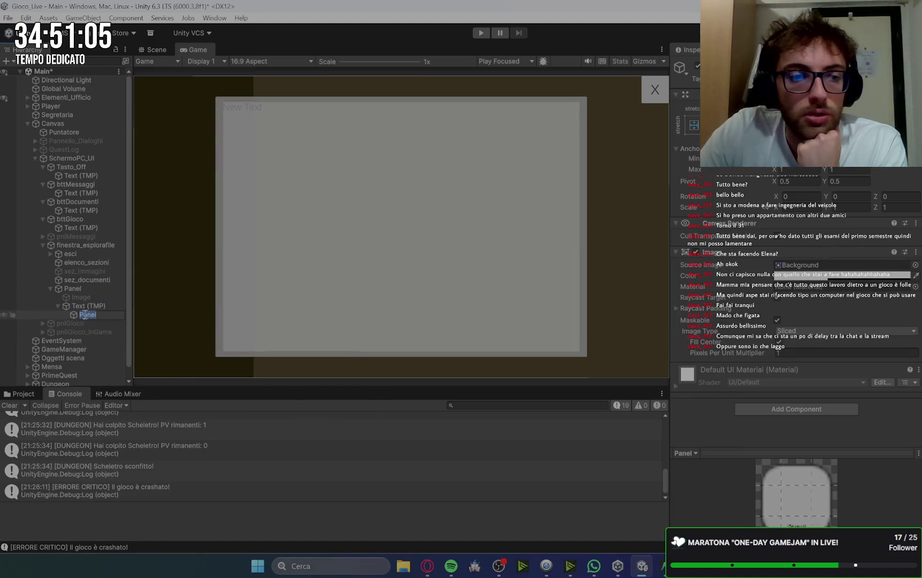
pyautogui.moveTo(83, 315); pyautogui.dragTo(75, 292)
pyautogui.click(75, 292)
pyautogui.click(80, 291)
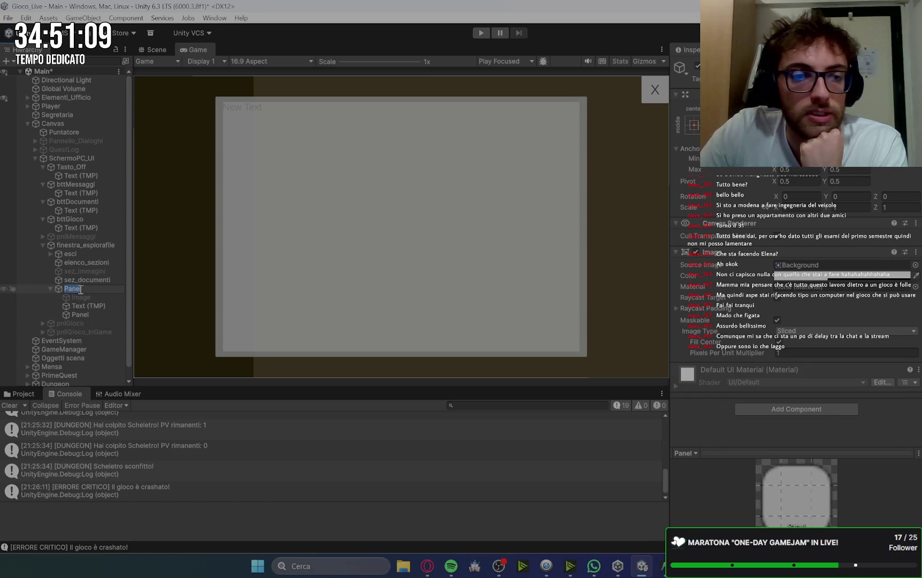
pyautogui.write('Vi')
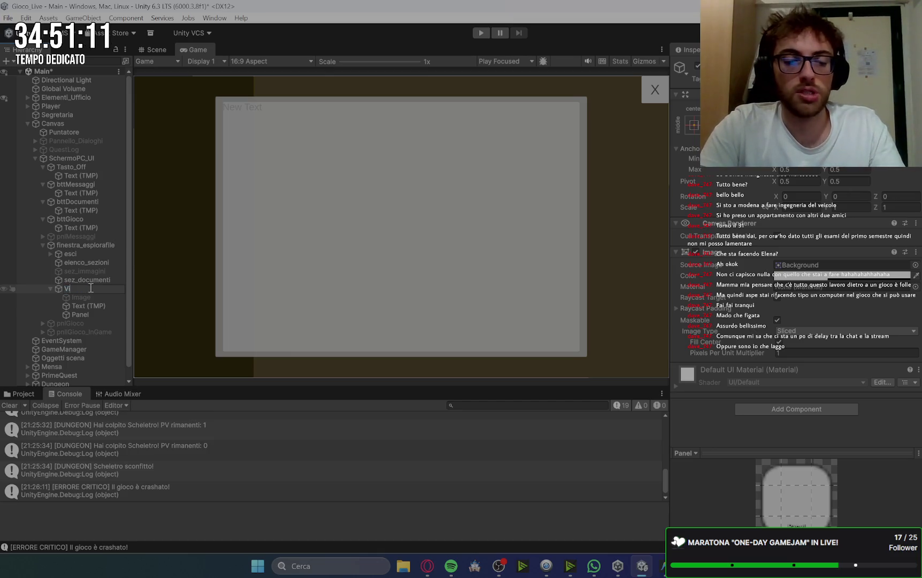
pyautogui.write('sualizz')
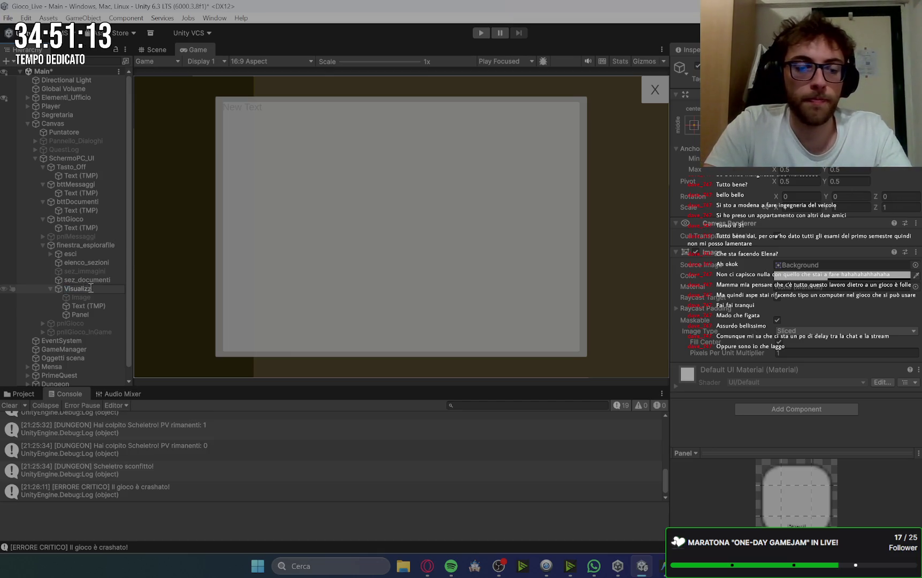
pyautogui.write('atore')
pyautogui.press('Return')
# Step: Rename the inner Panel to Document
pyautogui.click(81, 316)
pyautogui.click(78, 314)
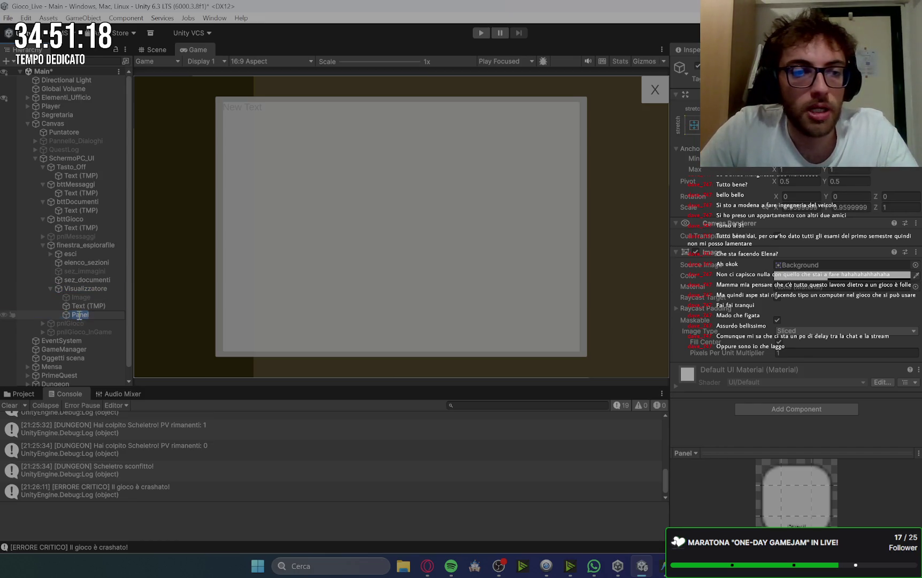
pyautogui.write('D')
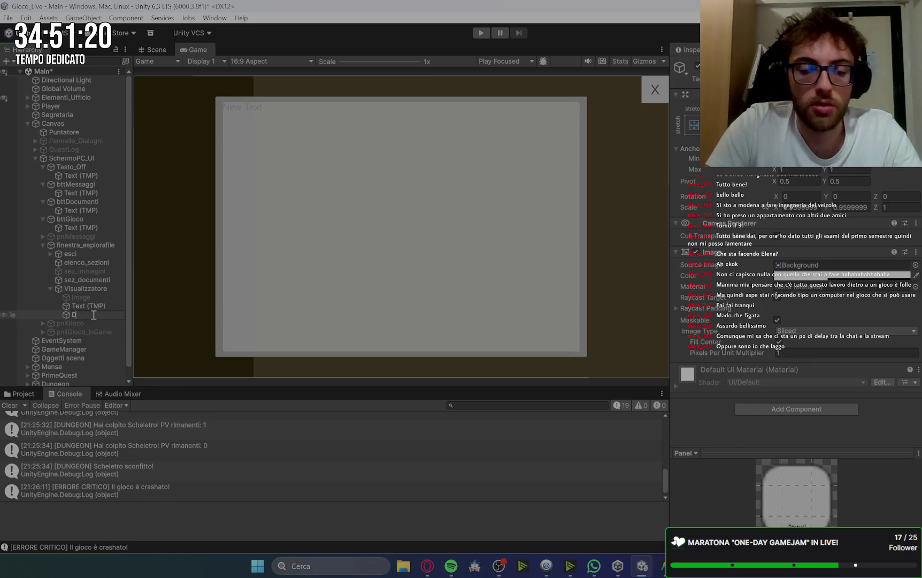
pyautogui.write('ocument')
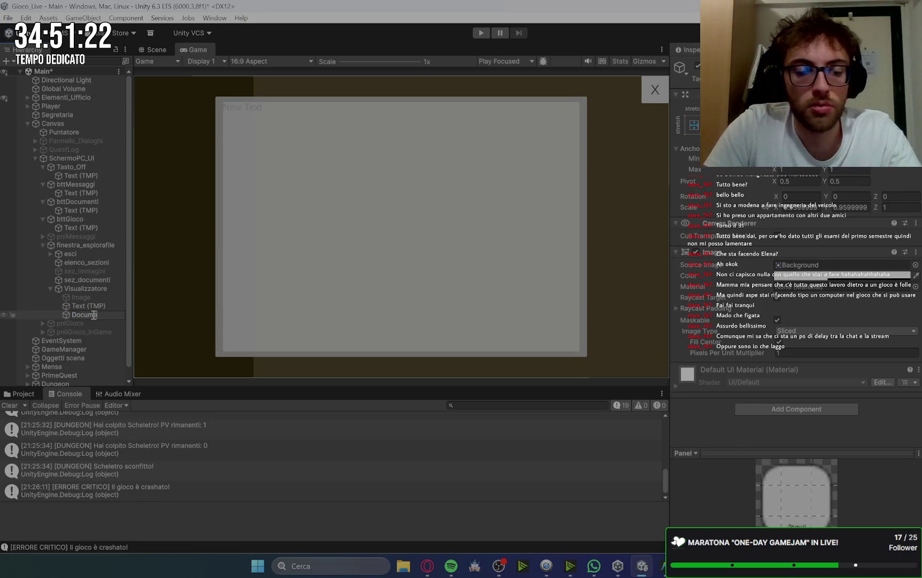
pyautogui.press('Return')
# Step: Move the Text (TMP) object inside the Document panel
pyautogui.click(88, 307)
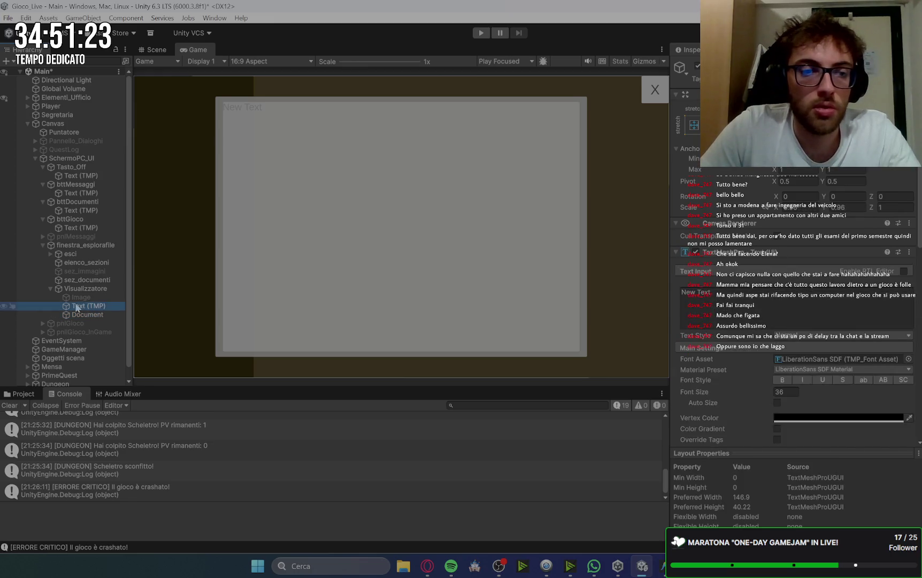
pyautogui.moveTo(89, 314); pyautogui.dragTo(84, 312)
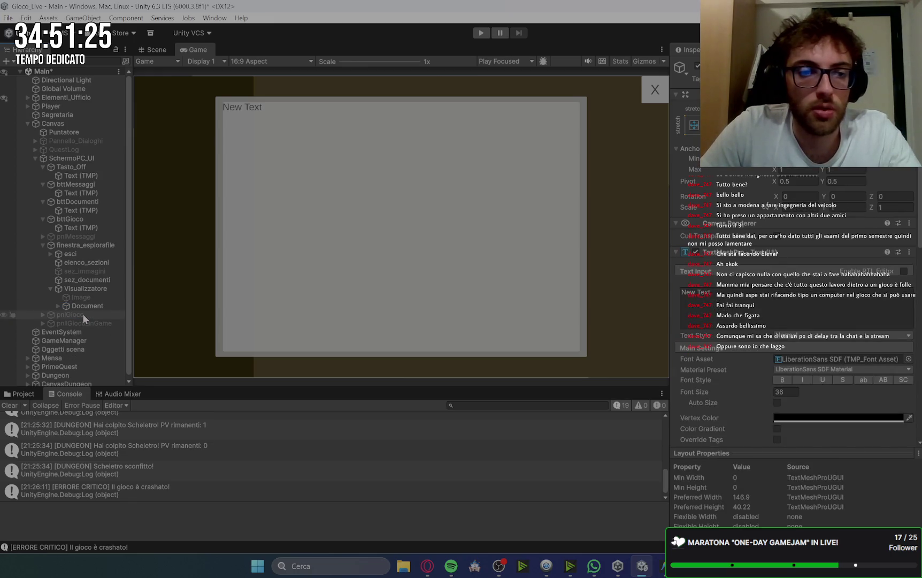
pyautogui.click(53, 305)
pyautogui.click(56, 306)
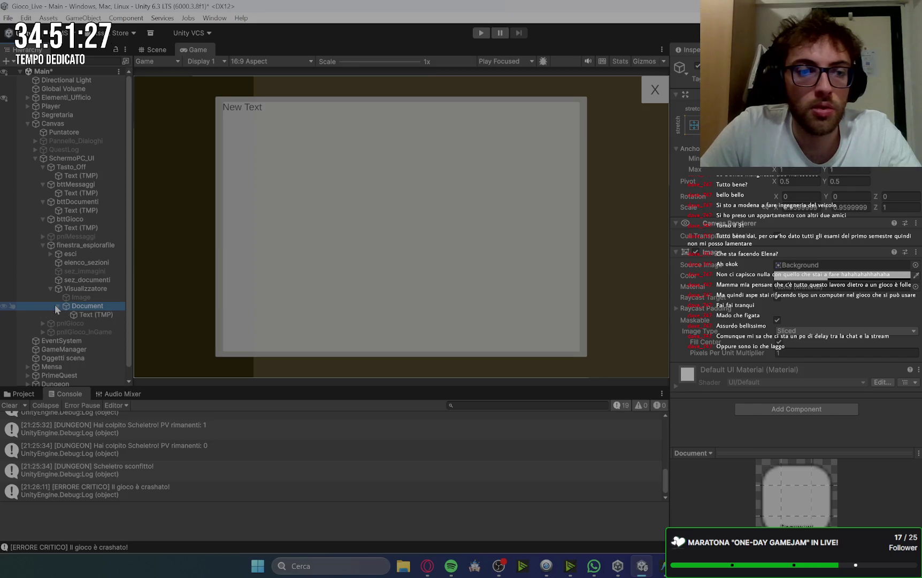
pyautogui.click(97, 312)
pyautogui.click(87, 306)
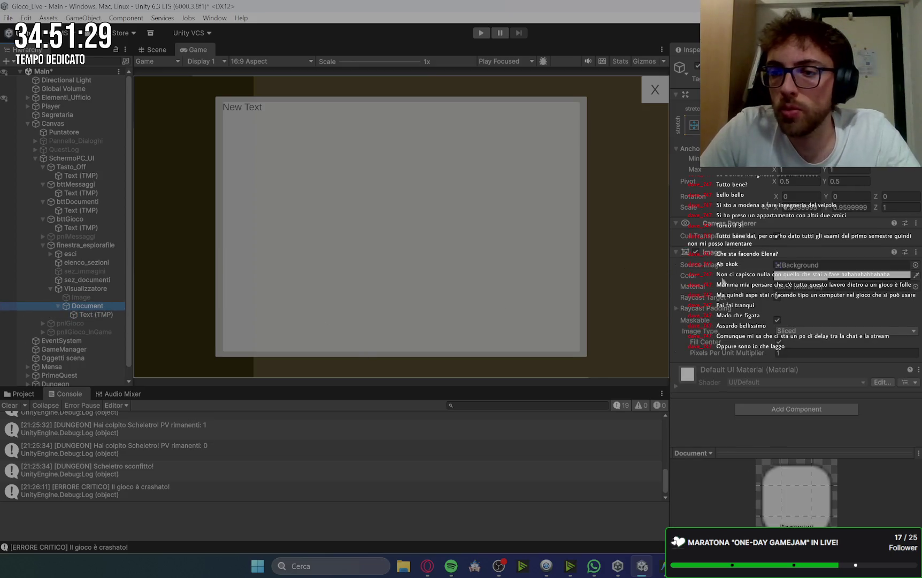
pyautogui.click(785, 275)
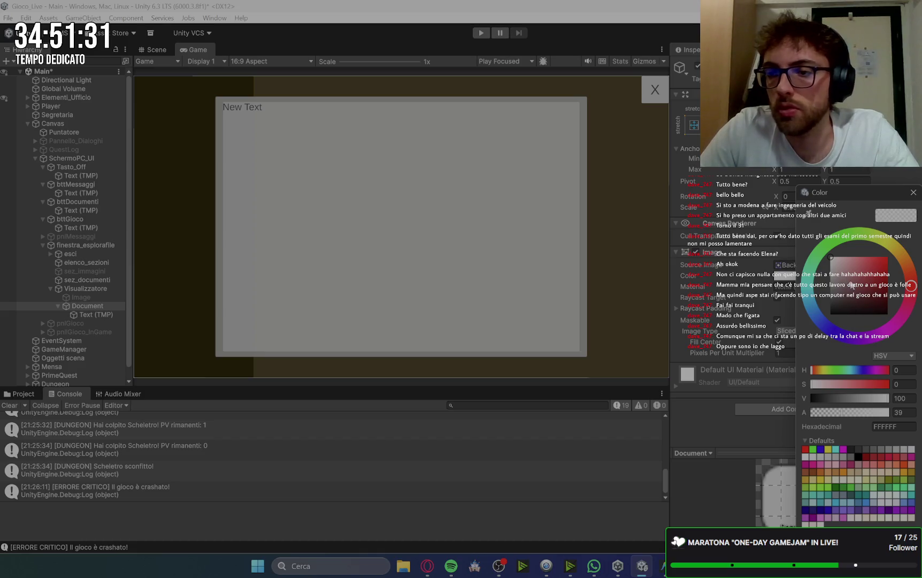
# Step: Make the Document panel fully opaque light grey E7E7E7
pyautogui.click(873, 412)
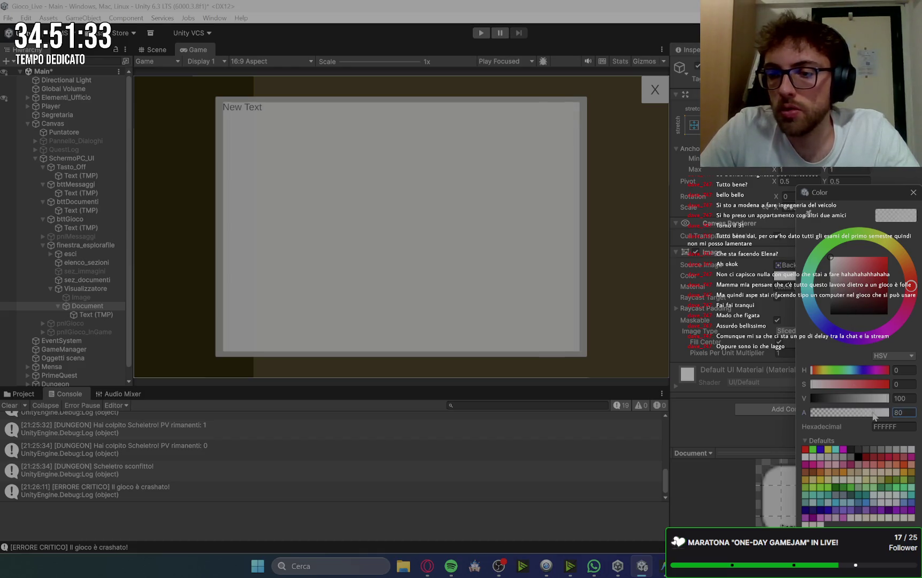
pyautogui.moveTo(870, 416); pyautogui.dragTo(901, 415)
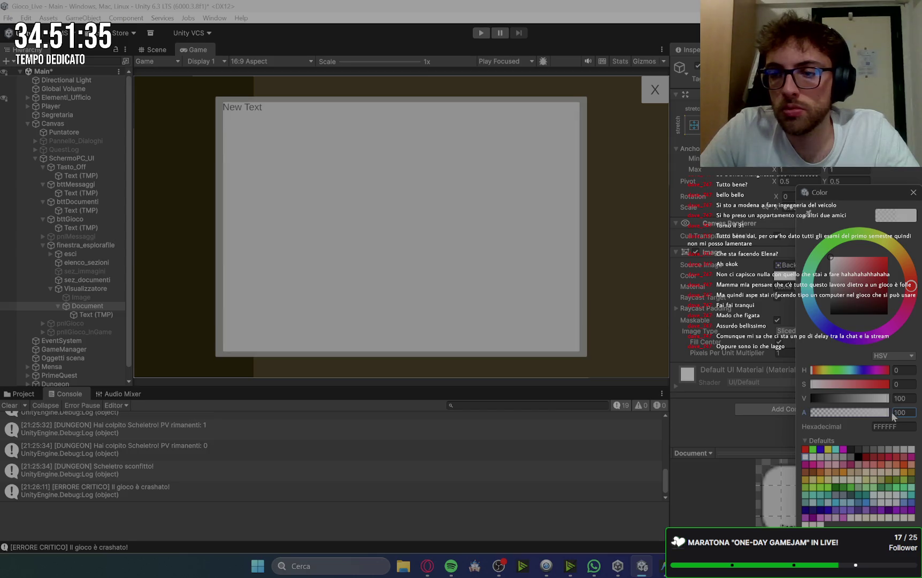
pyautogui.moveTo(834, 270); pyautogui.dragTo(827, 265)
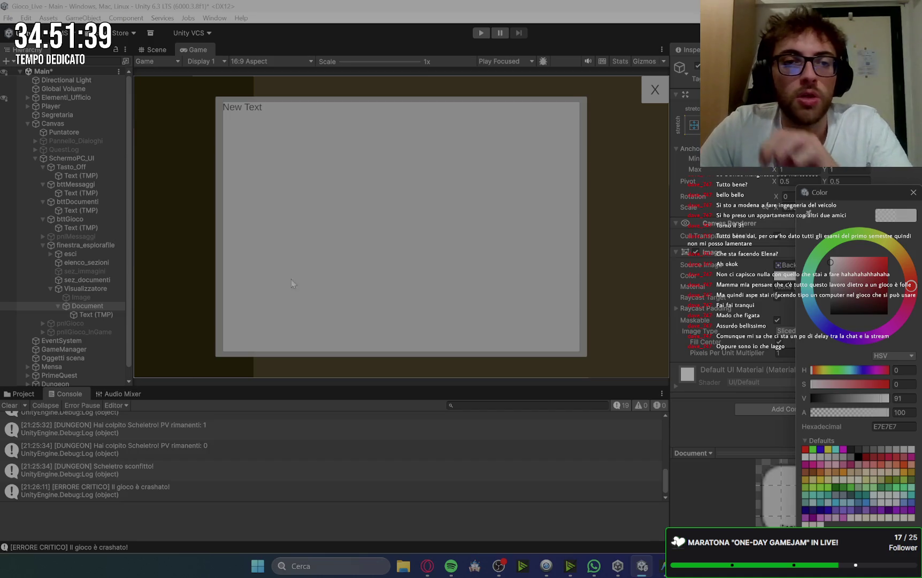
# Step: Set the Document text's Scale X to 0.96
pyautogui.click(94, 314)
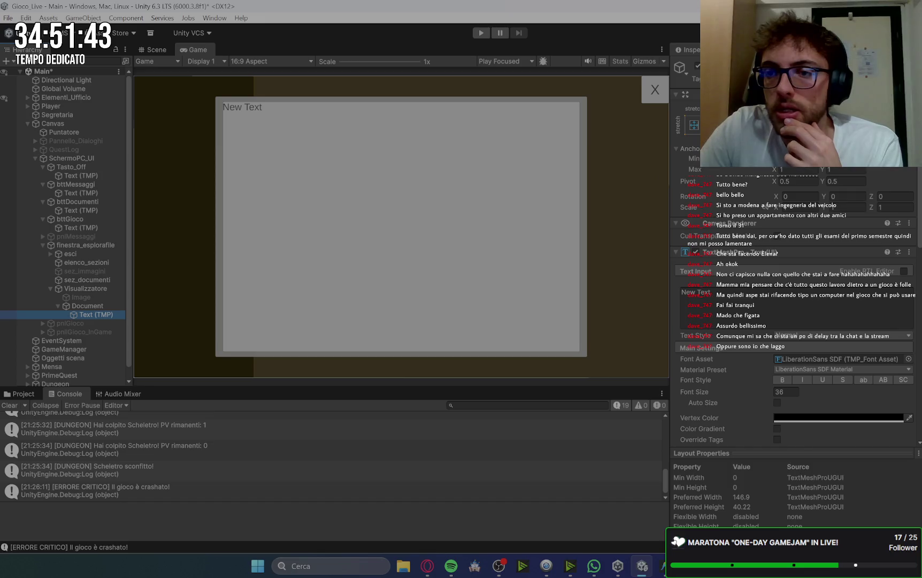
pyautogui.click(155, 50)
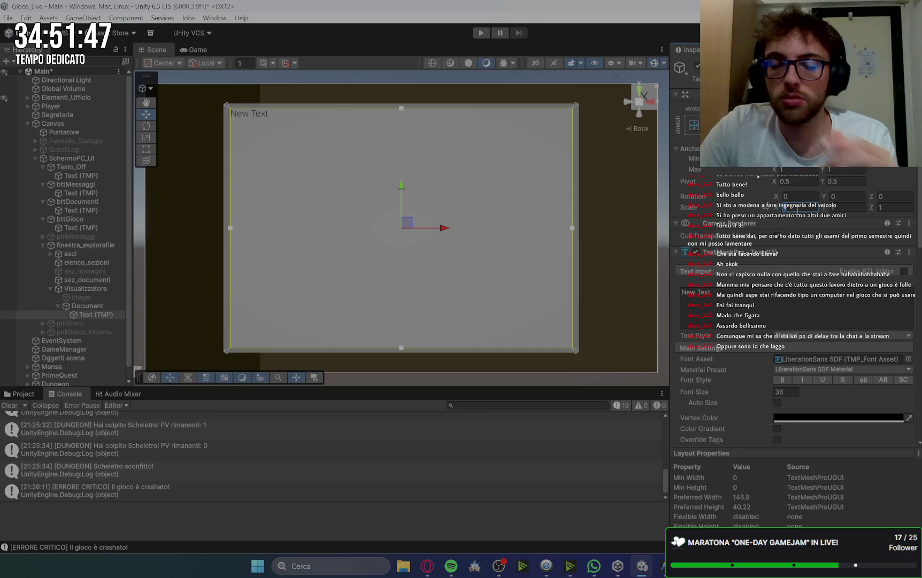
pyautogui.write('0.9')
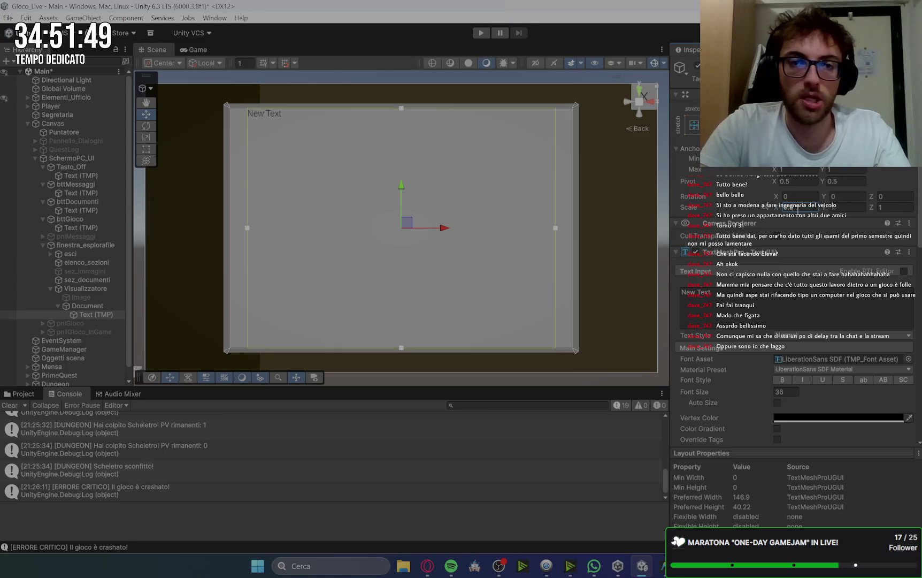
pyautogui.write('6')
pyautogui.click(856, 209)
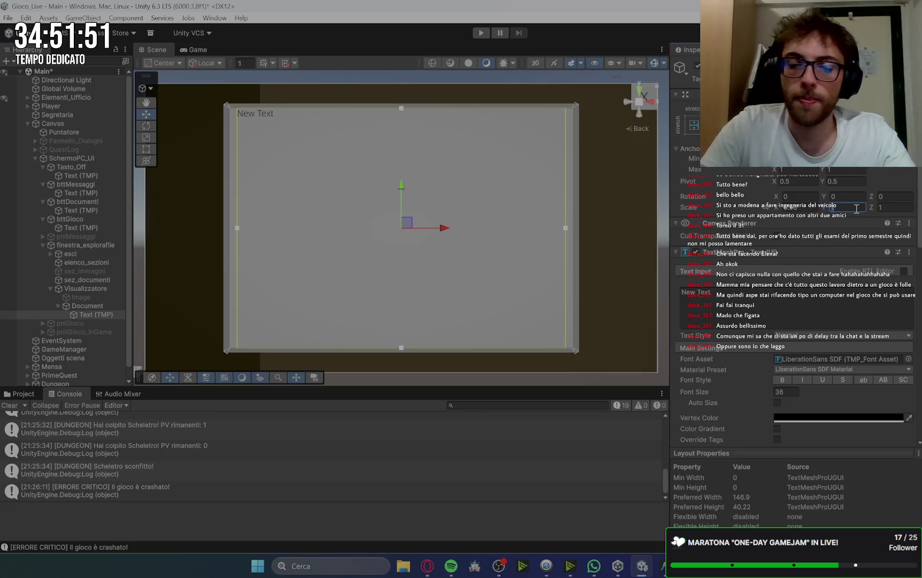
pyautogui.write('0.96')
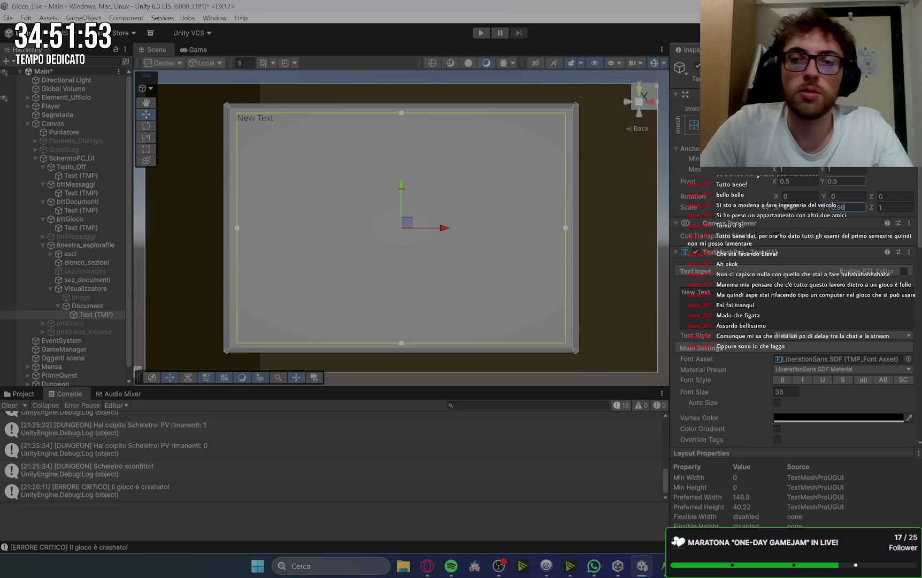
pyautogui.click(662, 223)
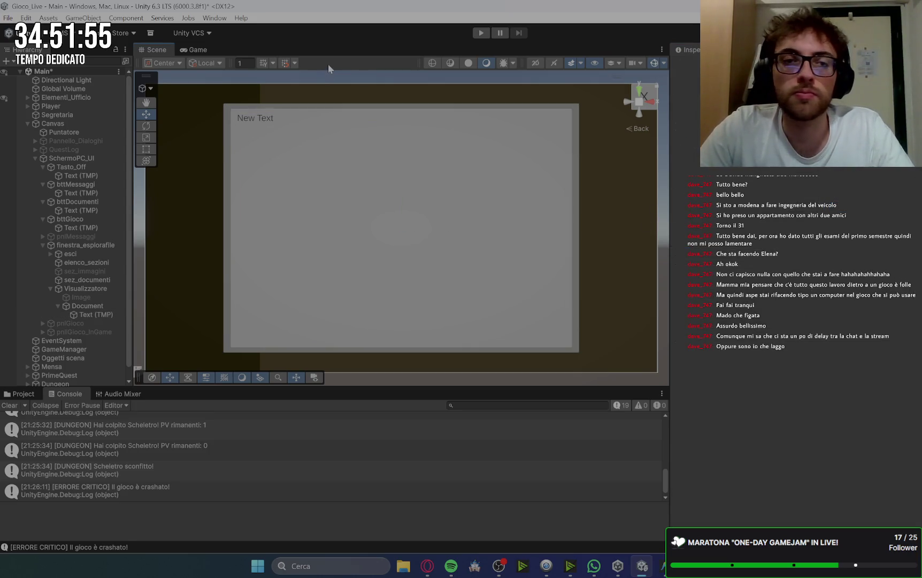
pyautogui.click(196, 49)
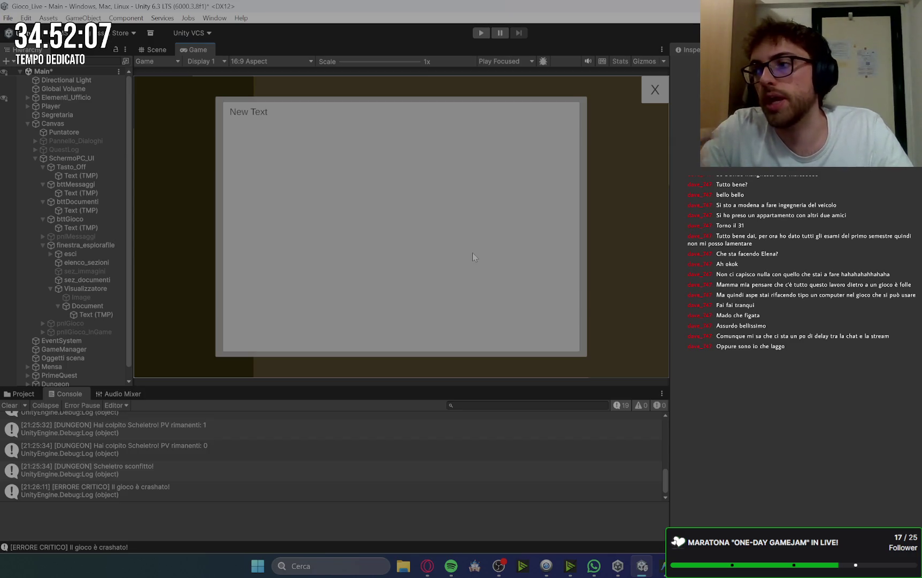
# Step: Collapse Document in the Hierarchy and show the Project window's Scripts folder instead of the console
pyautogui.click(58, 306)
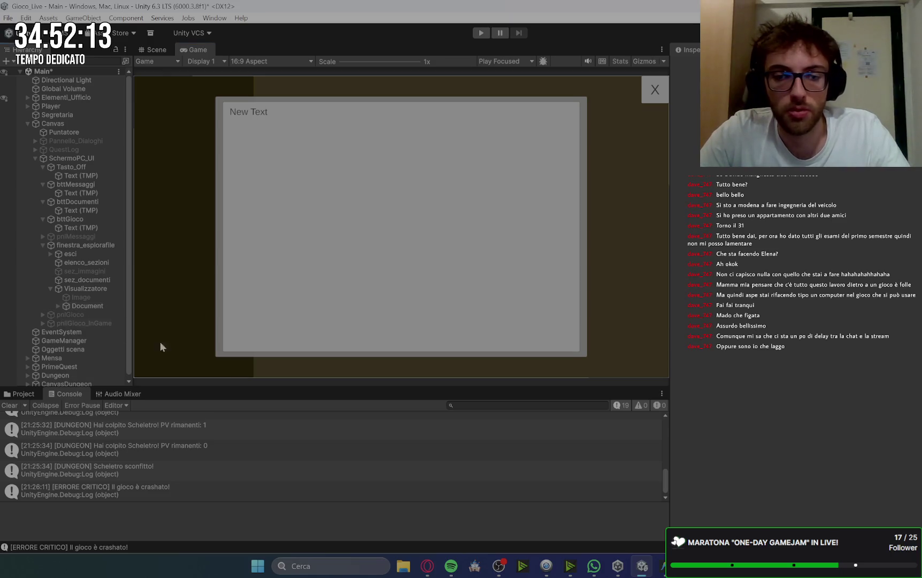
pyautogui.click(428, 567)
pyautogui.click(428, 572)
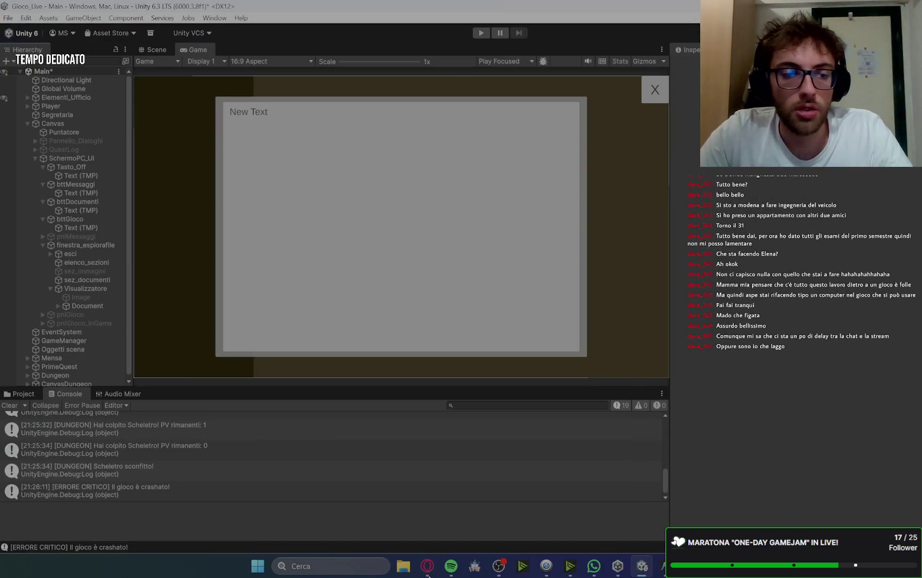
pyautogui.click(428, 570)
pyautogui.click(428, 570)
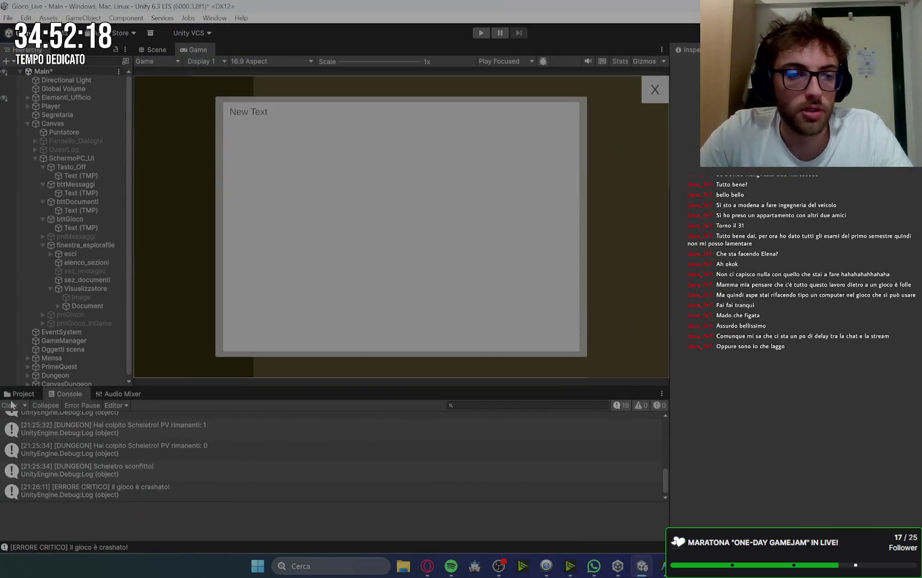
pyautogui.click(17, 395)
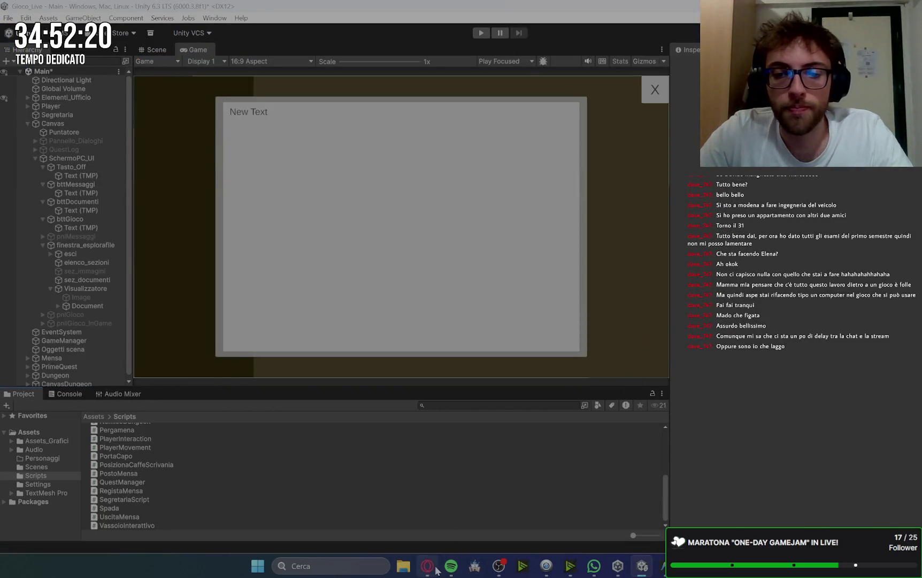
pyautogui.click(428, 566)
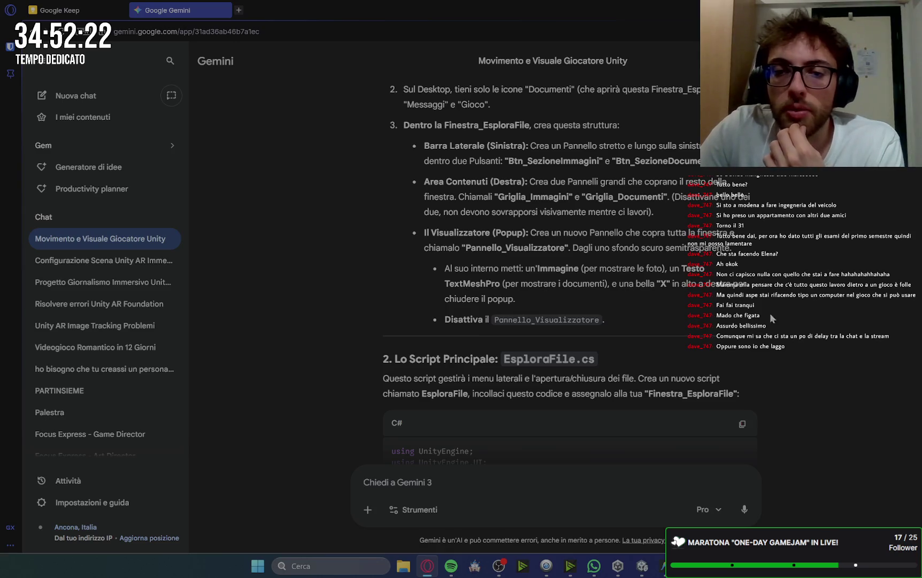
pyautogui.moveTo(640, 572)
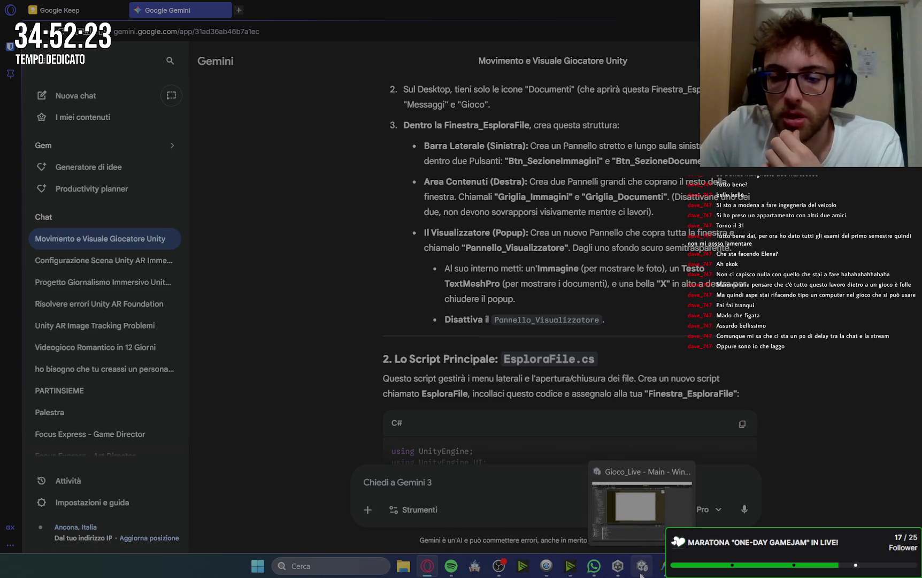
pyautogui.click(615, 514)
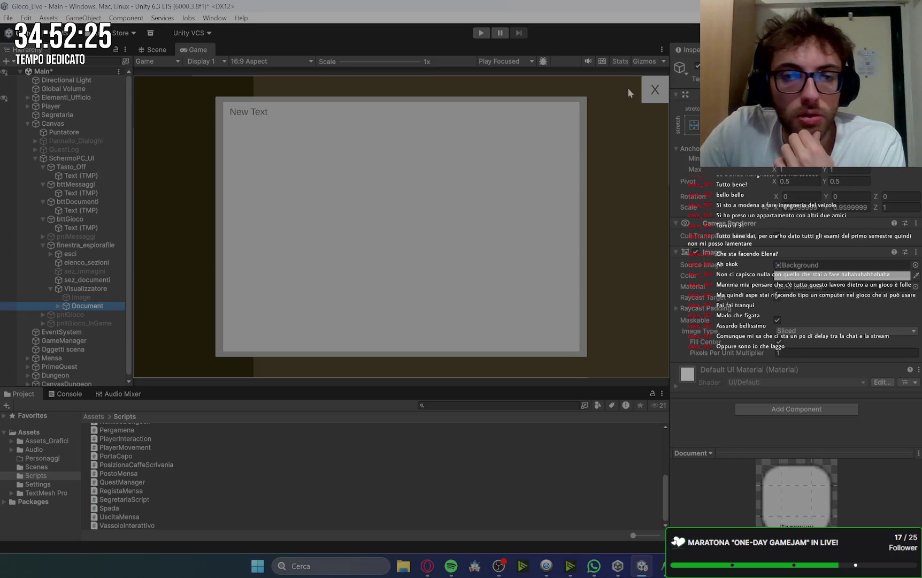
pyautogui.click(88, 297)
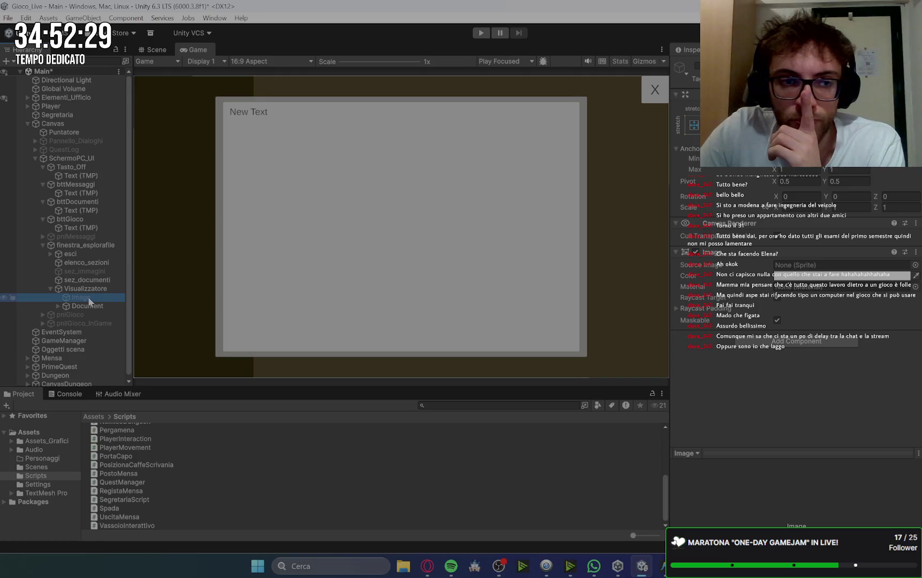
pyautogui.click(427, 567)
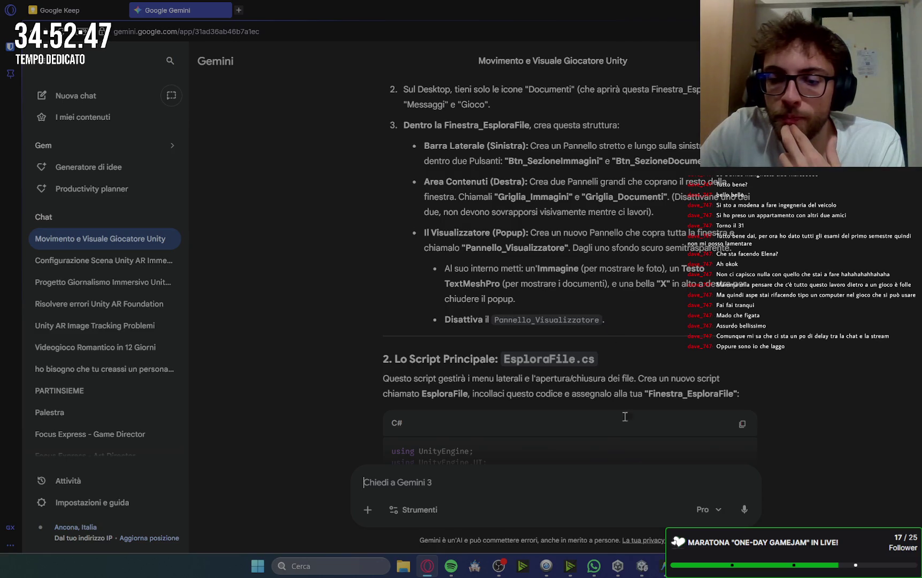
pyautogui.click(663, 565)
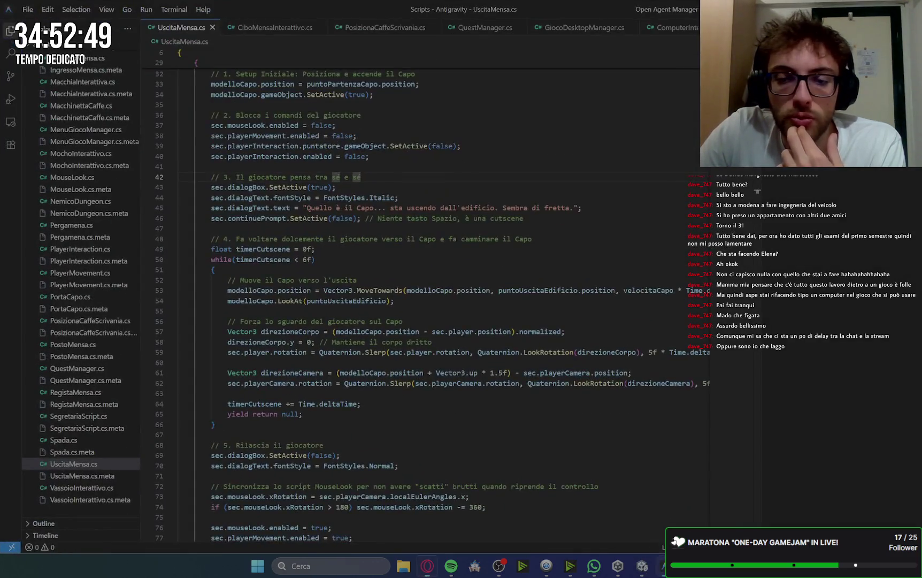
pyautogui.click(663, 565)
pyautogui.click(640, 568)
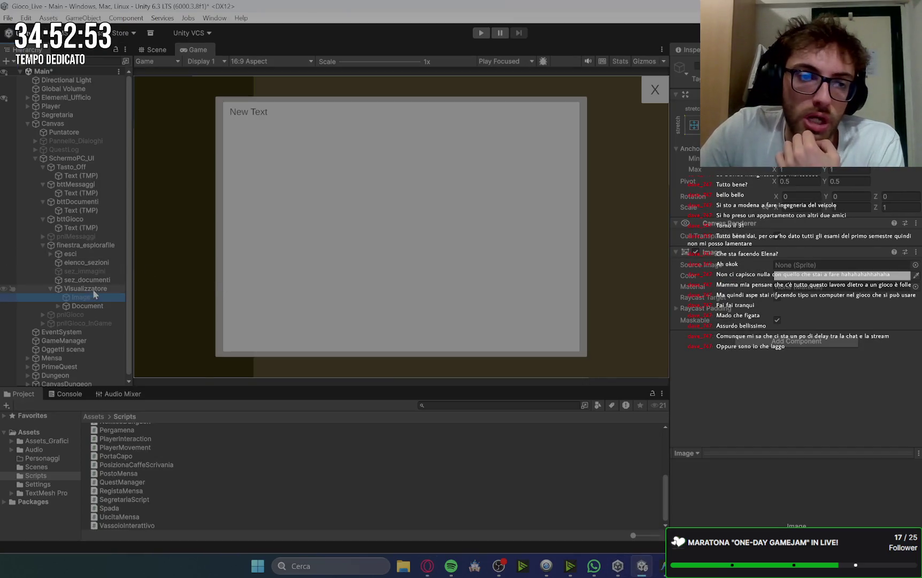
# Step: Deactivate the Visualizzatore panel after testing the toggle, then switch to the Gemini chat
pyautogui.click(627, 82)
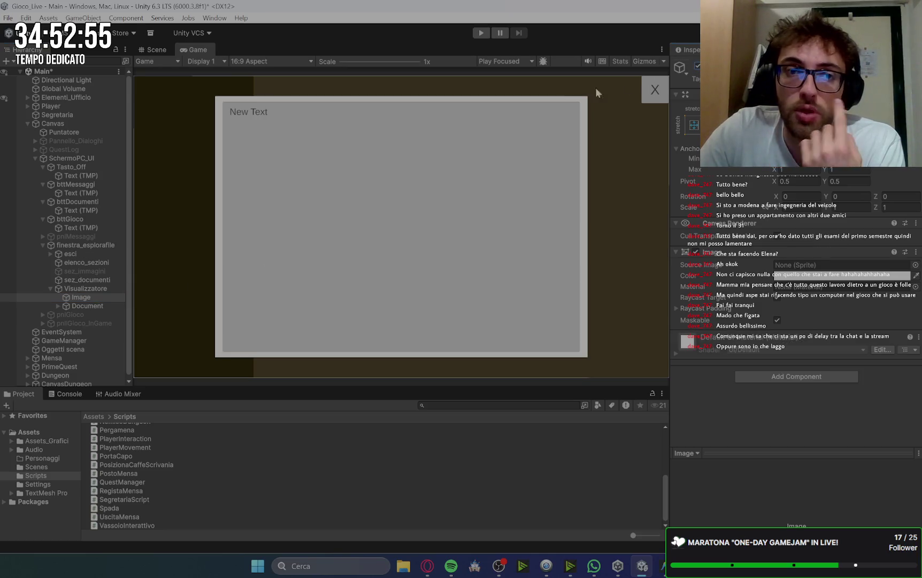
pyautogui.click(94, 289)
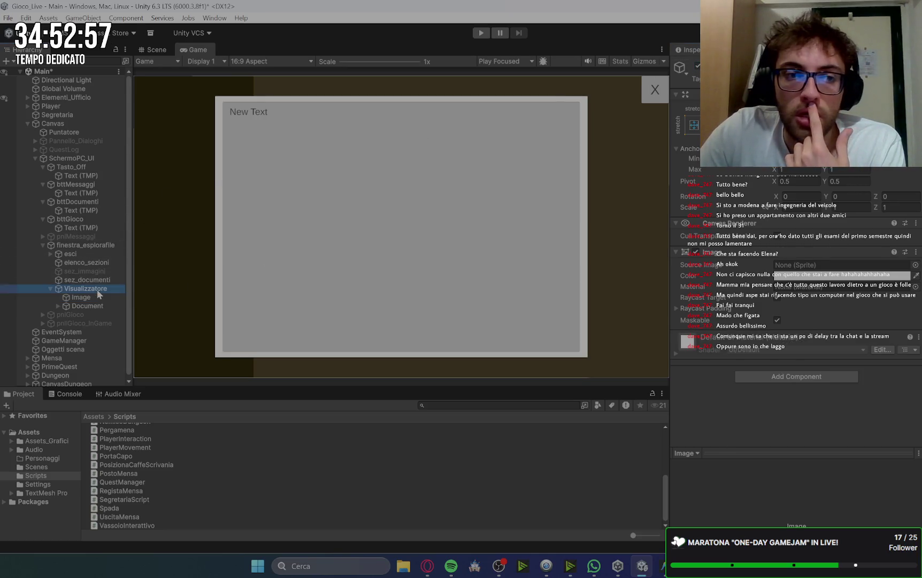
pyautogui.click(697, 65)
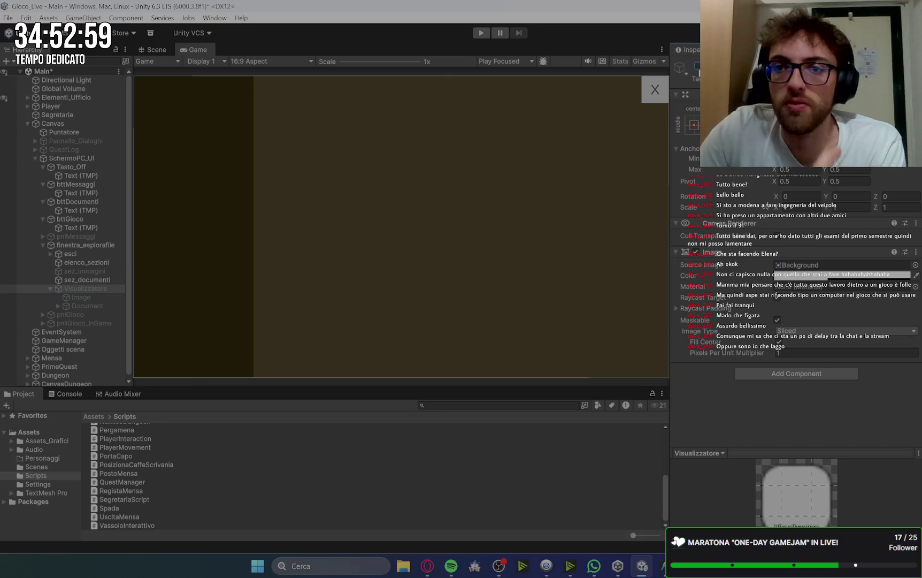
pyautogui.click(697, 67)
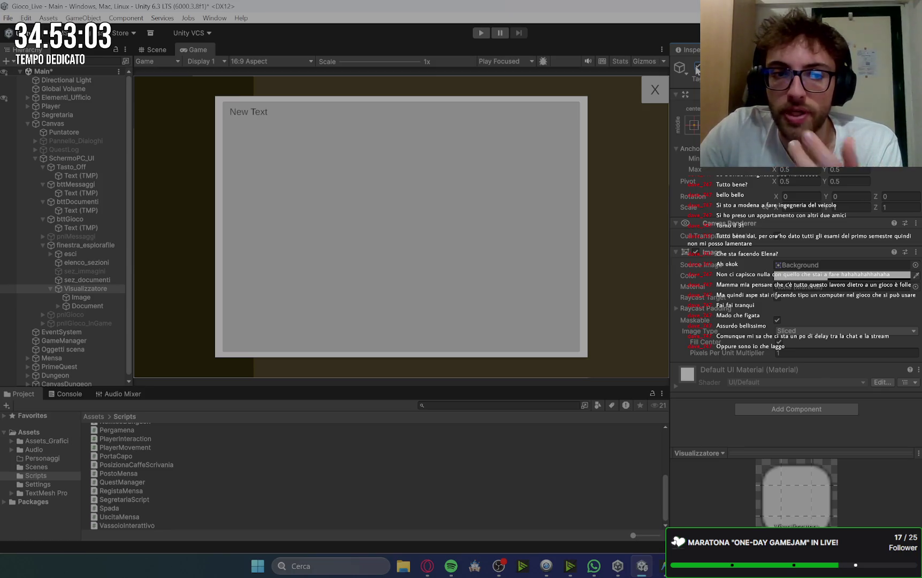
pyautogui.click(697, 66)
pyautogui.moveTo(444, 574)
pyautogui.click(428, 514)
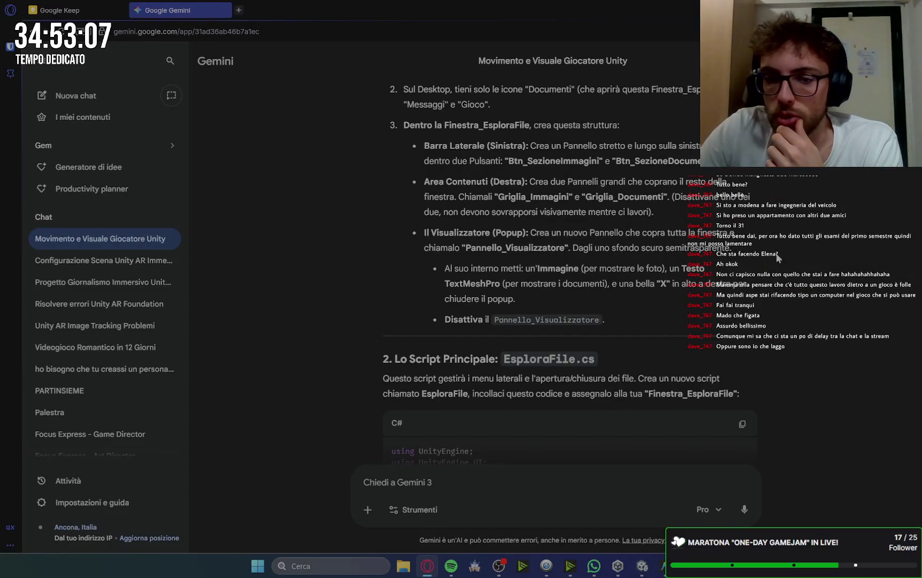
# Step: Copy the EsploraFile.cs code block from Gemini's answer and bring Antigravity to the front
pyautogui.scroll(-4, 791, 262)
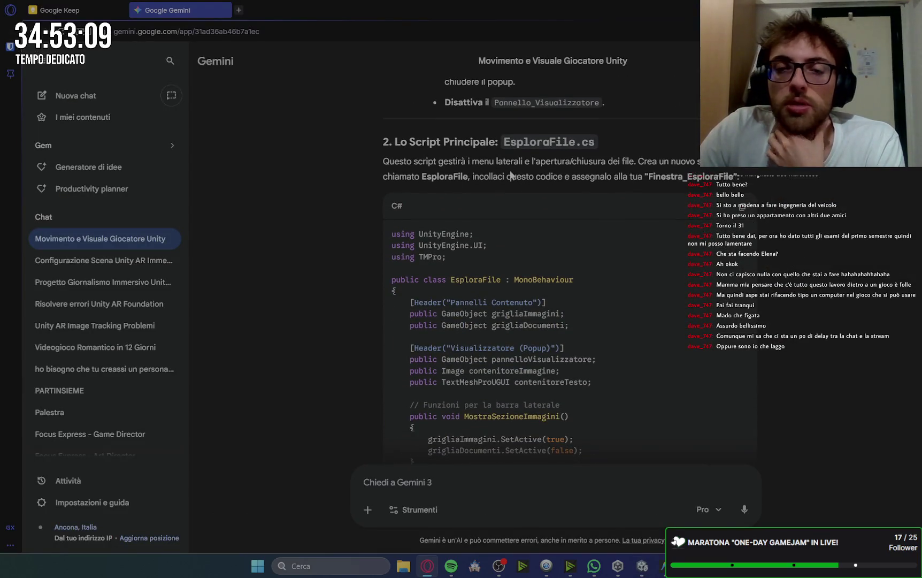
pyautogui.click(742, 209)
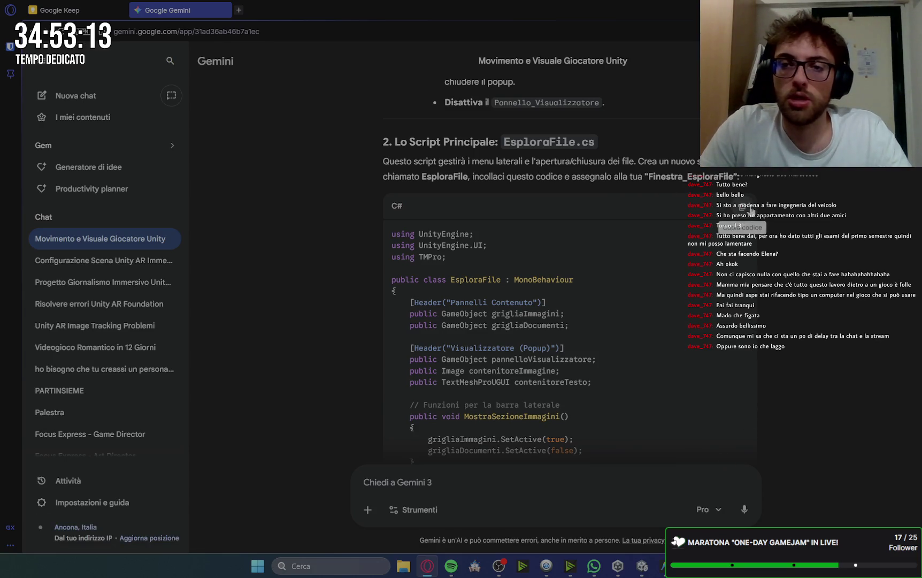
pyautogui.hotkey('alt', 'Tab')
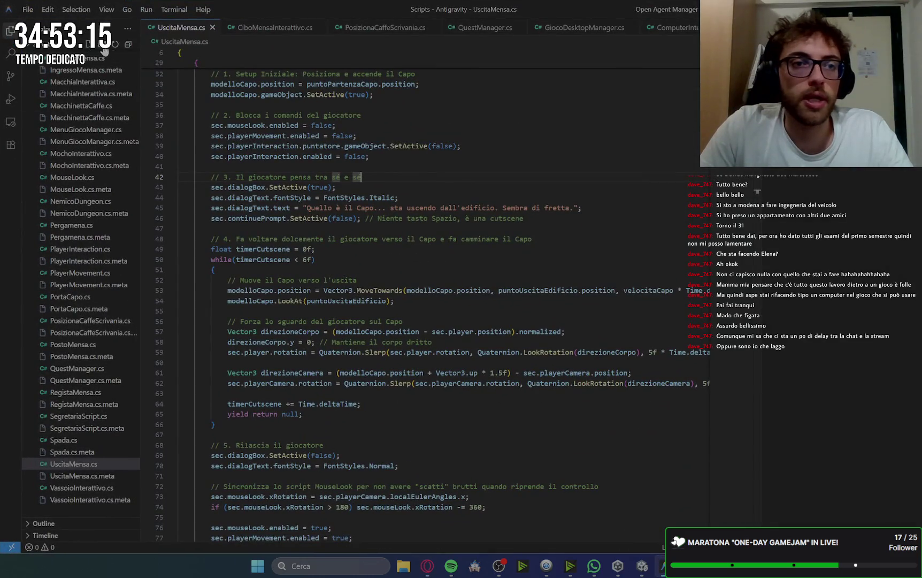
# Step: Create EsploraFile.cs in the Scripts folder, paste the EsploraFile class code, and check the class name
pyautogui.scroll(5, 92, 75)
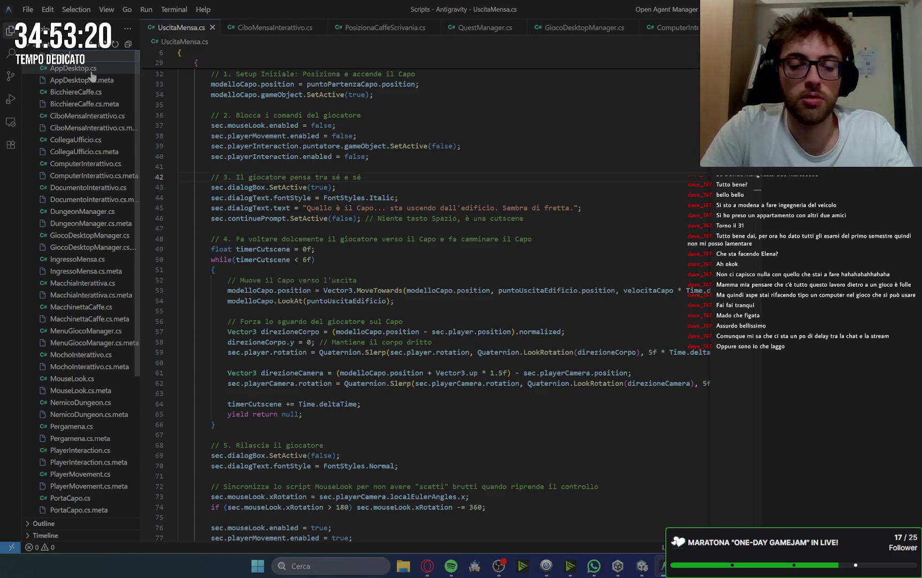
pyautogui.press('Return')
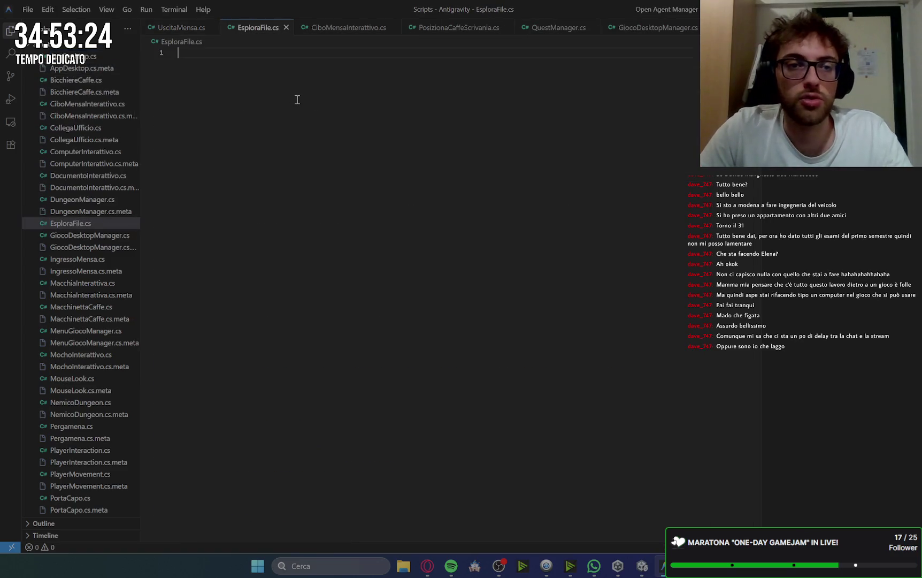
pyautogui.hotkey('ctrl', 'v')
pyautogui.scroll(3, 294, 100)
pyautogui.doubleClick(255, 93)
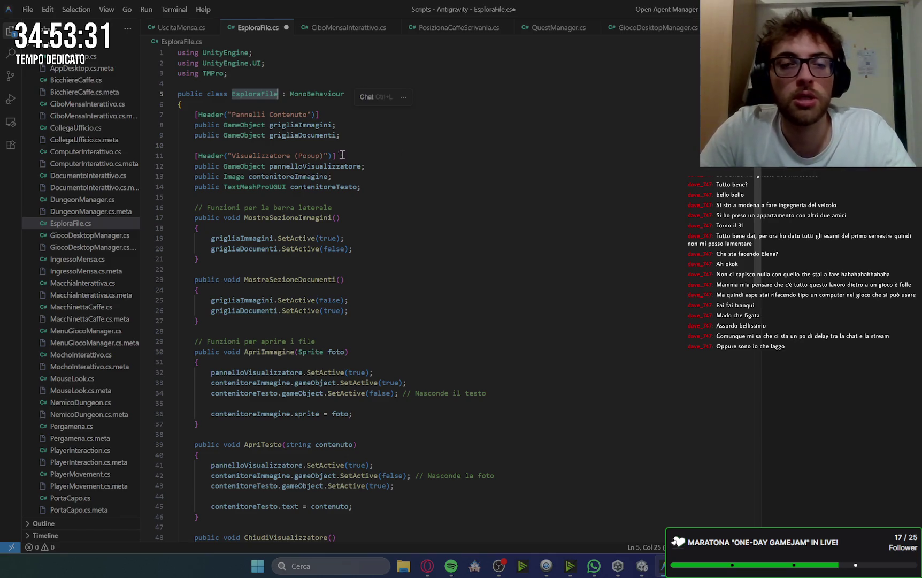
pyautogui.click(427, 564)
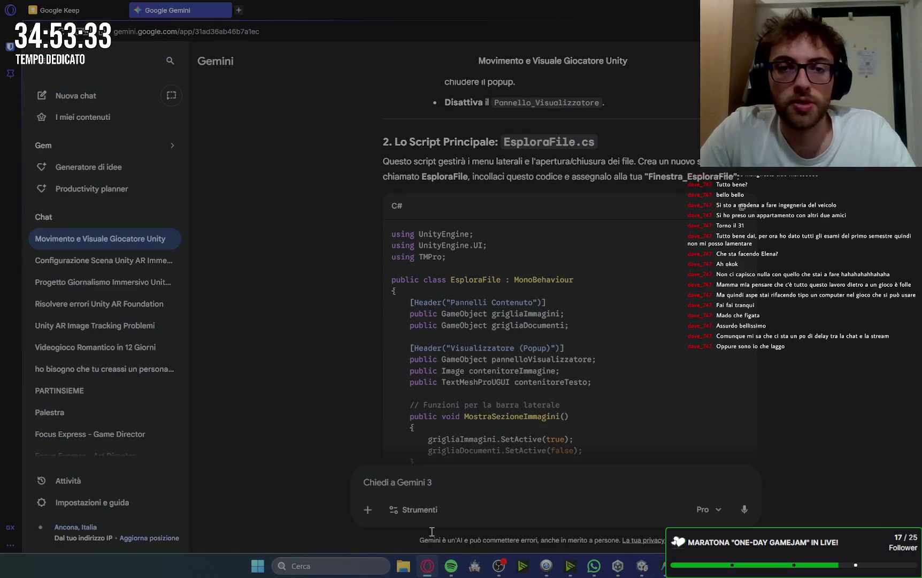
# Step: Copy the FileCliccabile.cs code from section 3 and bring Antigravity back to the front
pyautogui.scroll(-15, 771, 306)
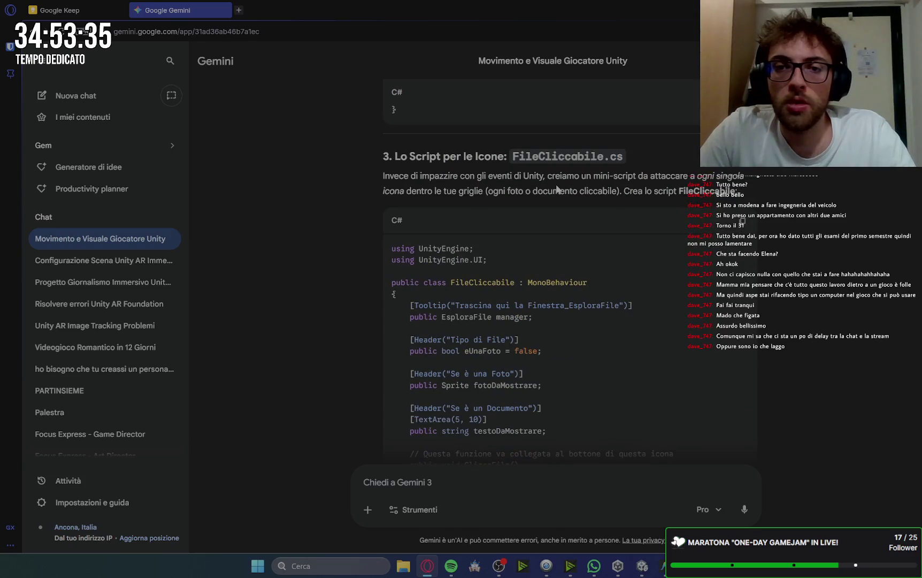
pyautogui.click(743, 220)
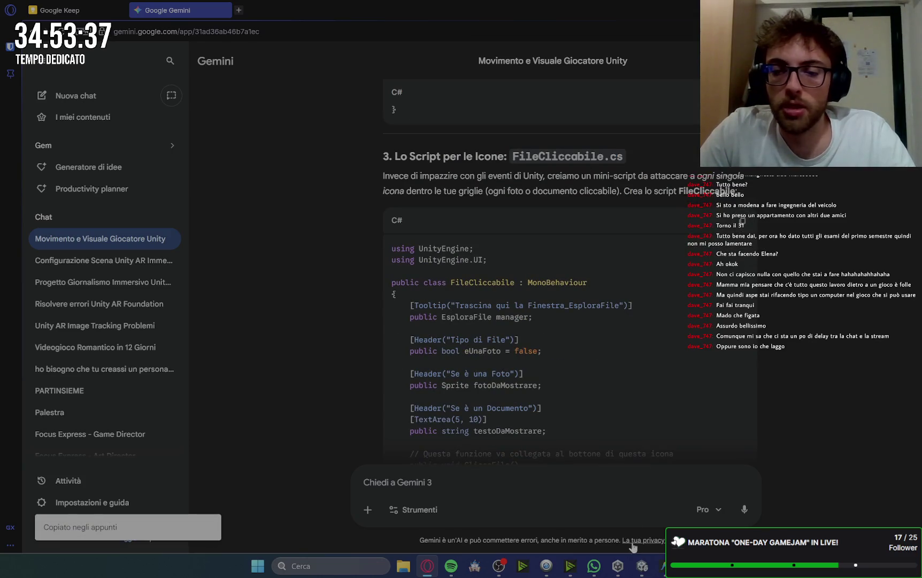
pyautogui.moveTo(644, 568)
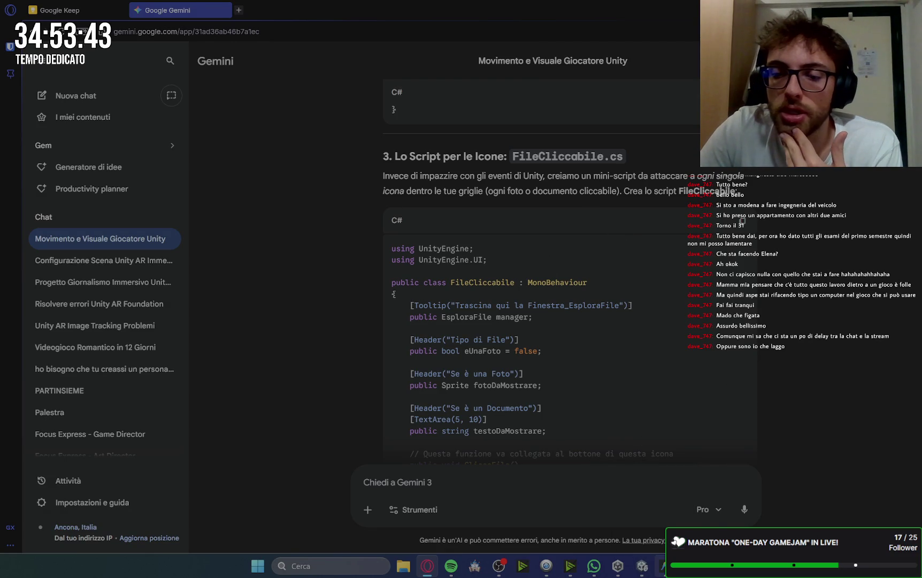
pyautogui.click(663, 566)
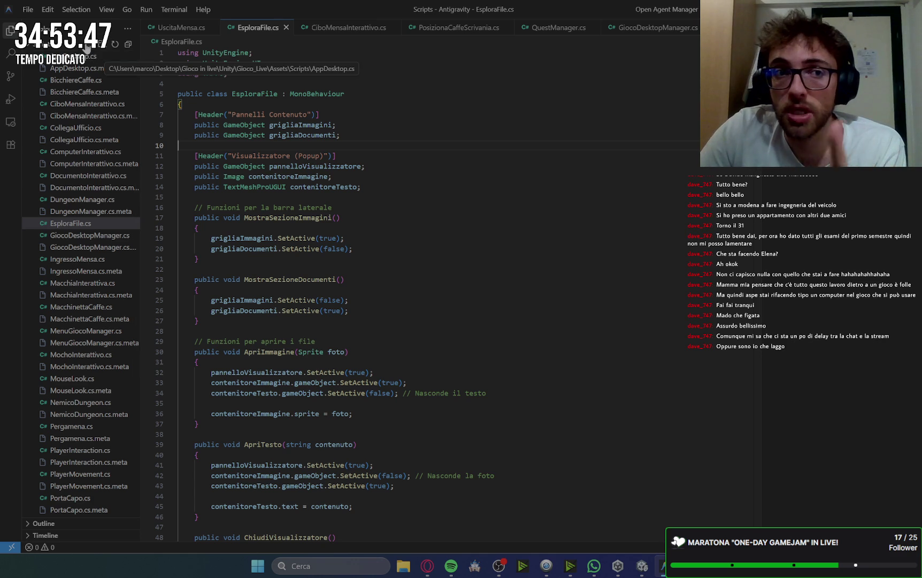
# Step: Create FileCliccabile.cs, paste the FileCliccabile class code into it, and save it
pyautogui.scroll(1, 114, 70)
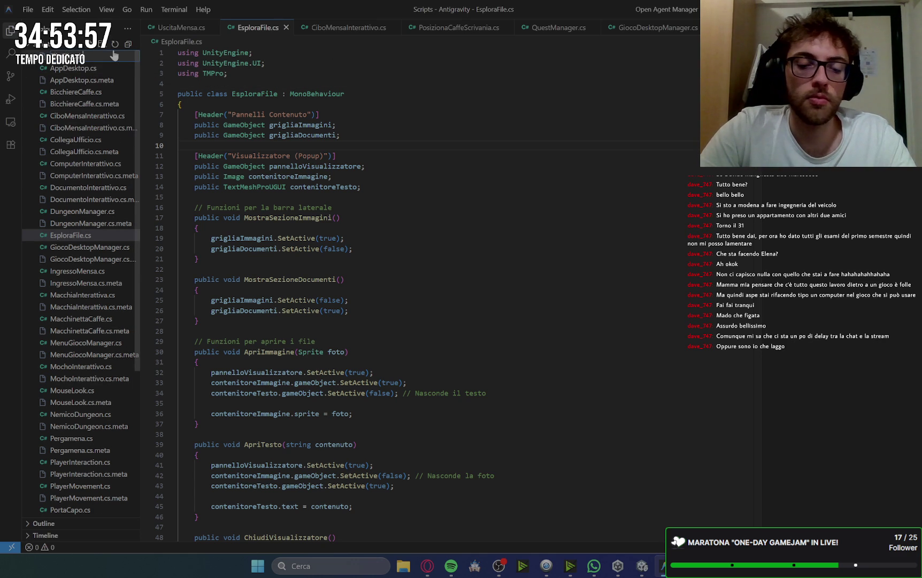
pyautogui.write('FileCliccabile.cs')
pyautogui.press('Return')
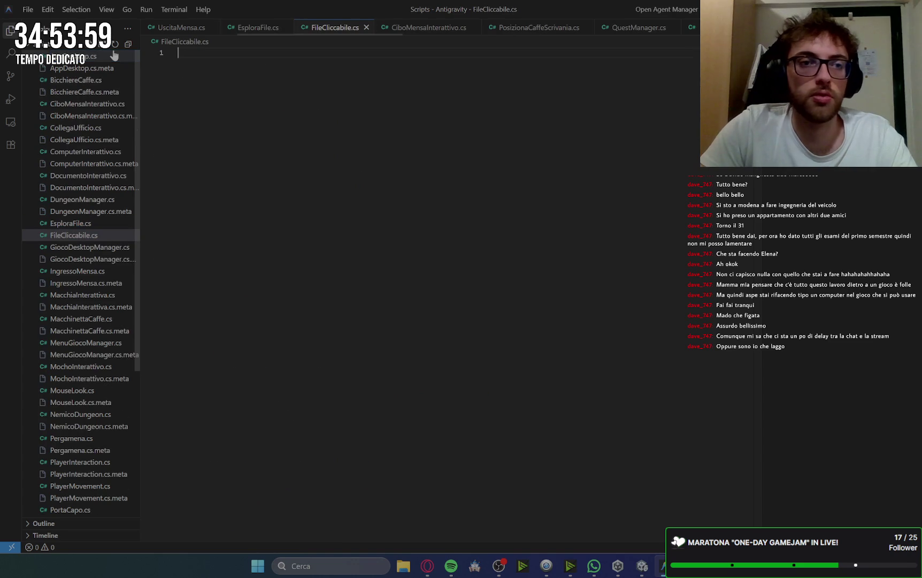
pyautogui.hotkey('ctrl', 'v')
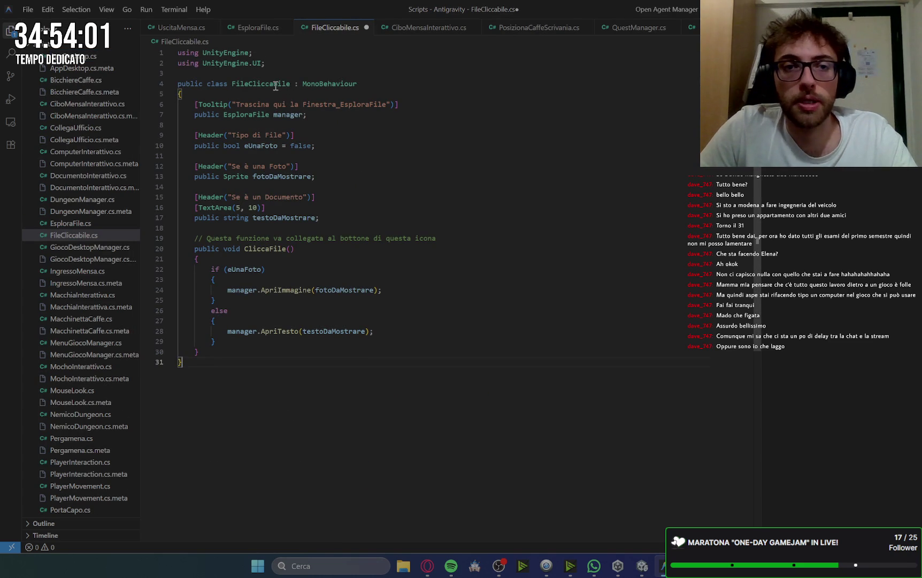
pyautogui.doubleClick(275, 84)
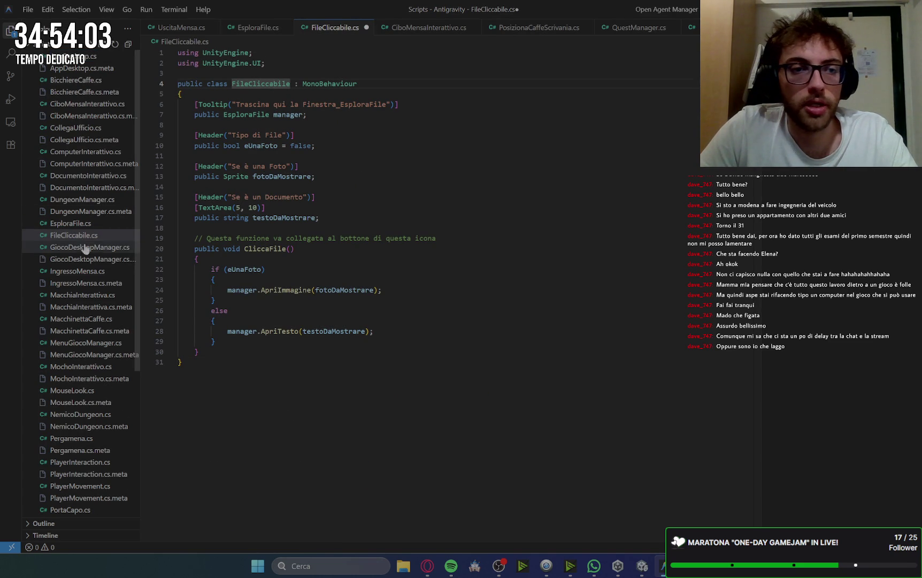
pyautogui.click(468, 165)
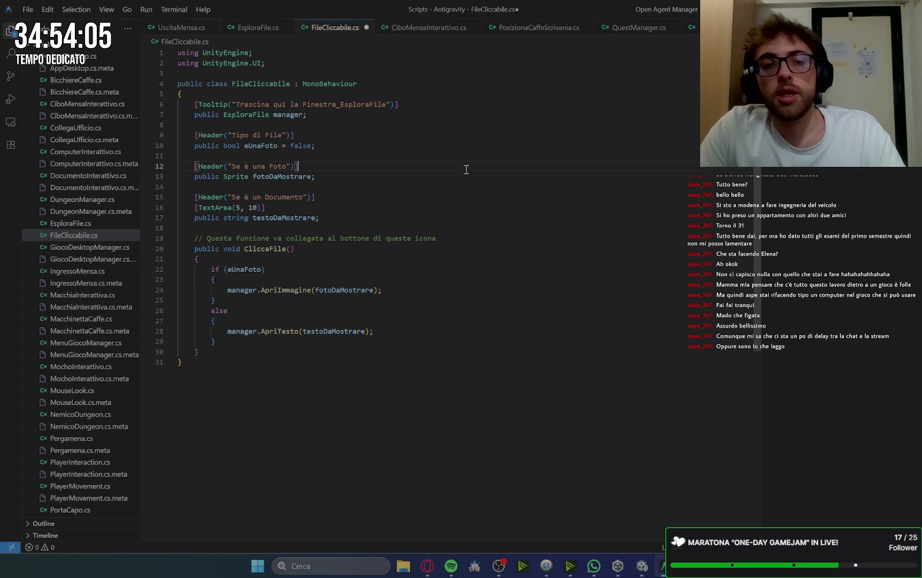
pyautogui.hotkey('ctrl', 's')
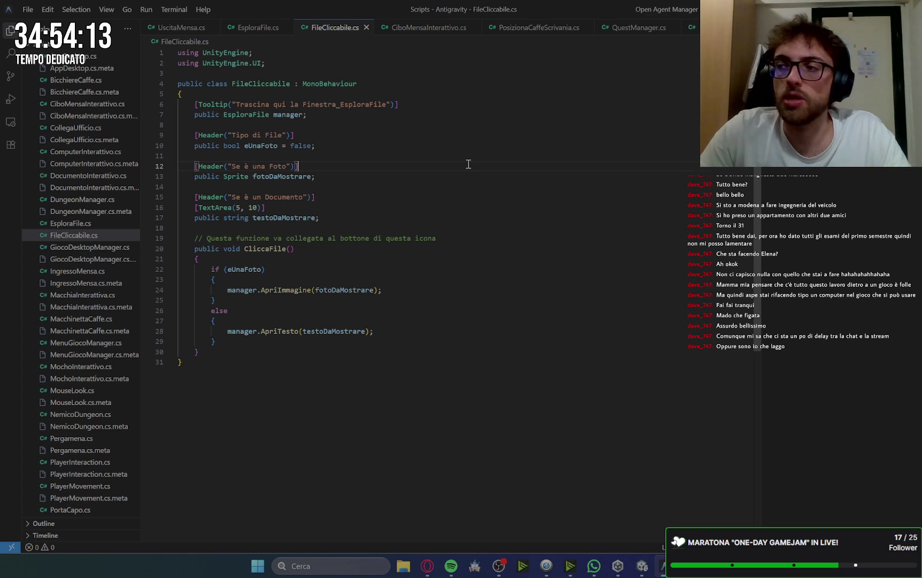
pyautogui.click(428, 567)
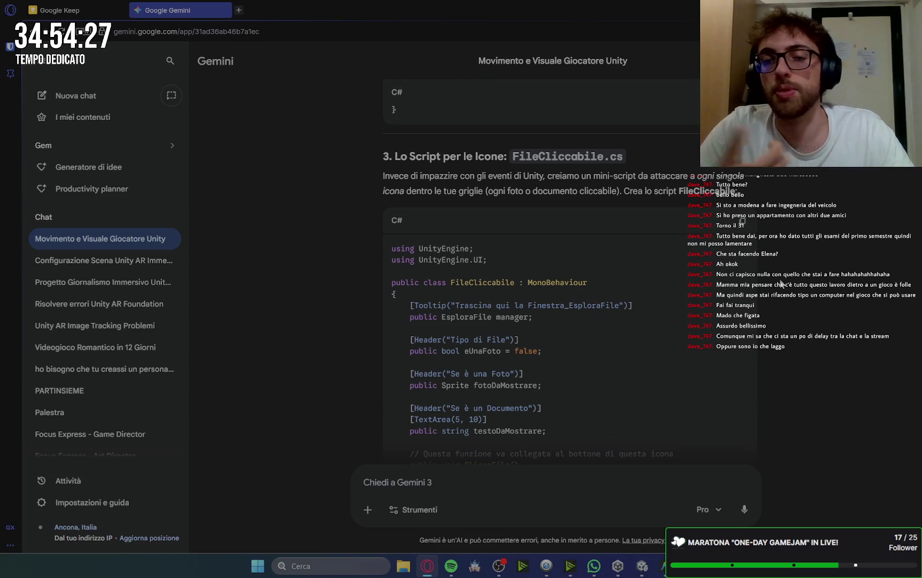
# Step: Scroll Gemini's answer to section 4, Setup in Unity, then bring Unity up to compile the scripts
pyautogui.click(664, 566)
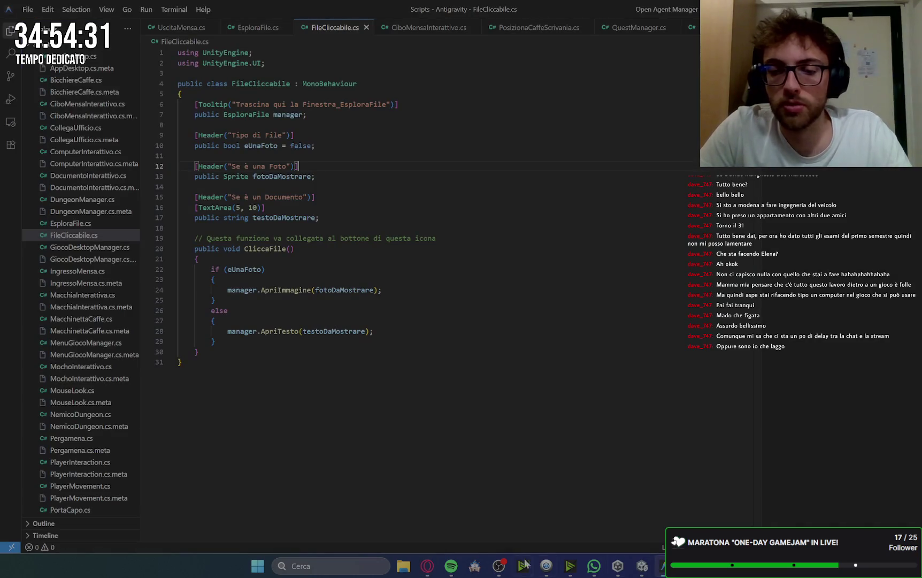
pyautogui.click(429, 571)
pyautogui.scroll(-9, 567, 295)
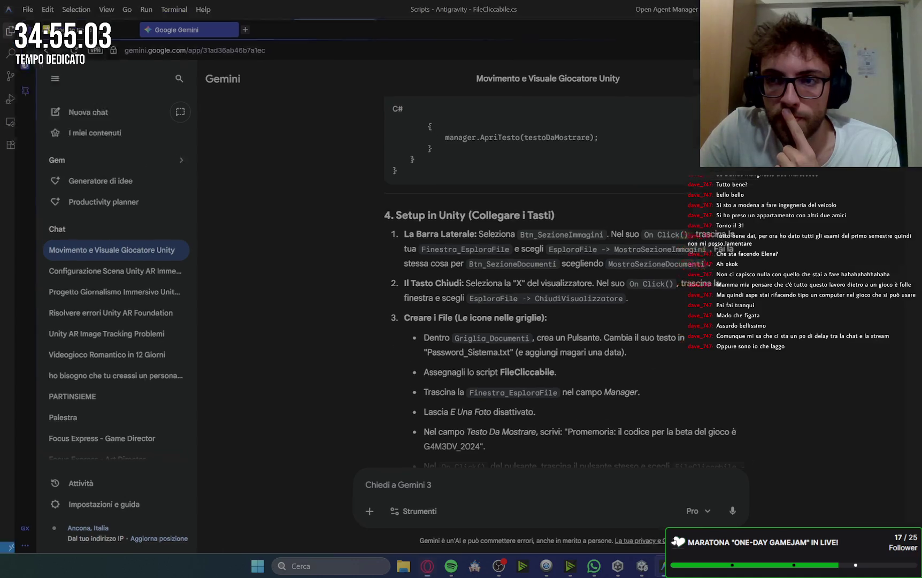
pyautogui.hotkey('alt', 'Tab')
pyautogui.click(635, 572)
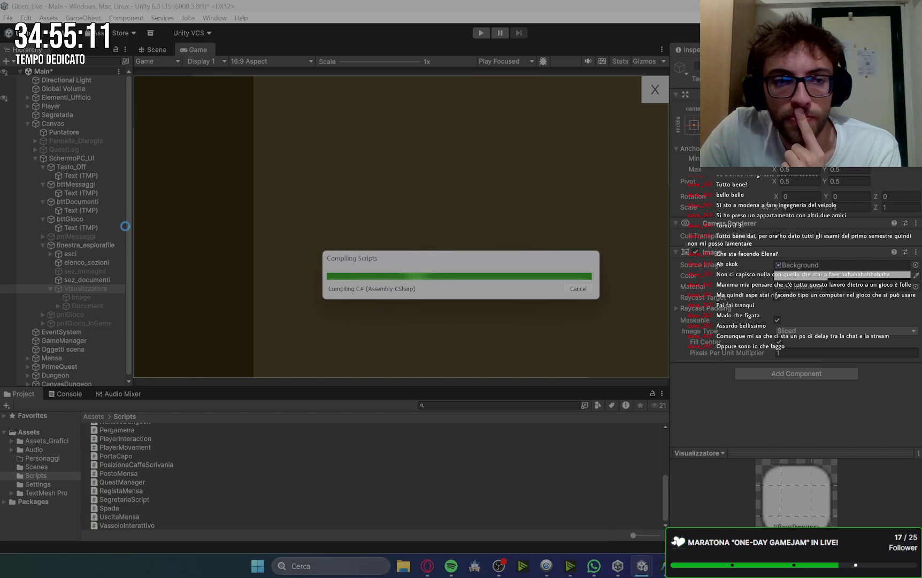
# Step: Return to Gemini's section 4 instructions after Unity compiles the new scripts
pyautogui.click(427, 566)
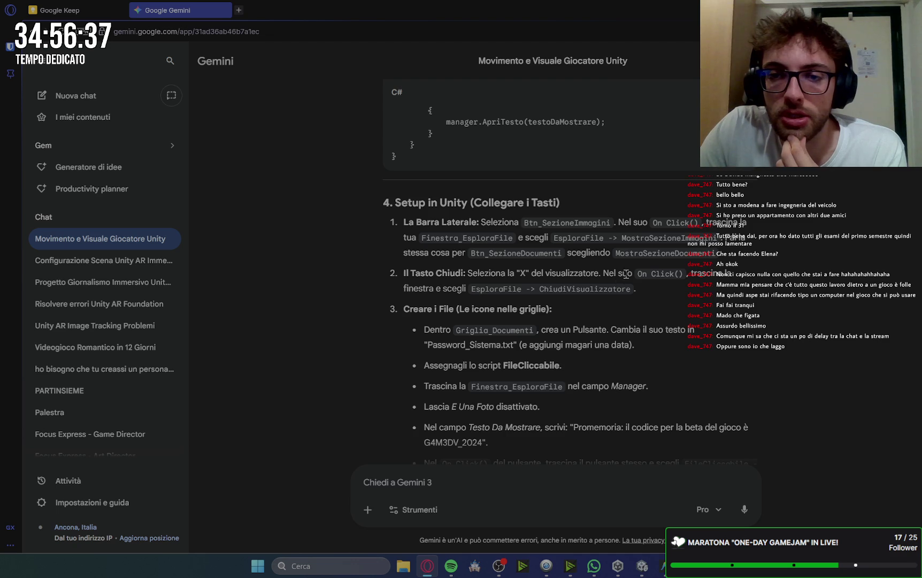
# Step: Scroll Gemini's reply back to section 1, Preparazione dell'Interfaccia in Unity, then switch to Unity
pyautogui.scroll(1, 625, 274)
pyautogui.scroll(-3, 729, 252)
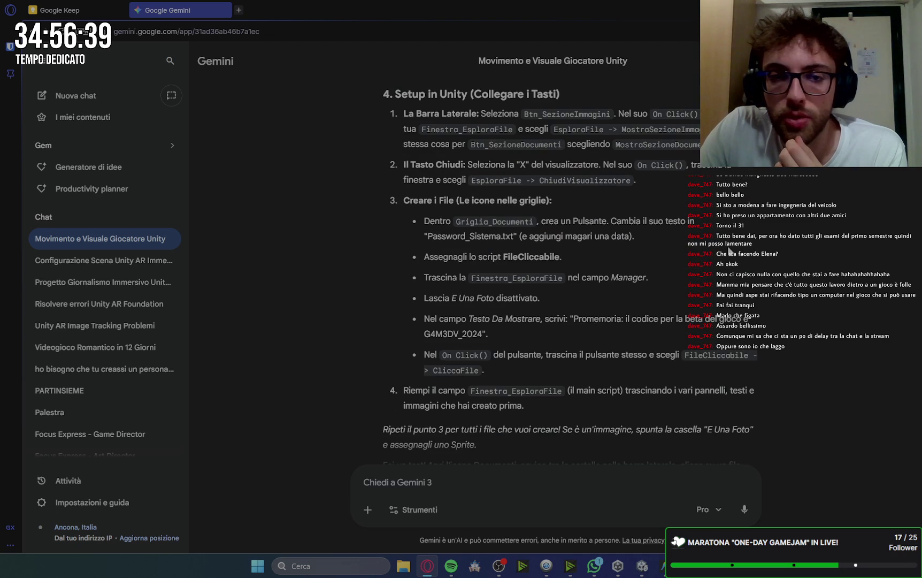
pyautogui.scroll(10, 729, 251)
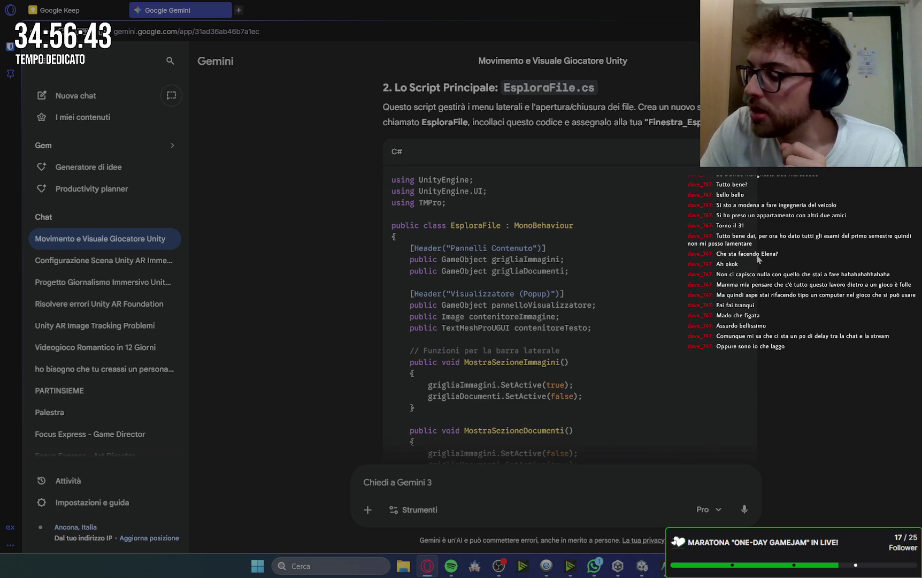
pyautogui.scroll(10, 750, 258)
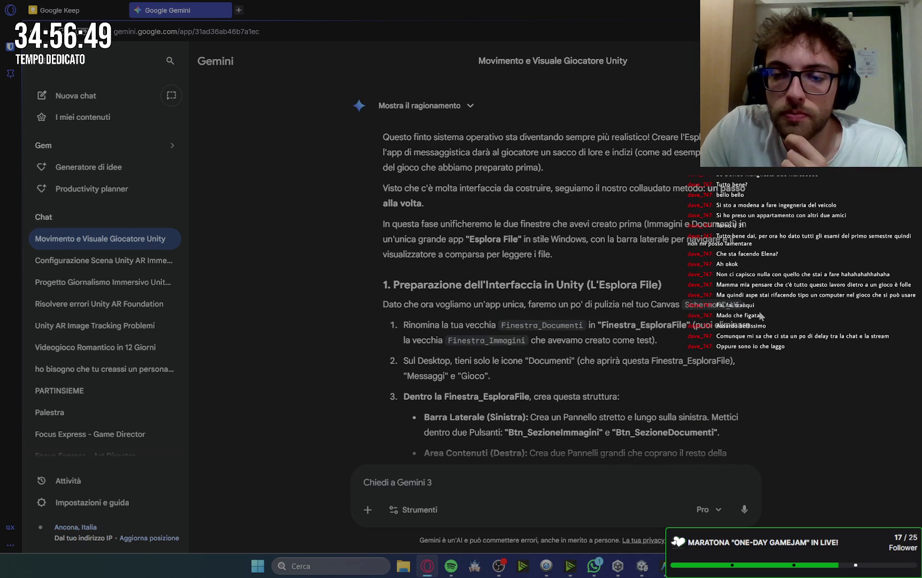
pyautogui.scroll(-2, 761, 316)
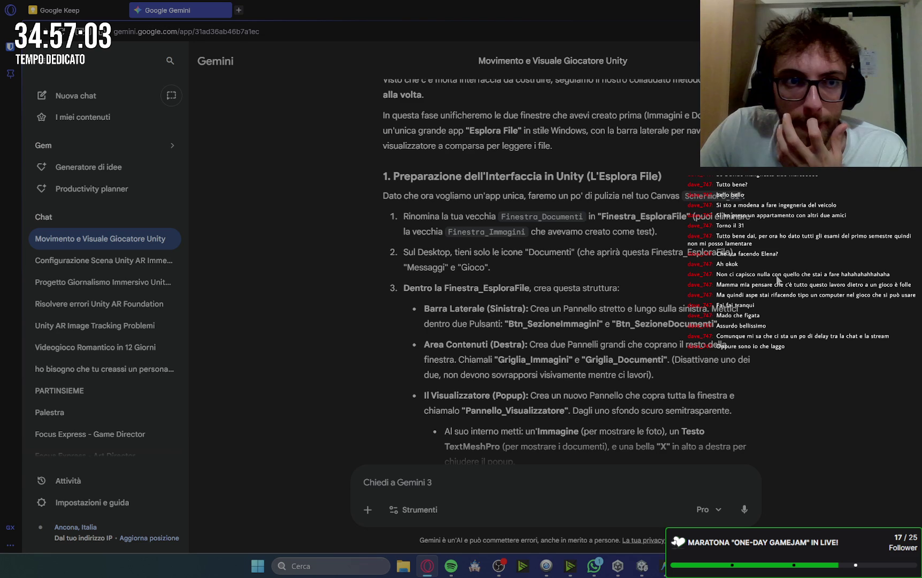
pyautogui.click(643, 566)
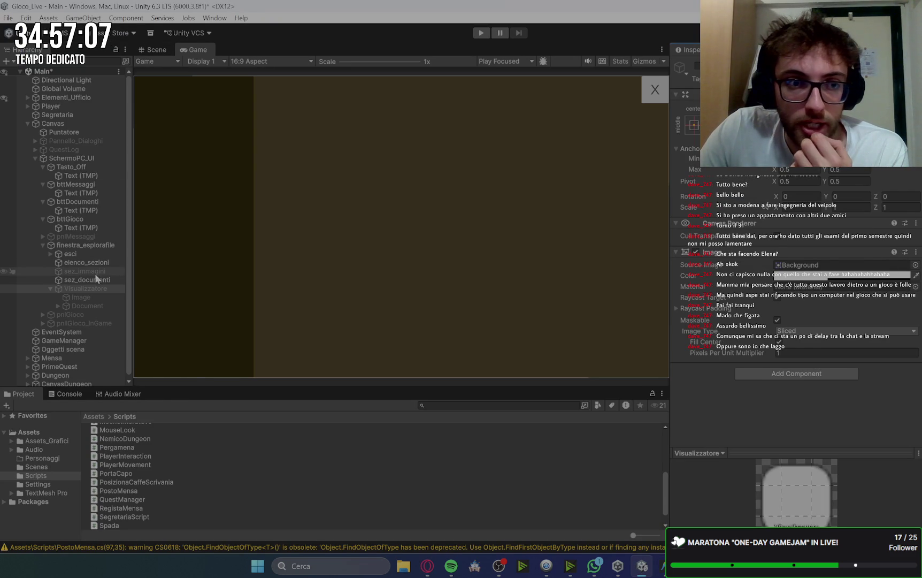
# Step: Inspect finestra_esplorafile's children sez_documenti and elenco_sezioni, then deactivate the explorer window
pyautogui.click(90, 245)
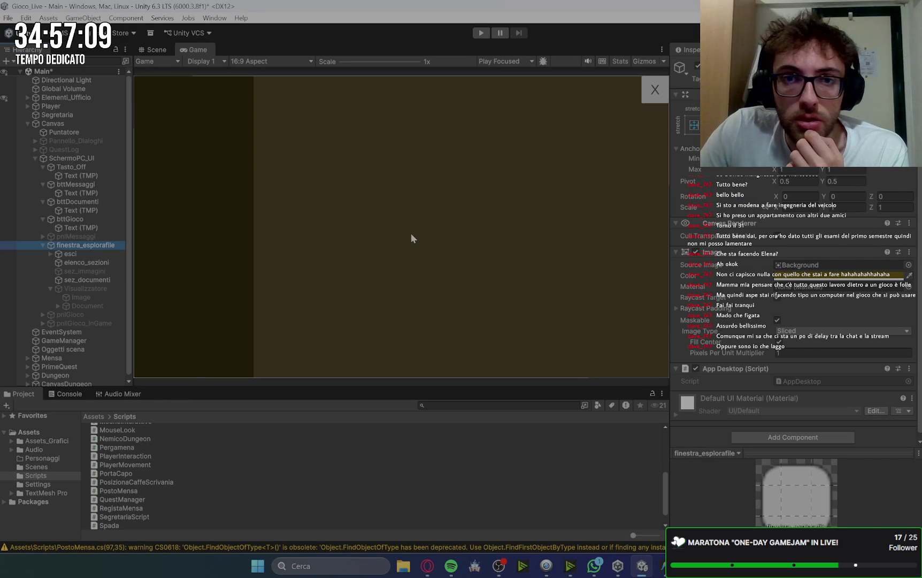
pyautogui.click(99, 280)
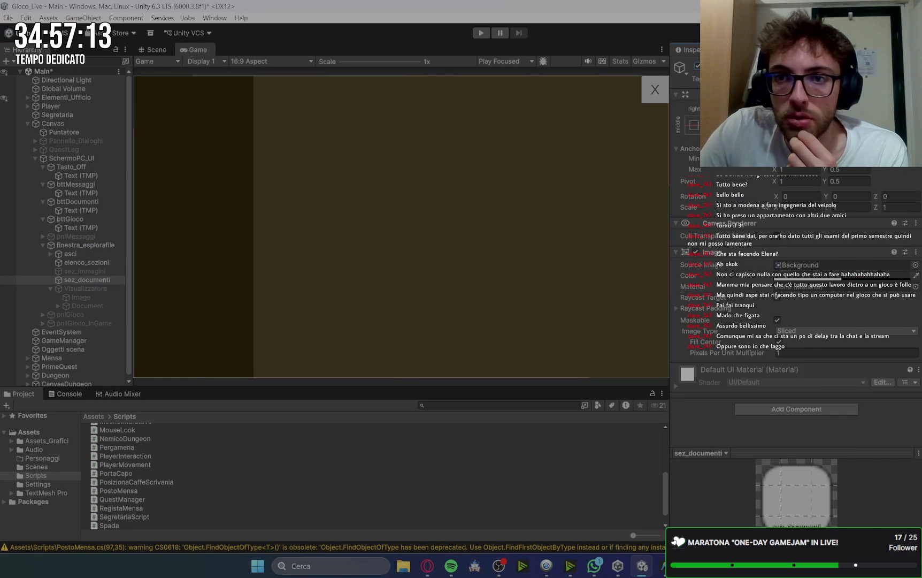
pyautogui.click(105, 263)
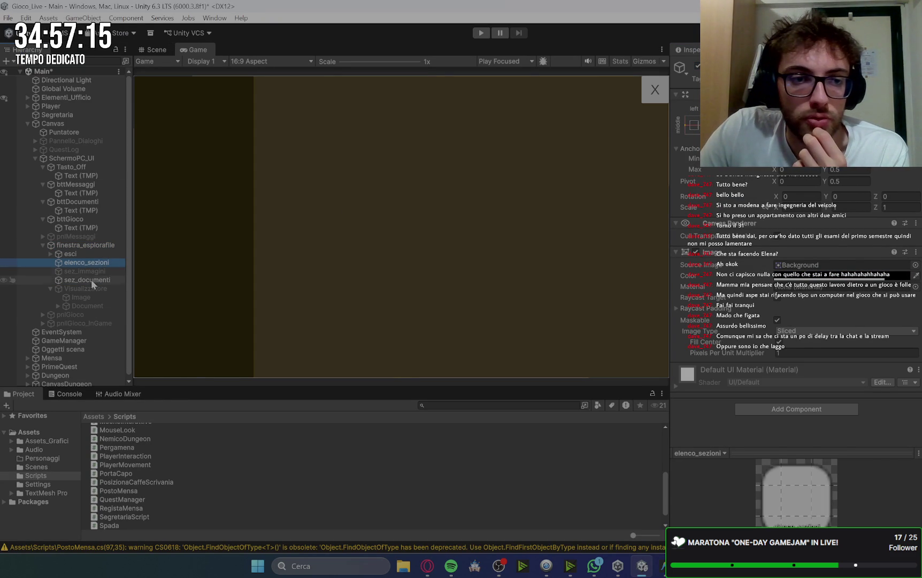
pyautogui.click(90, 245)
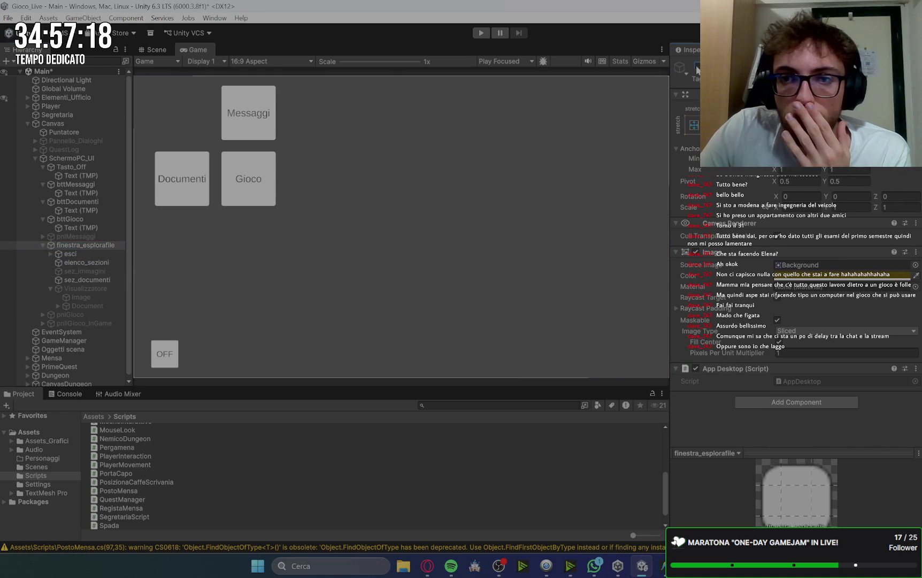
pyautogui.click(655, 89)
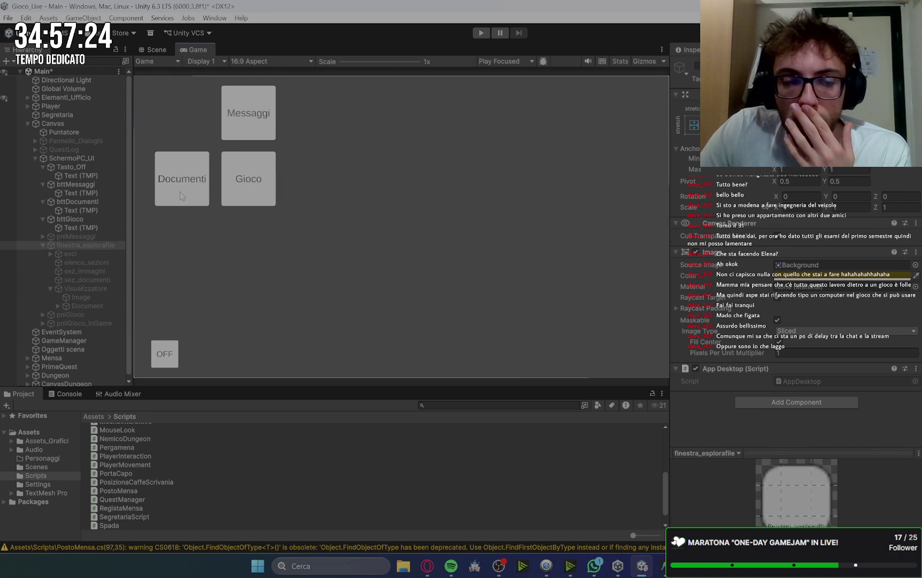
# Step: In the Scene view, inspect the Canvas and the Documenti button
pyautogui.click(156, 49)
pyautogui.click(203, 199)
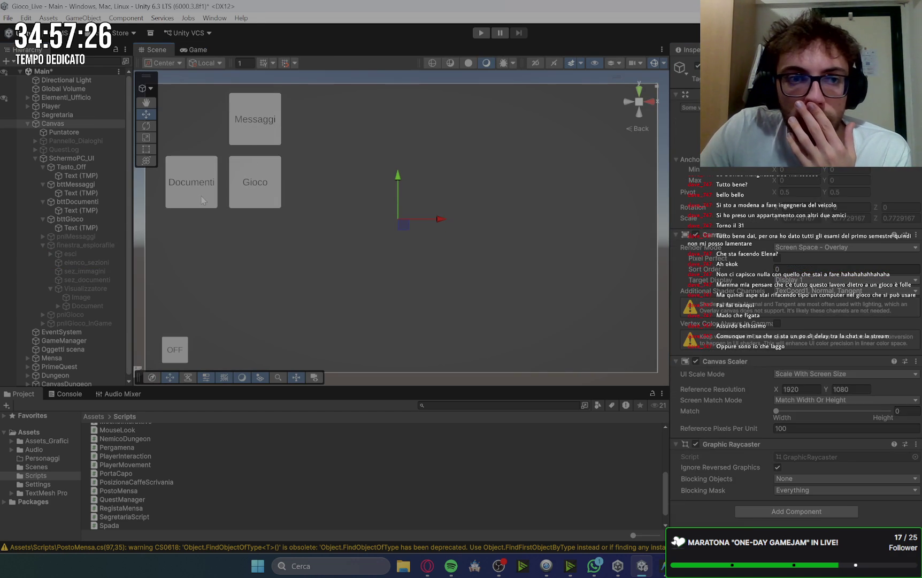
pyautogui.click(193, 181)
pyautogui.scroll(-5, 742, 351)
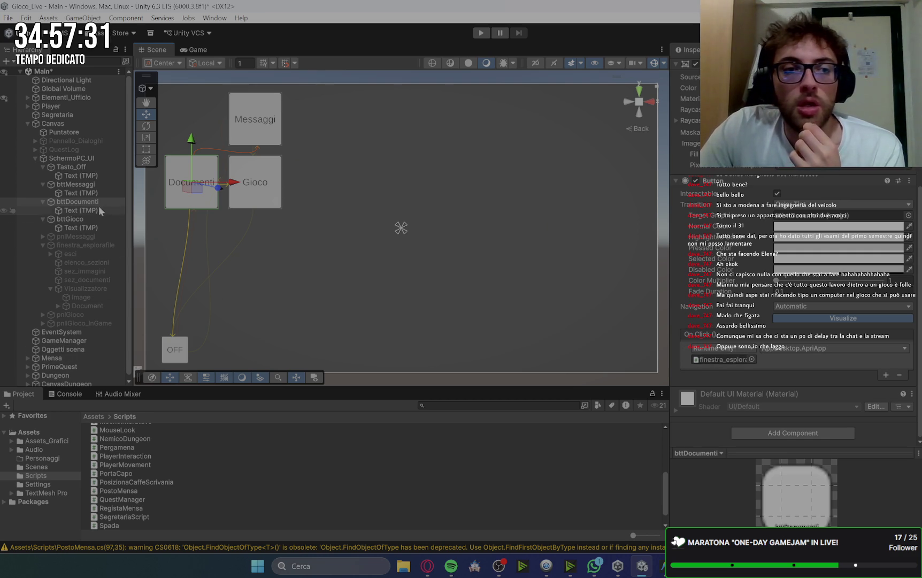
# Step: Re-activate finestra_esplorafile and check its dark panel in the Game view
pyautogui.click(84, 246)
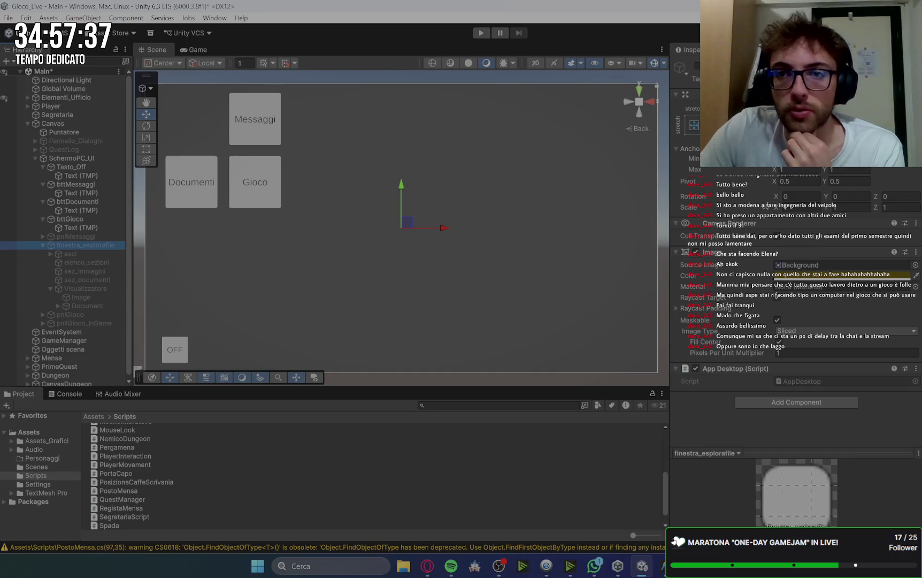
pyautogui.click(697, 65)
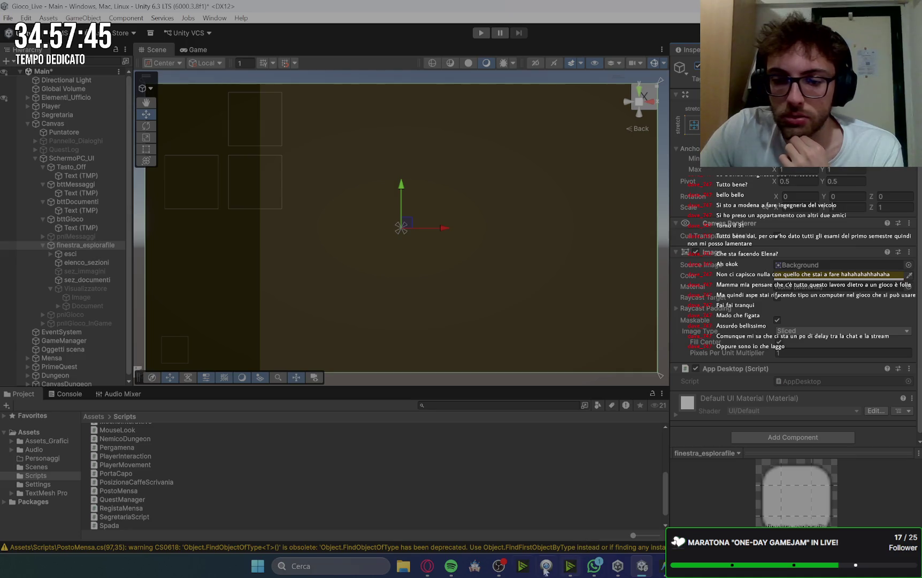
pyautogui.click(196, 50)
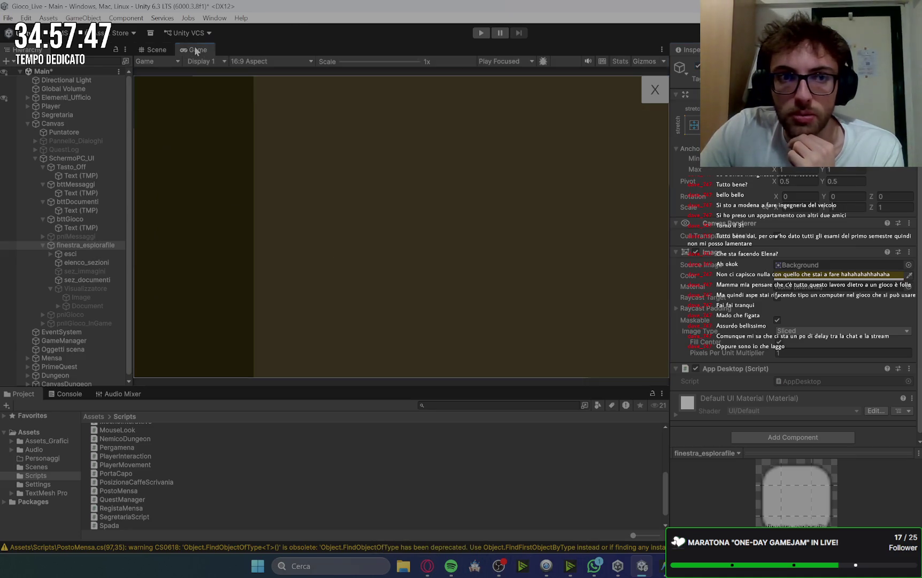
pyautogui.click(150, 49)
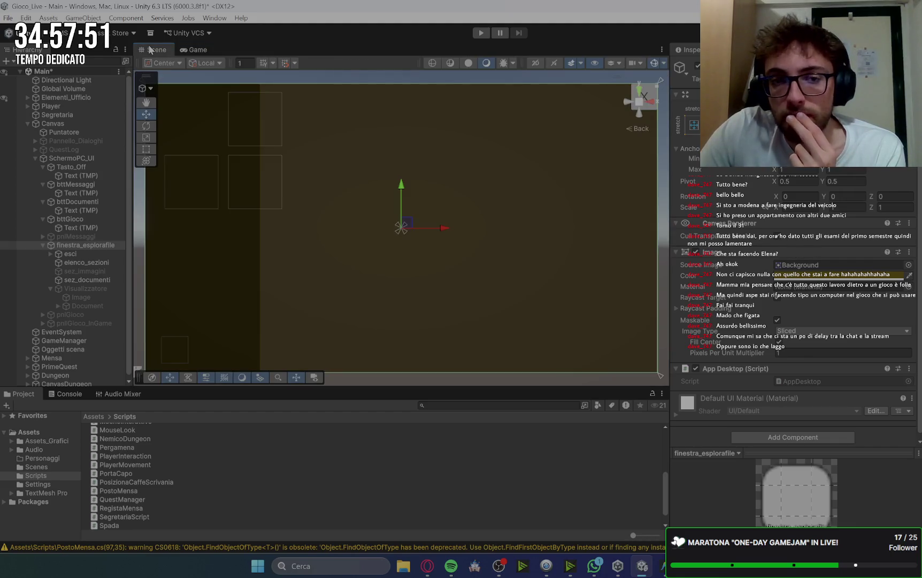
pyautogui.click(431, 572)
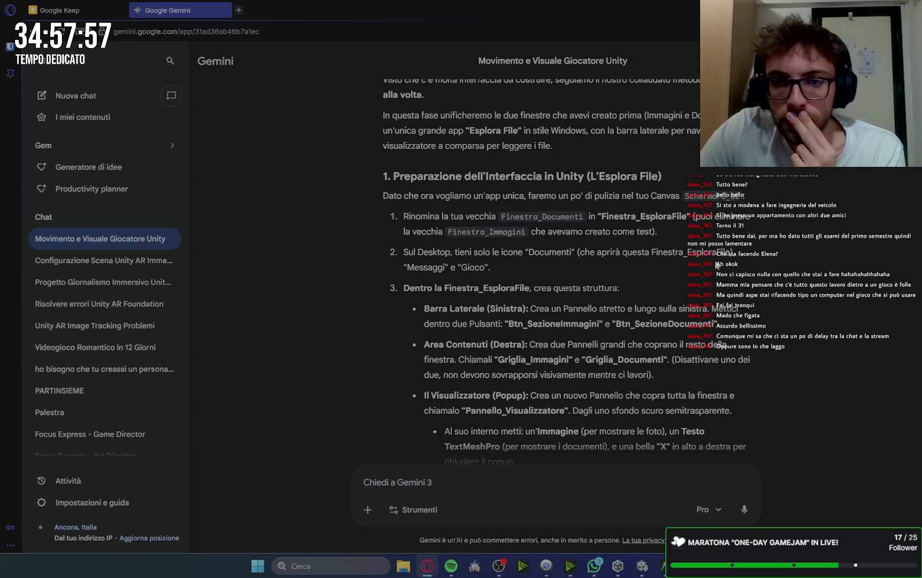
# Step: Highlight the line naming Btn_SezioneImmagini and Btn_SezioneDocumenti, then go back to Unity
pyautogui.scroll(-1, 730, 260)
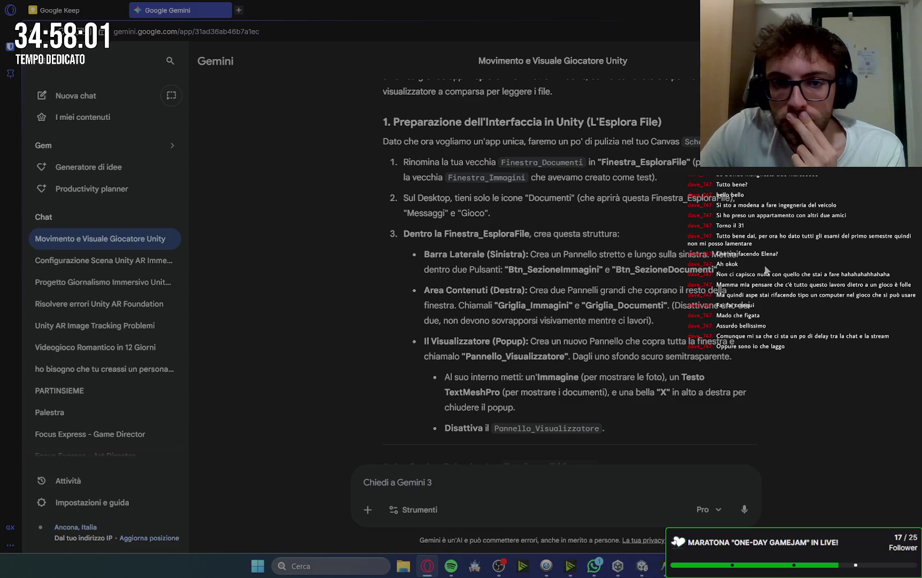
pyautogui.moveTo(766, 269); pyautogui.dragTo(453, 269)
pyautogui.click(642, 565)
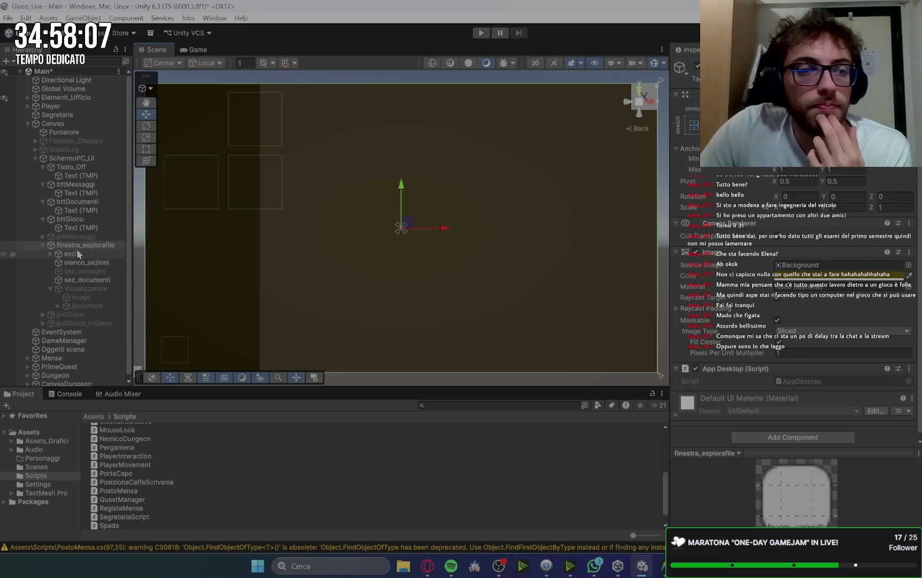
# Step: Review esci, elenco_sezioni and sez_documenti in the Hierarchy and collapse Visualizzatore
pyautogui.click(89, 255)
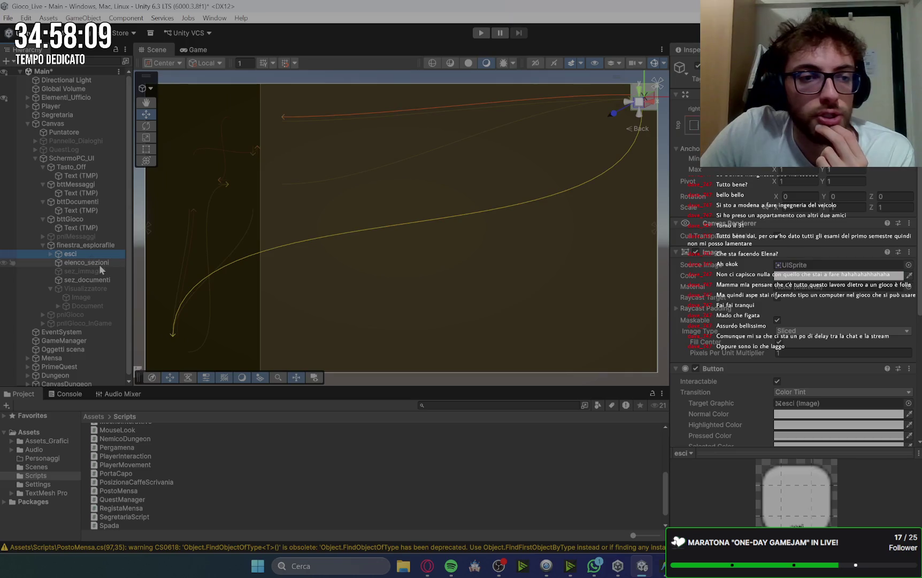
pyautogui.click(99, 263)
pyautogui.click(104, 281)
pyautogui.hotkey('ctrl', 'z')
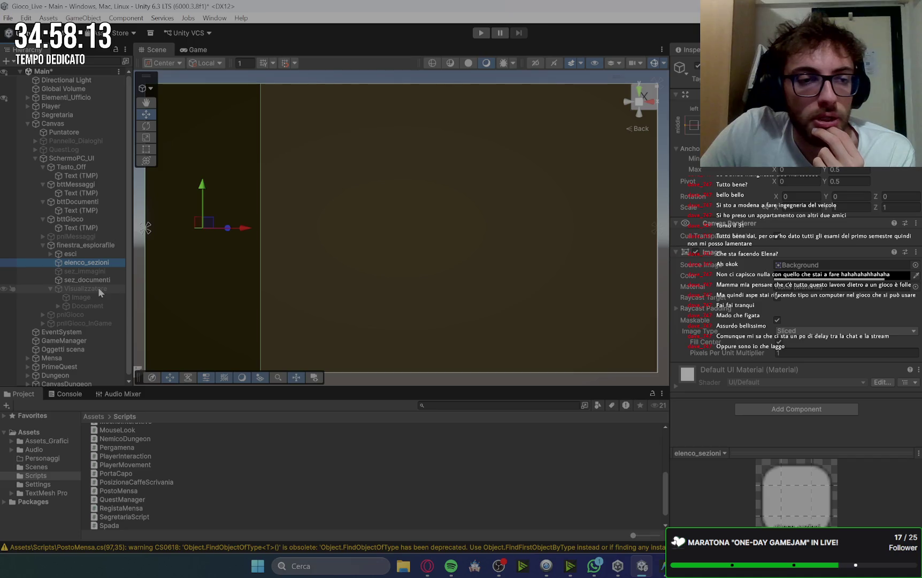
pyautogui.click(51, 288)
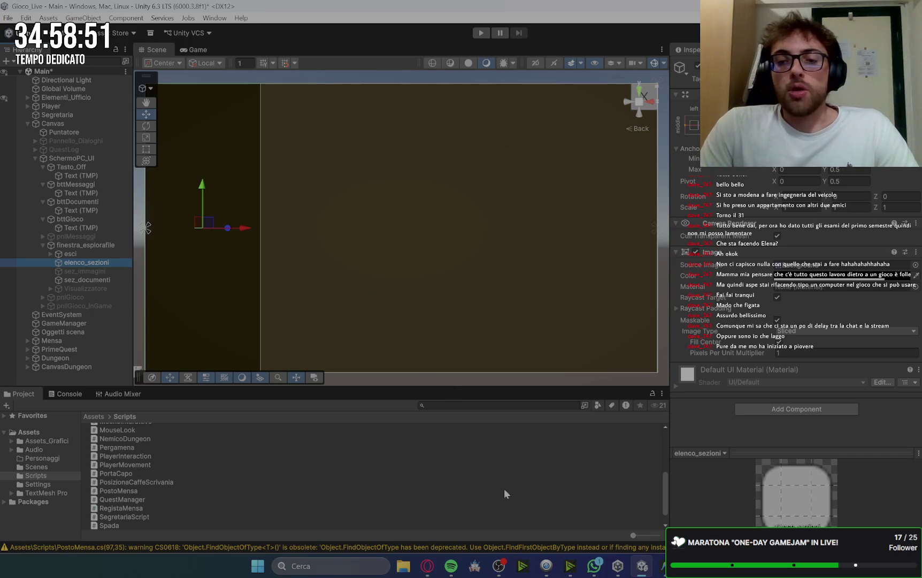
# Step: Open the context menu on finestra_esplorafile to add a child object
pyautogui.moveTo(569, 573)
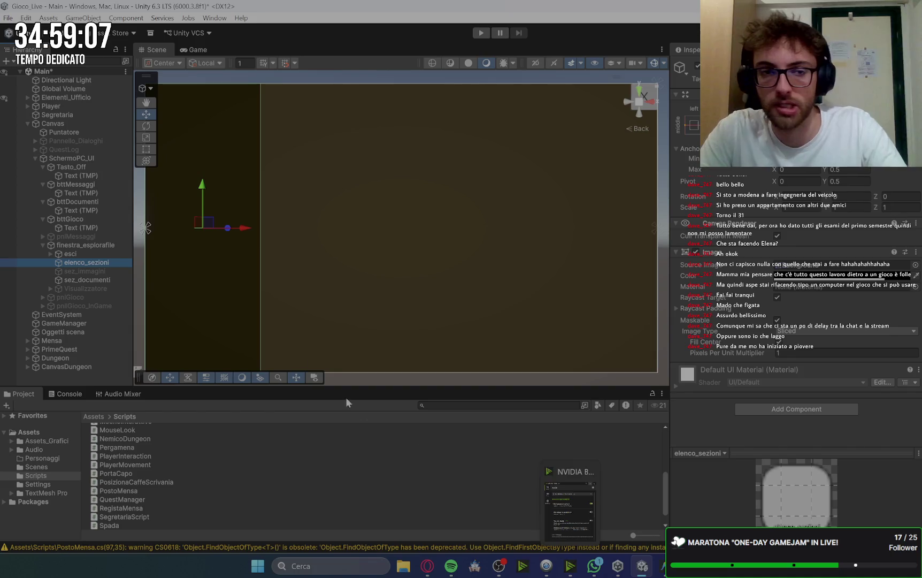
pyautogui.click(97, 246)
pyautogui.rightClick(96, 248)
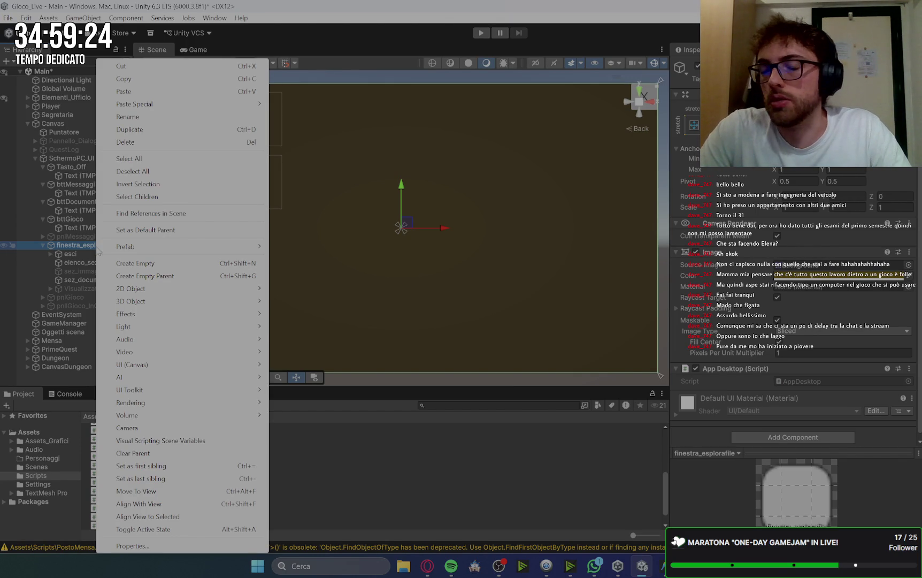
# Step: Add a UI button inside finestra_esplorafile and name it Btt_immagini
pyautogui.moveTo(160, 253)
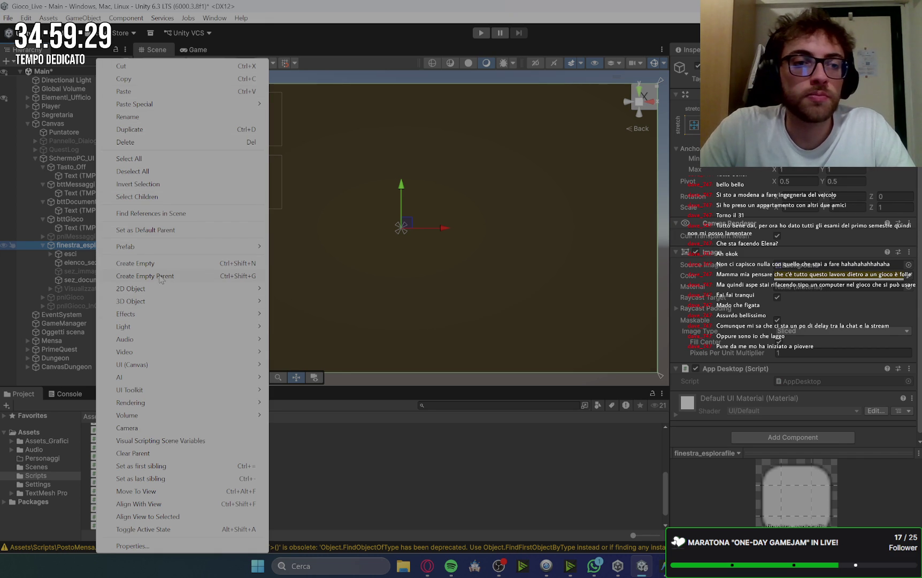
pyautogui.moveTo(225, 368)
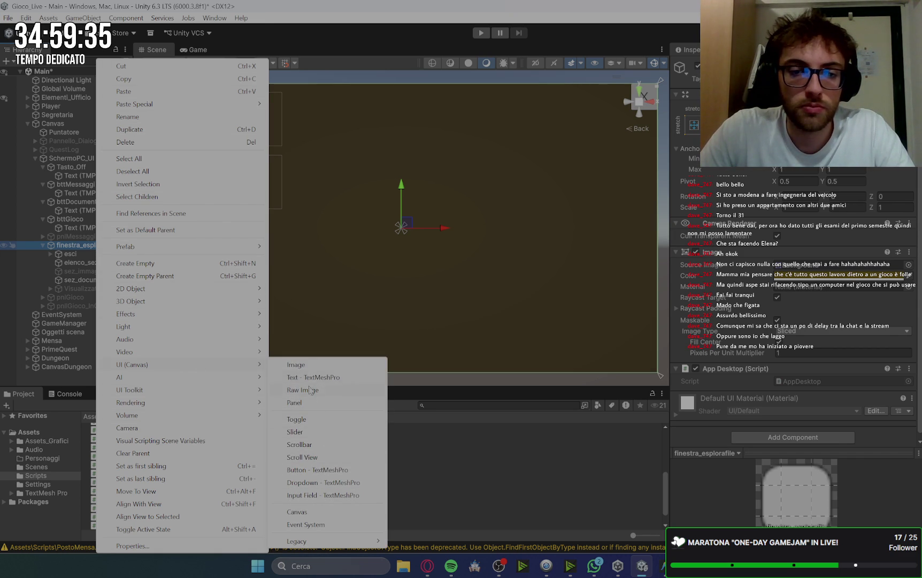
pyautogui.click(314, 470)
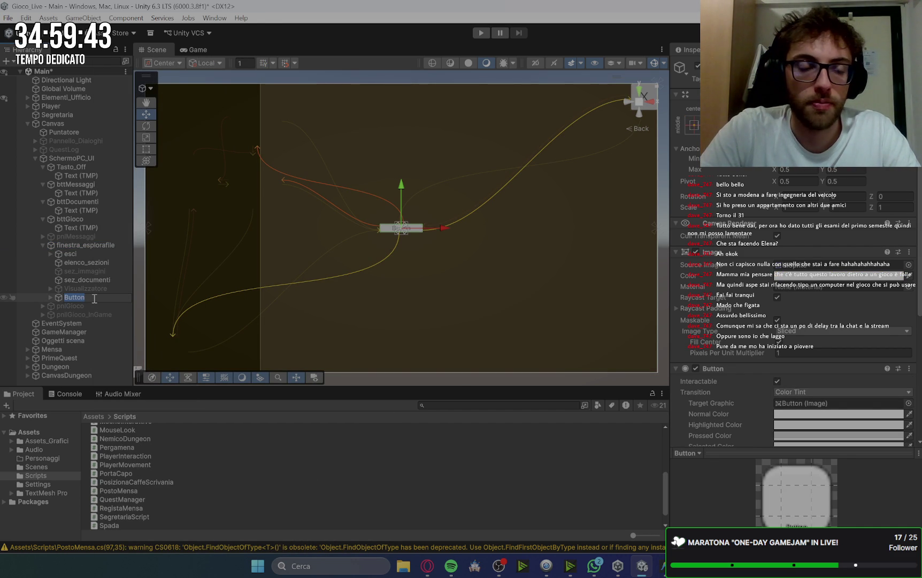
pyautogui.write('B')
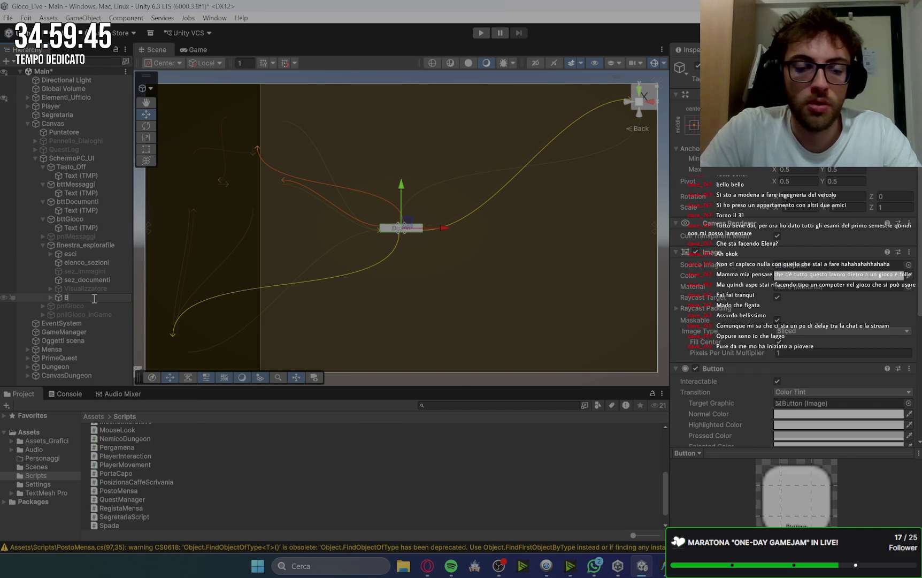
pyautogui.write('tt_immagini')
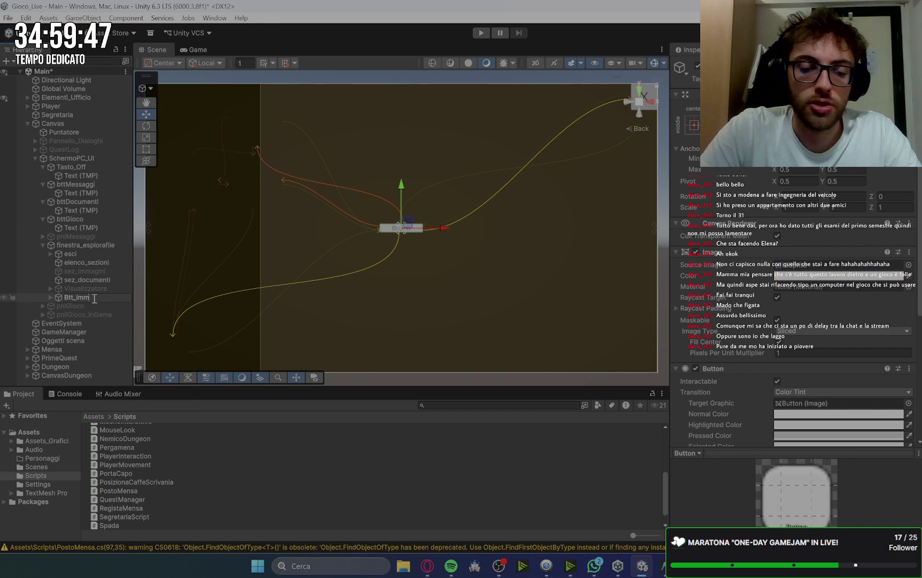
pyautogui.press('Return')
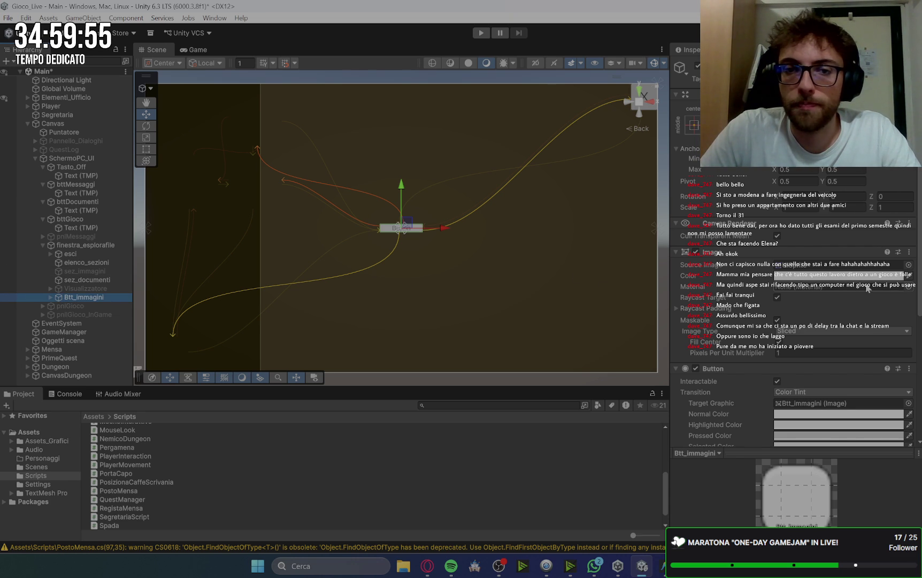
# Step: Lower the button's white colour to alpha 9 and drag it left into the sidebar
pyautogui.click(850, 275)
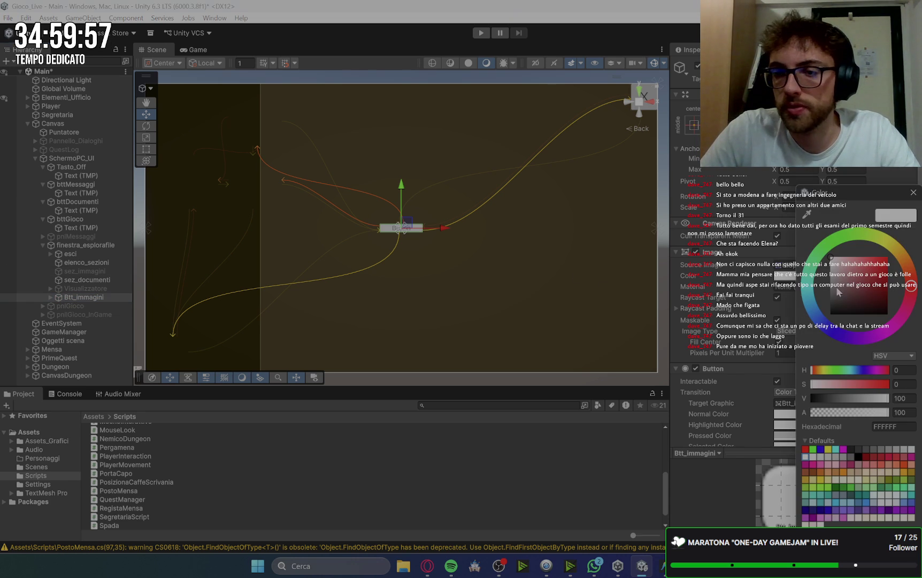
pyautogui.click(845, 413)
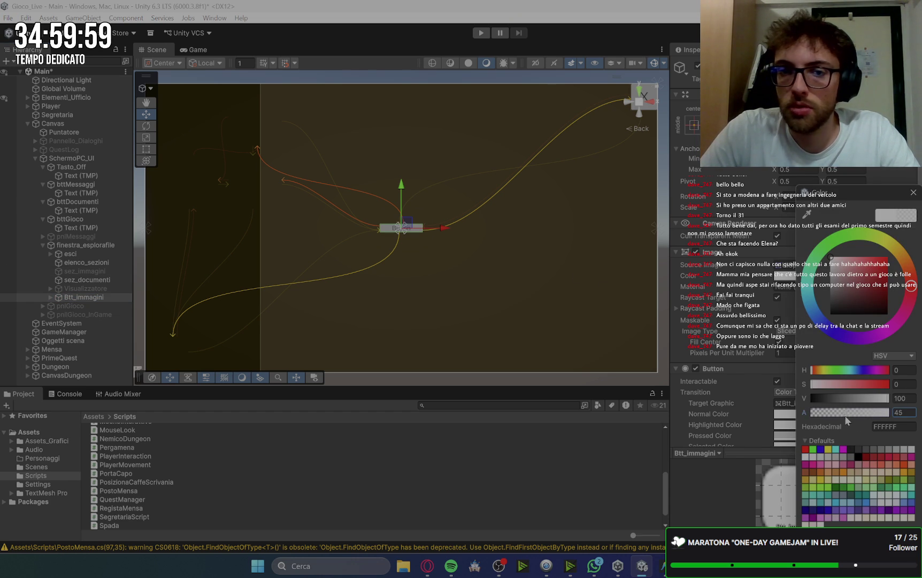
pyautogui.moveTo(843, 420); pyautogui.dragTo(842, 420)
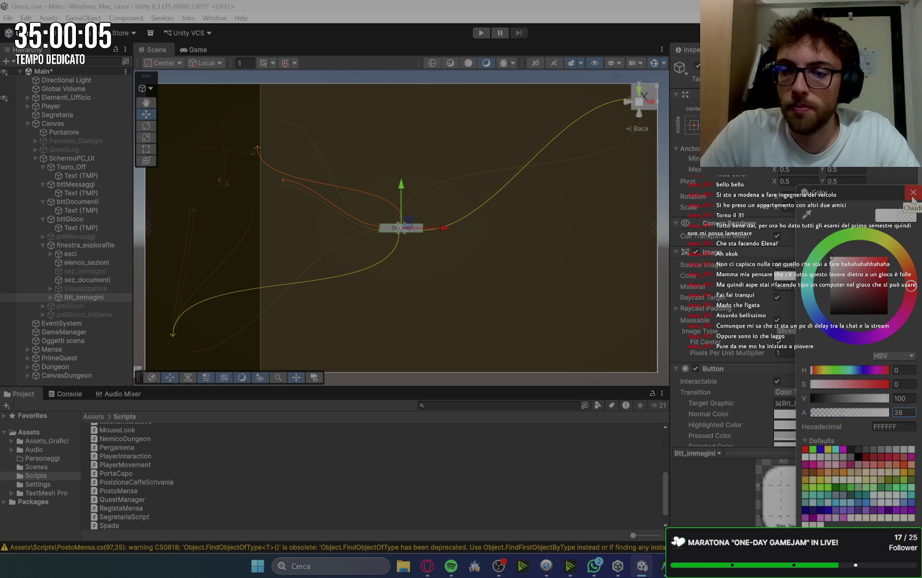
pyautogui.moveTo(826, 418); pyautogui.dragTo(819, 419)
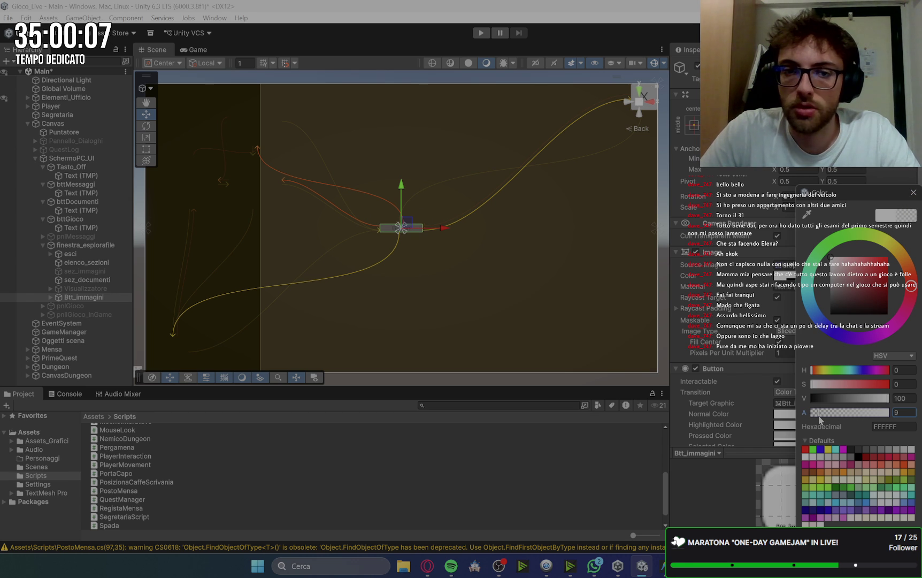
pyautogui.click(770, 364)
pyautogui.moveTo(445, 228); pyautogui.dragTo(234, 241)
pyautogui.click(403, 566)
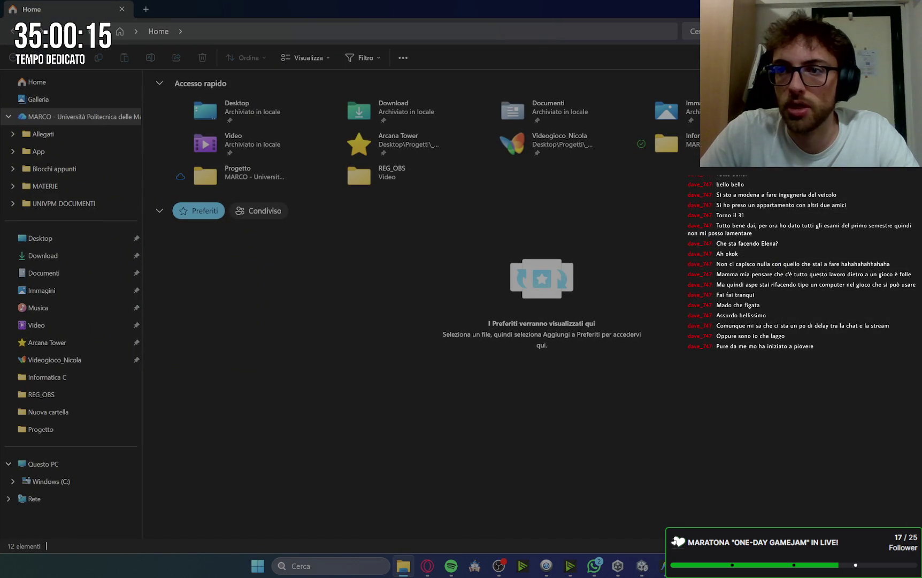
pyautogui.click(403, 566)
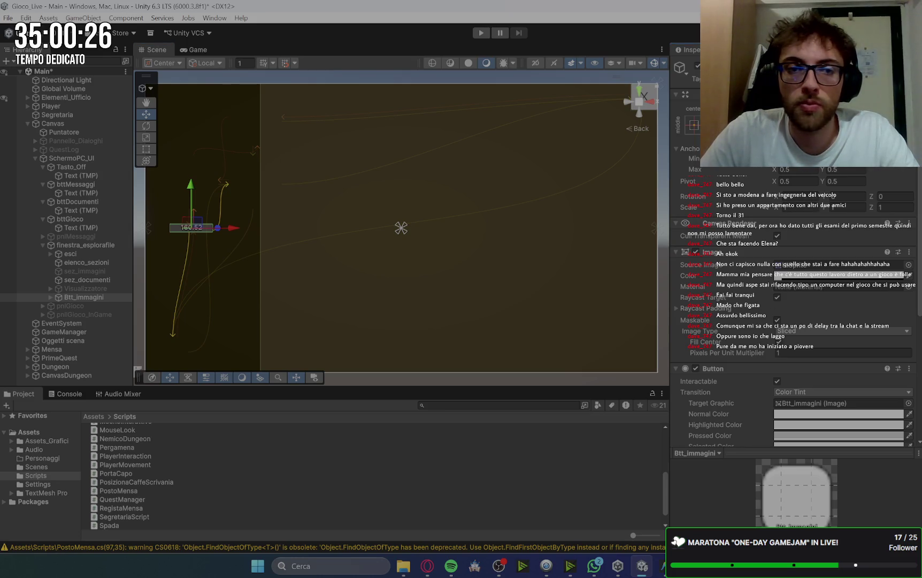
# Step: Make Btt_immagini a child of elenco_sezioni and make the button taller
pyautogui.moveTo(68, 298)
pyautogui.mouseDown()
pyautogui.moveTo(88, 296)
pyautogui.moveTo(92, 263)
pyautogui.moveTo(83, 268)
pyautogui.mouseUp()
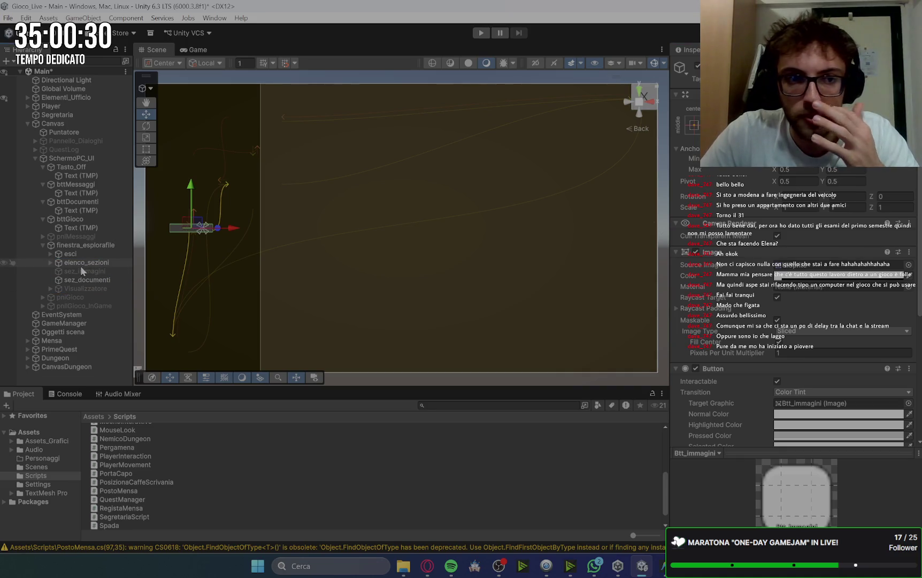
pyautogui.click(50, 262)
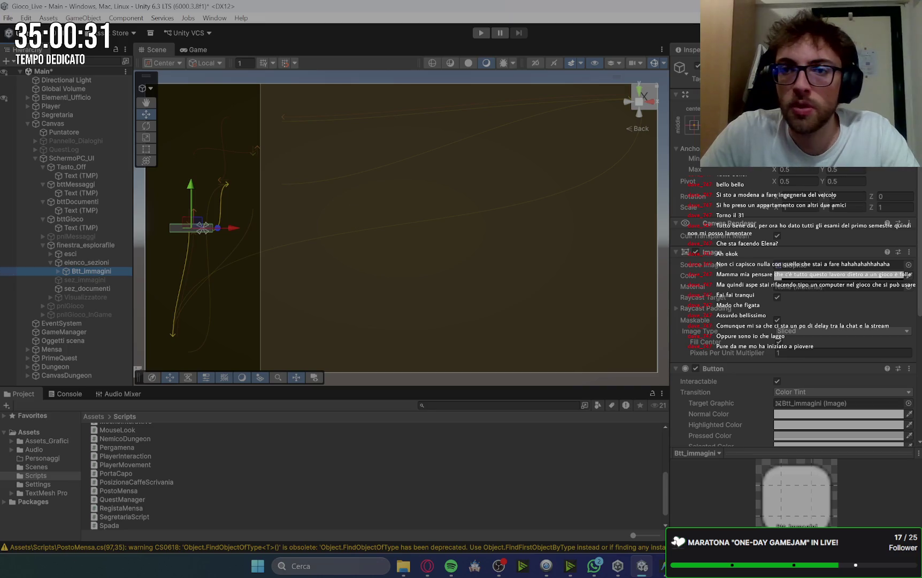
pyautogui.click(693, 126)
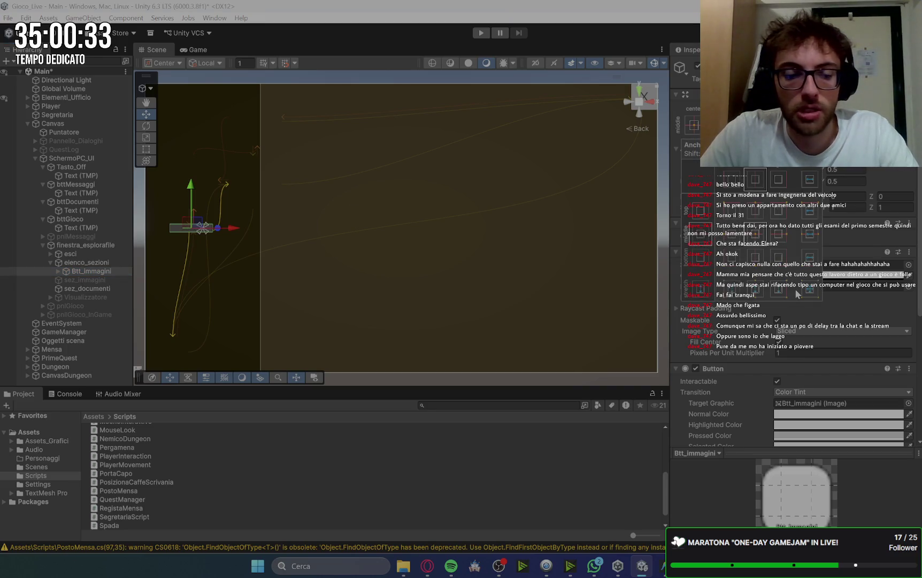
pyautogui.click(810, 289)
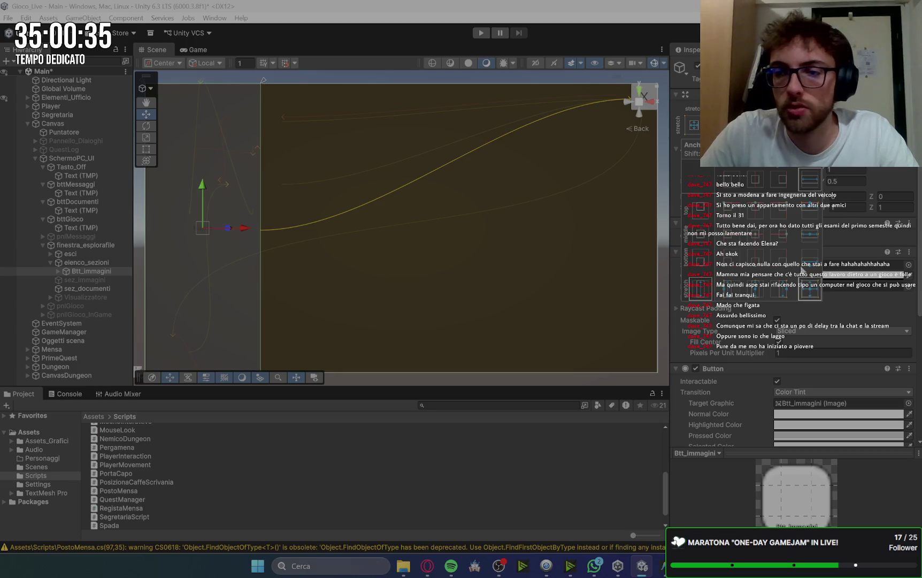
pyautogui.click(811, 235)
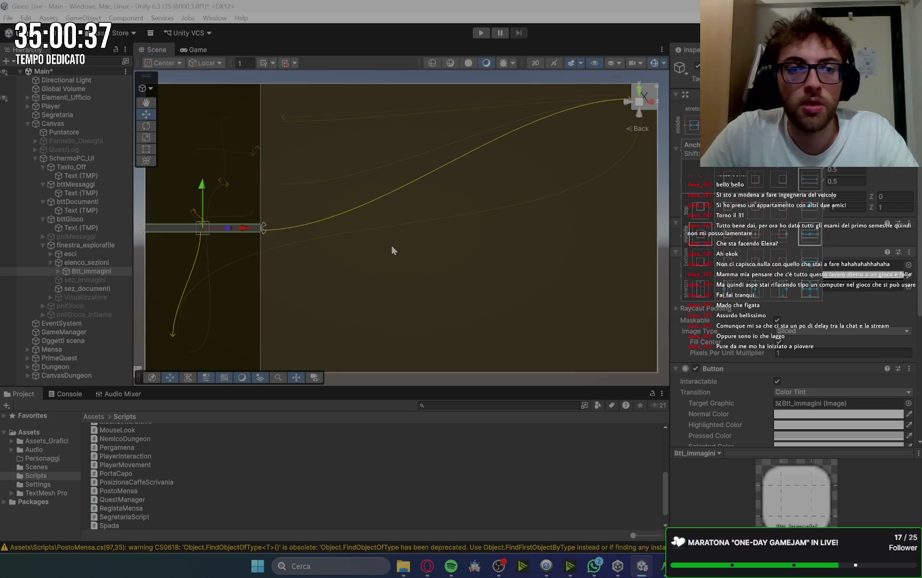
pyautogui.press('Escape')
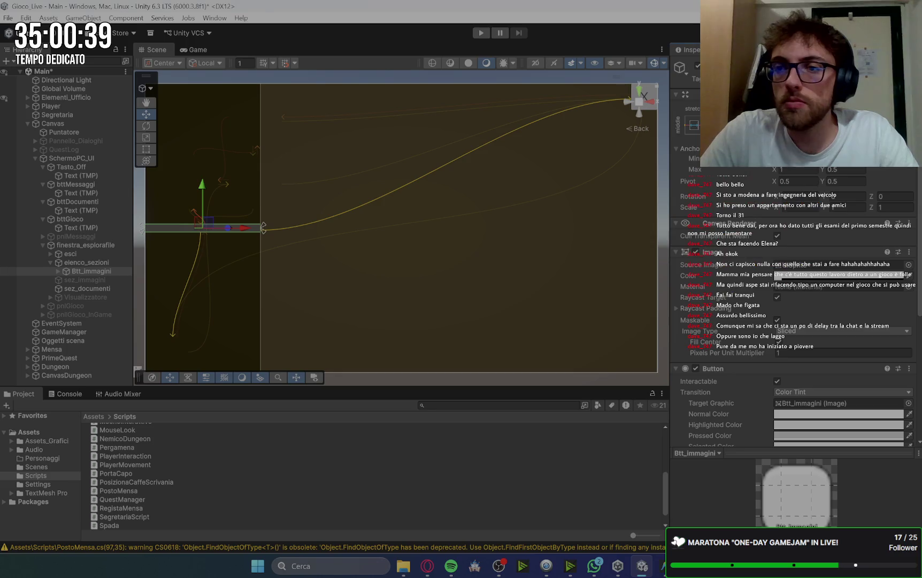
pyautogui.moveTo(264, 227); pyautogui.dragTo(263, 228)
pyautogui.scroll(-3, 835, 262)
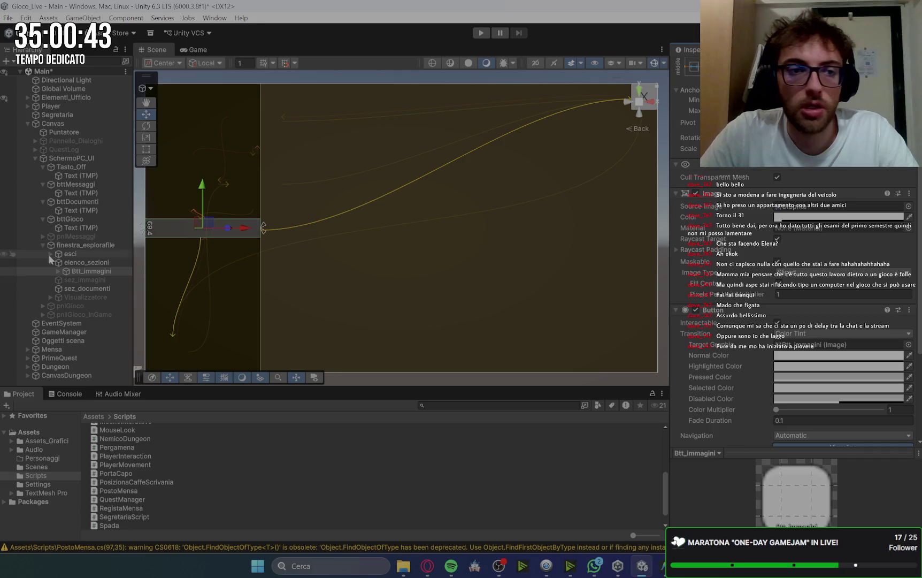
# Step: Enlarge the button label's font to about 39 and change its text to IMMAGINI
pyautogui.click(58, 271)
pyautogui.click(96, 280)
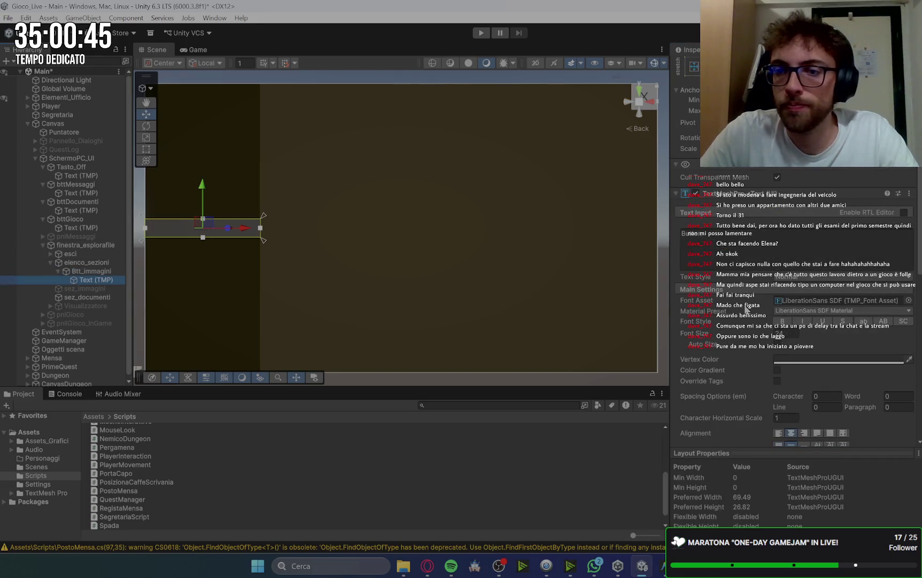
pyautogui.moveTo(768, 337)
pyautogui.mouseDown()
pyautogui.moveTo(861, 333)
pyautogui.moveTo(819, 335)
pyautogui.mouseUp()
pyautogui.click(730, 233)
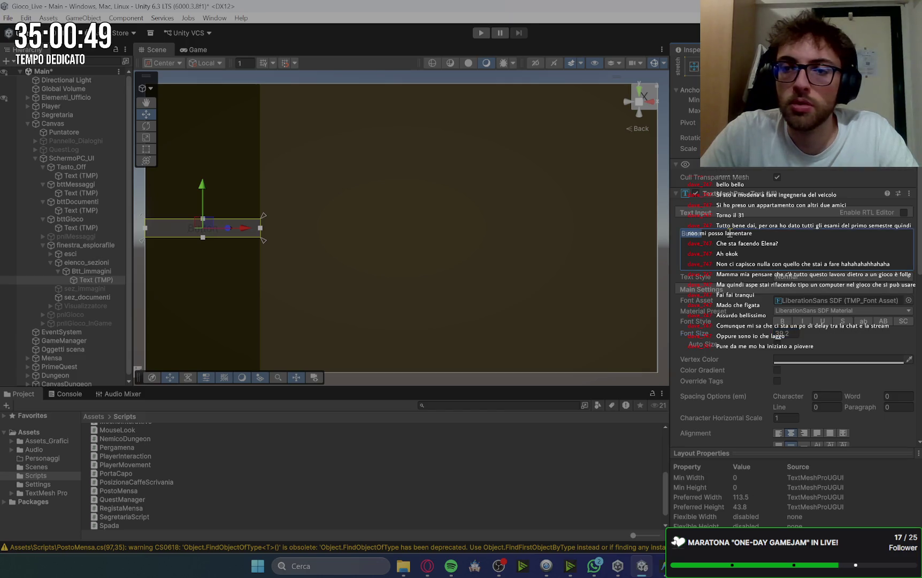
pyautogui.hotkey('ctrl', 'a')
pyautogui.write('IMMAGINI')
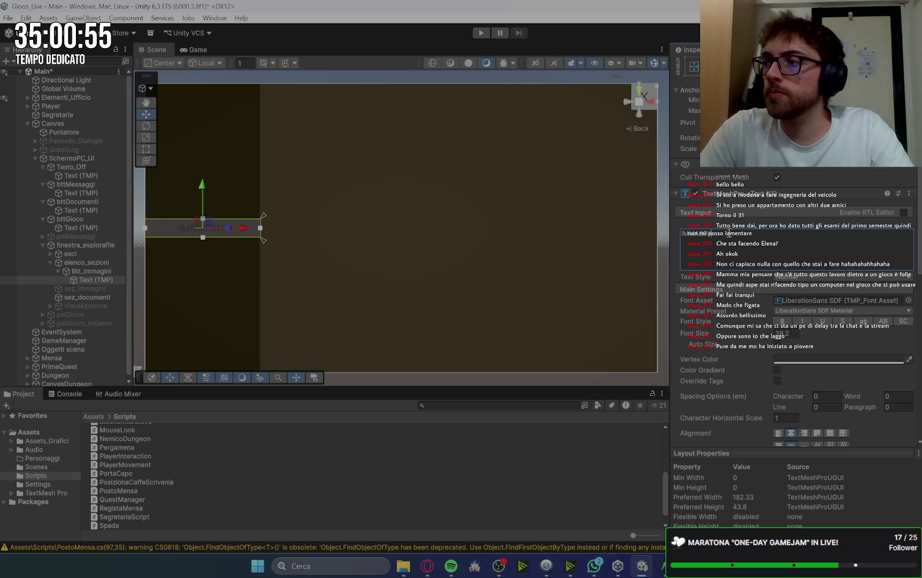
pyautogui.moveTo(203, 190); pyautogui.dragTo(203, 188)
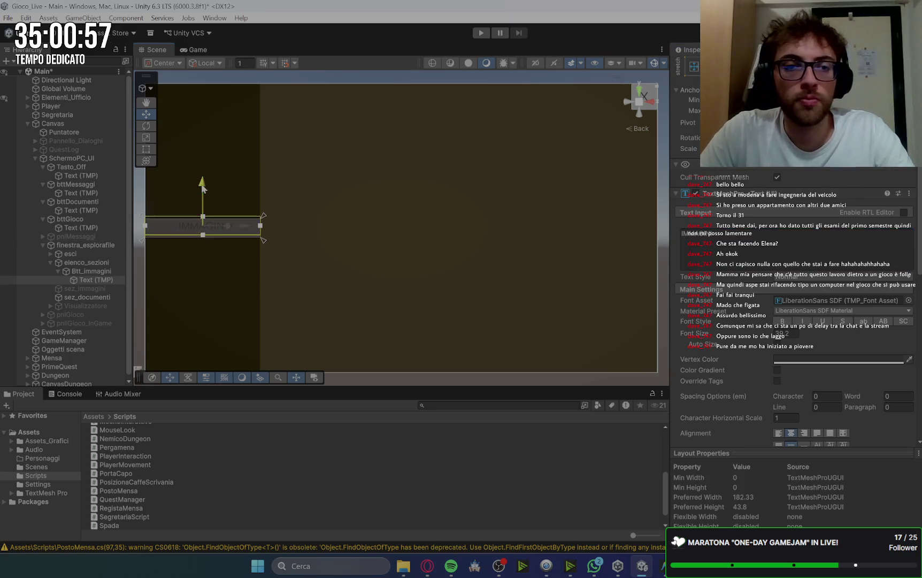
pyautogui.click(87, 263)
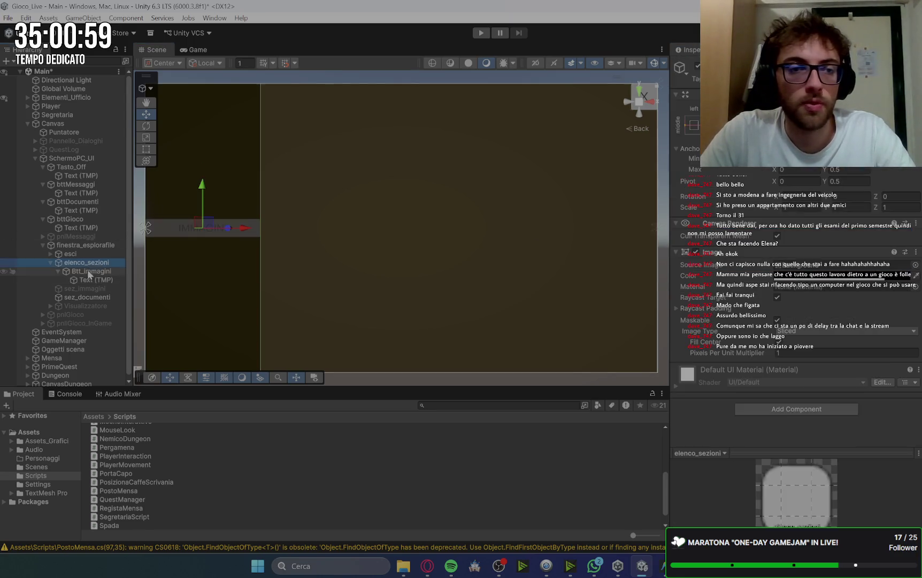
# Step: Move Btt_immagini up to the top of the sidebar
pyautogui.click(88, 271)
pyautogui.moveTo(198, 197)
pyautogui.mouseDown()
pyautogui.moveTo(207, 127)
pyautogui.moveTo(208, 146)
pyautogui.mouseUp()
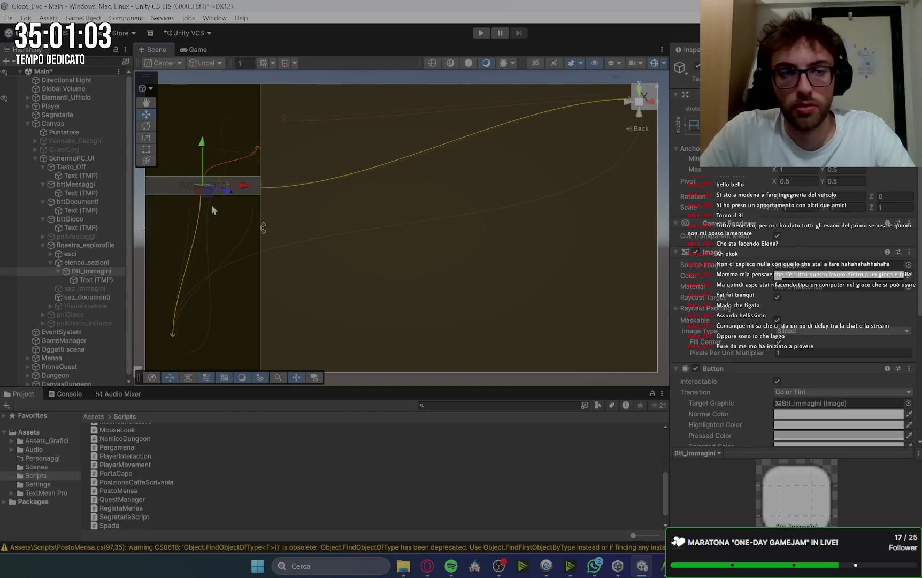
pyautogui.click(59, 271)
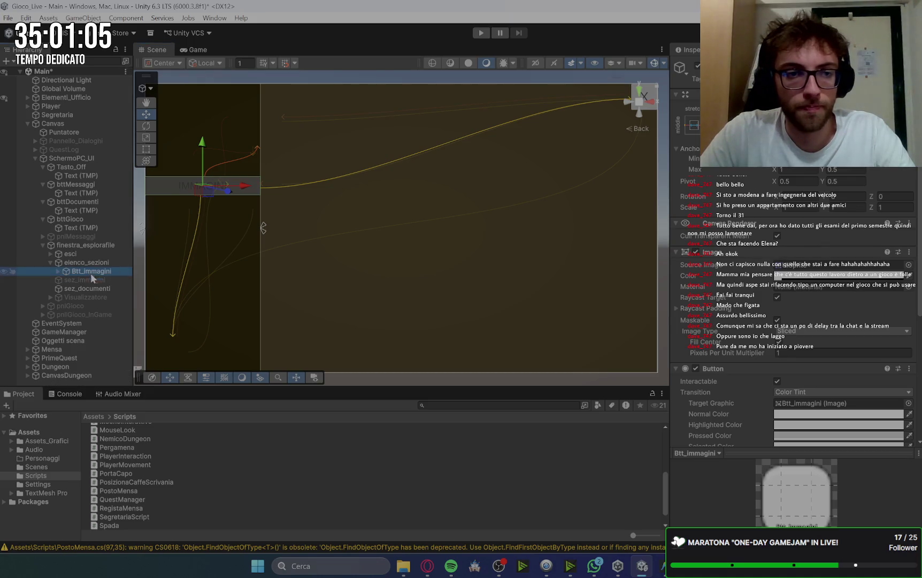
# Step: Duplicate Btt_immagini and rename the copy Btt_documento
pyautogui.click(90, 270)
pyautogui.hotkey('ctrl', 'd')
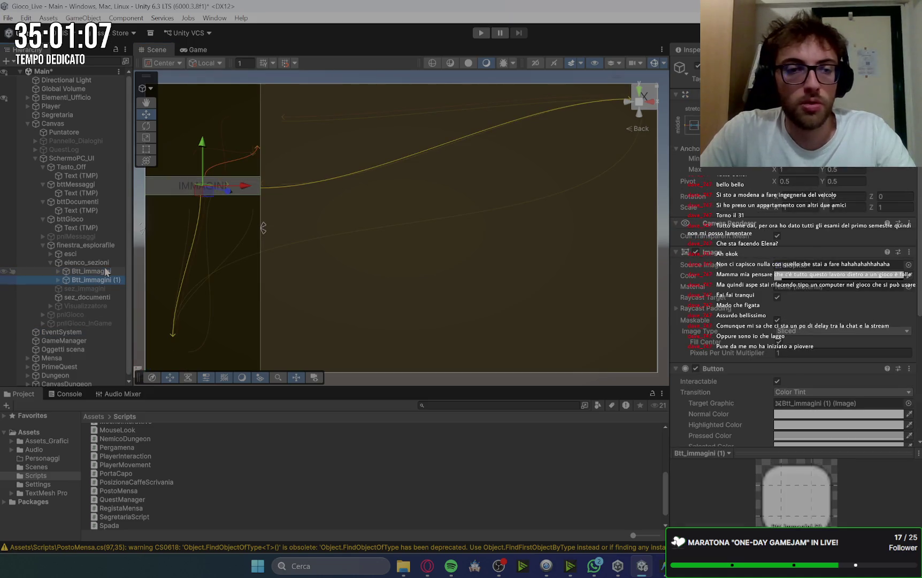
pyautogui.click(120, 280)
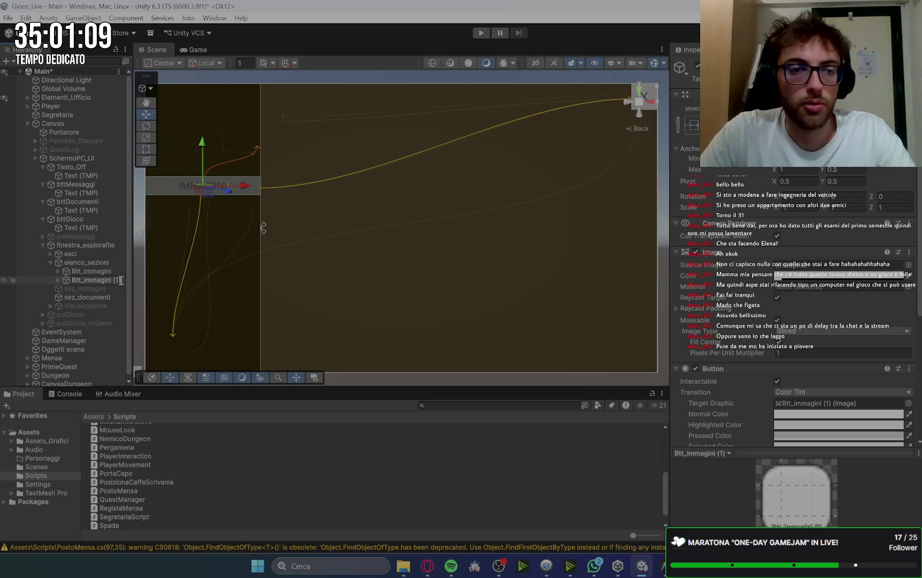
pyautogui.press('BackSpace')
pyautogui.press('BackSpace')
pyautogui.press('BackSpace')
pyautogui.press('BackSpace')
pyautogui.press('BackSpace')
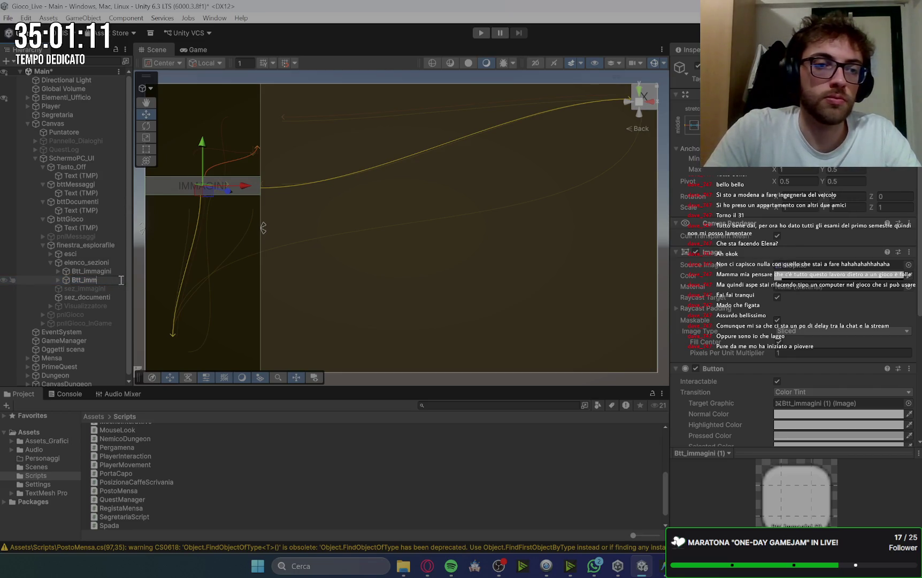
pyautogui.write('DOCUMENT')
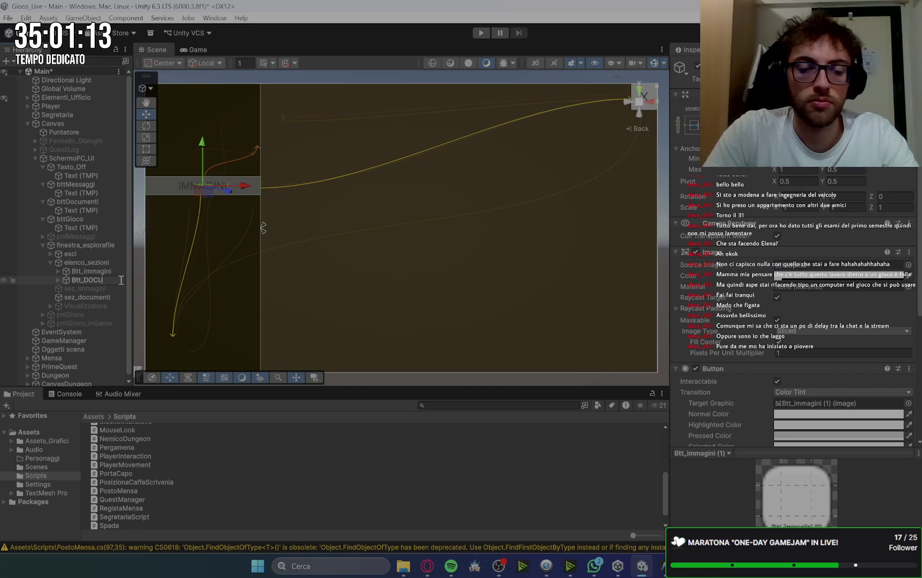
pyautogui.write('I')
pyautogui.press('BackSpace')
pyautogui.press('BackSpace')
pyautogui.press('BackSpace')
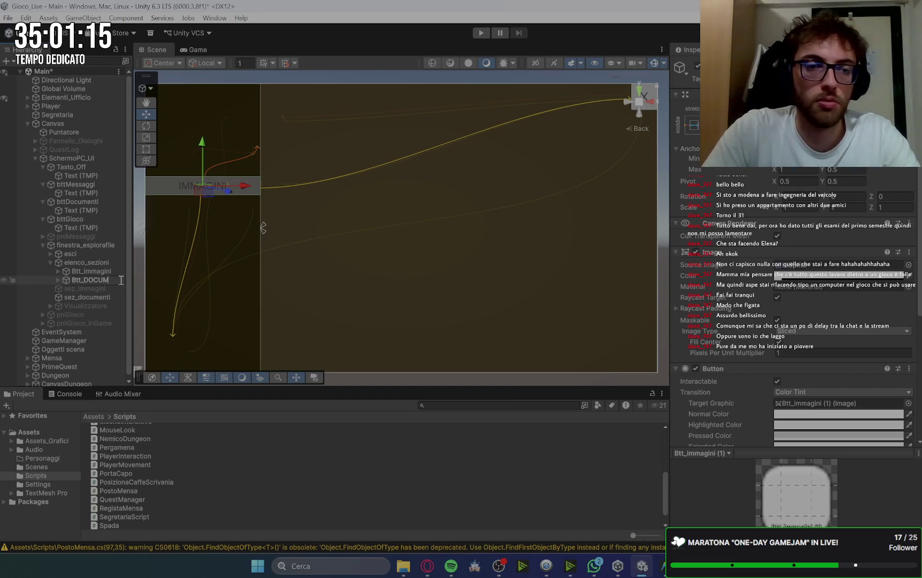
pyautogui.press('BackSpace')
pyautogui.press('BackSpace')
pyautogui.write('do')
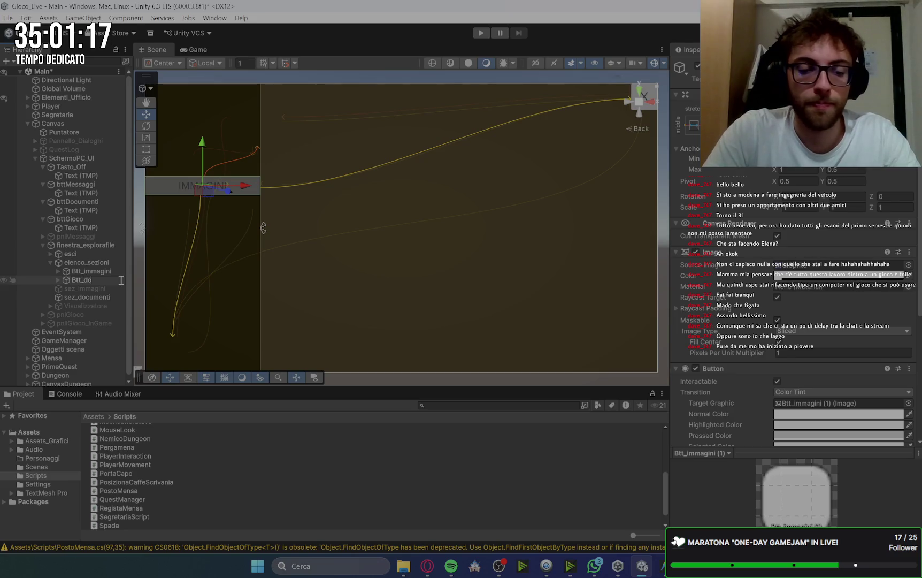
pyautogui.write('cumento')
pyautogui.press('Return')
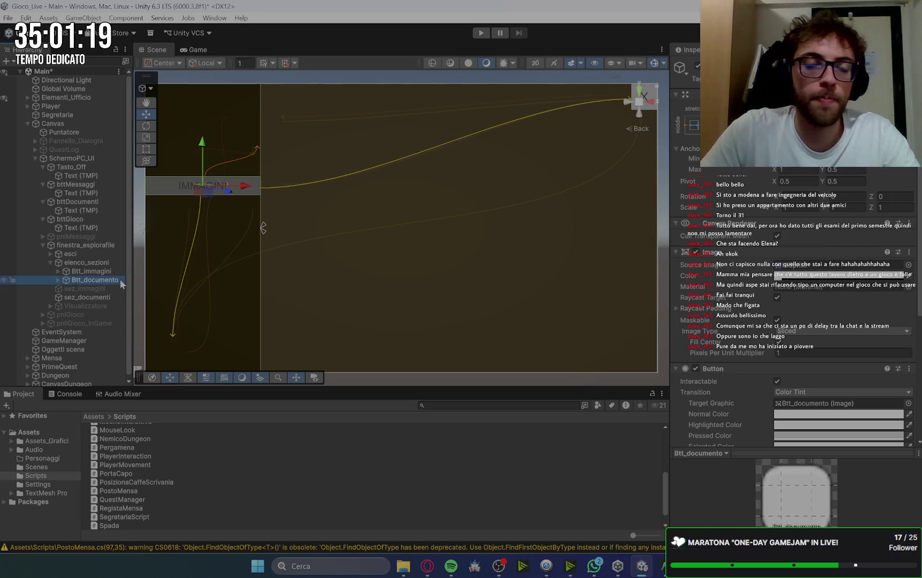
# Step: Place Btt_documento directly beneath Btt_immagini and select its IMMAGINI label text
pyautogui.moveTo(201, 149)
pyautogui.mouseDown()
pyautogui.moveTo(197, 178)
pyautogui.moveTo(198, 169)
pyautogui.mouseUp()
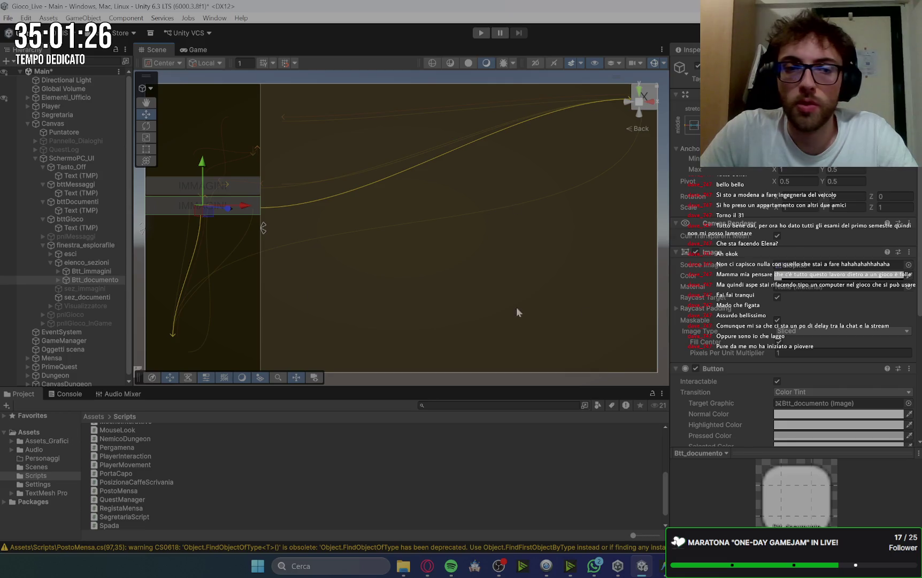
pyautogui.click(57, 280)
pyautogui.click(96, 289)
pyautogui.doubleClick(738, 315)
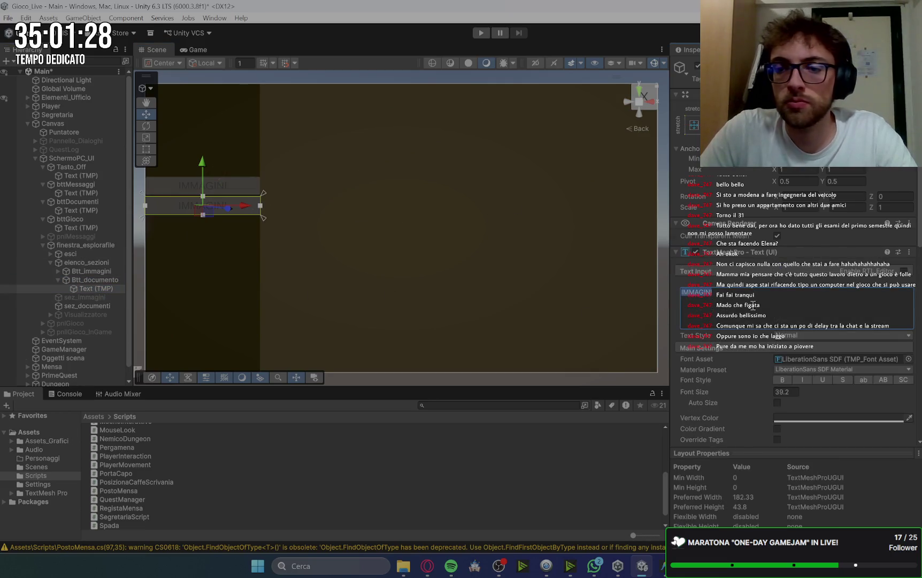
# Step: Change the second button's label text to DOCUMENTI
pyautogui.write('DOCUMENTO')
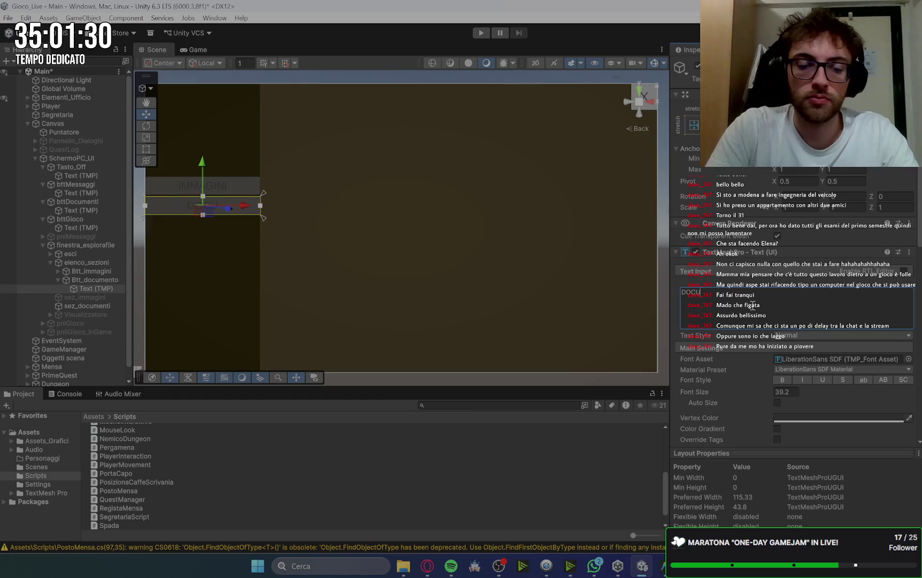
pyautogui.press('BackSpace')
pyautogui.write('I')
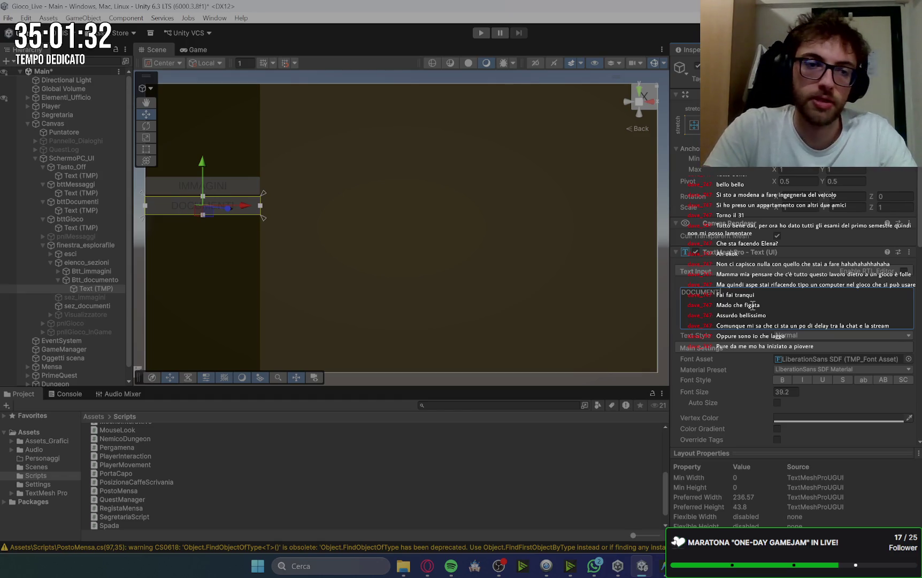
pyautogui.click(365, 187)
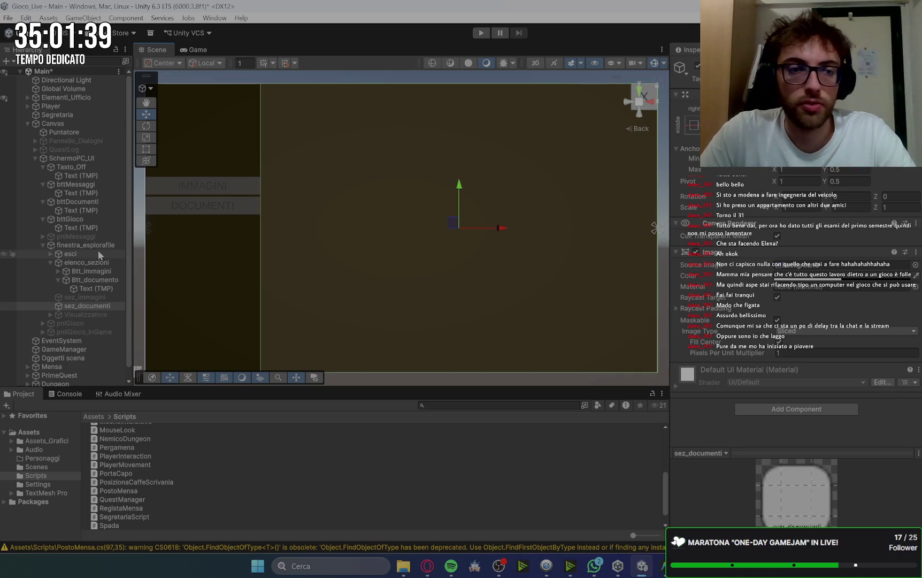
pyautogui.click(89, 263)
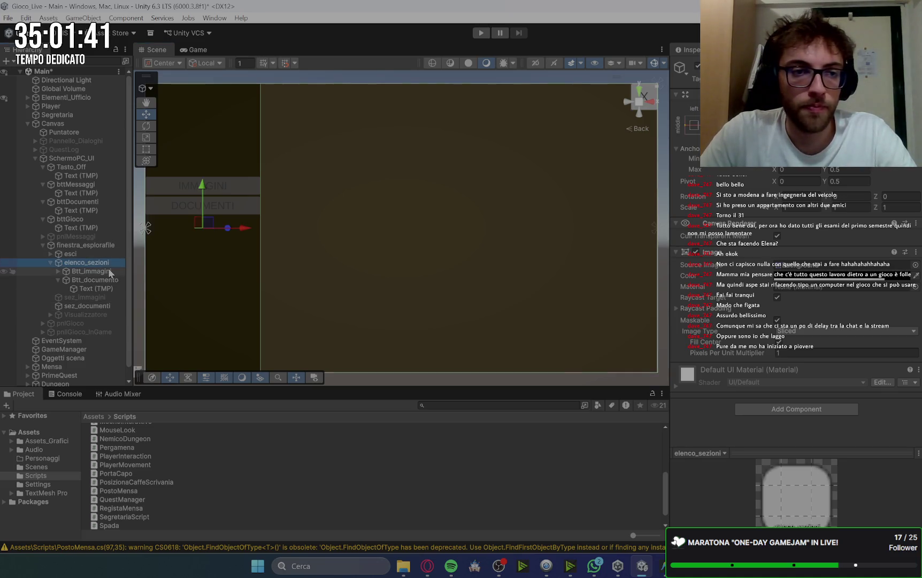
pyautogui.click(101, 308)
pyautogui.click(213, 211)
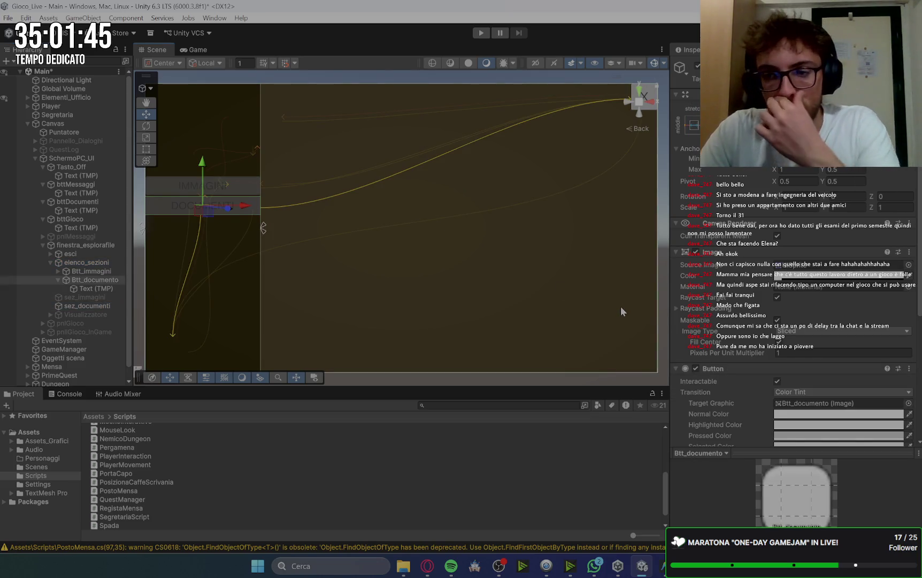
# Step: Set the vertex colour of both IMMAGINI and DOCUMENTI labels to white FFFFFF
pyautogui.moveTo(590, 571)
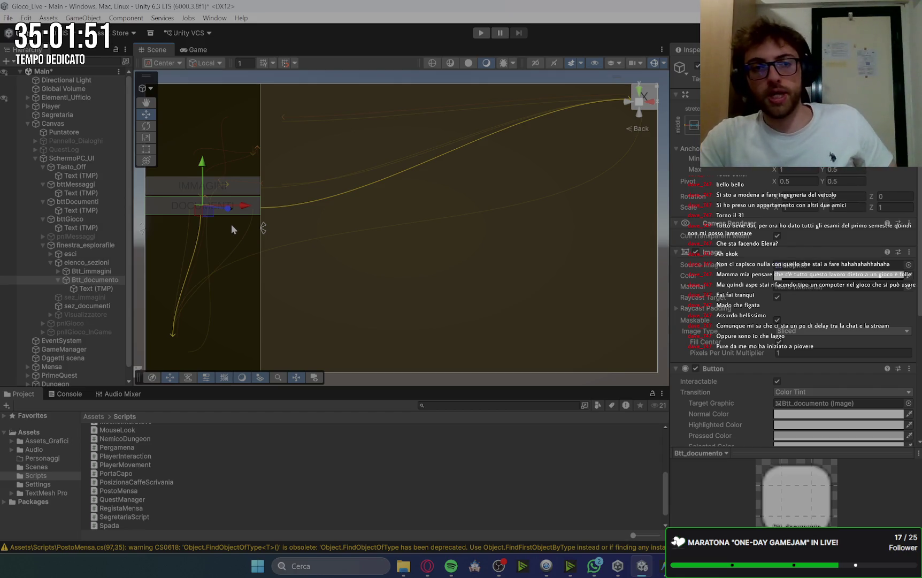
pyautogui.press('Up')
pyautogui.press('Right')
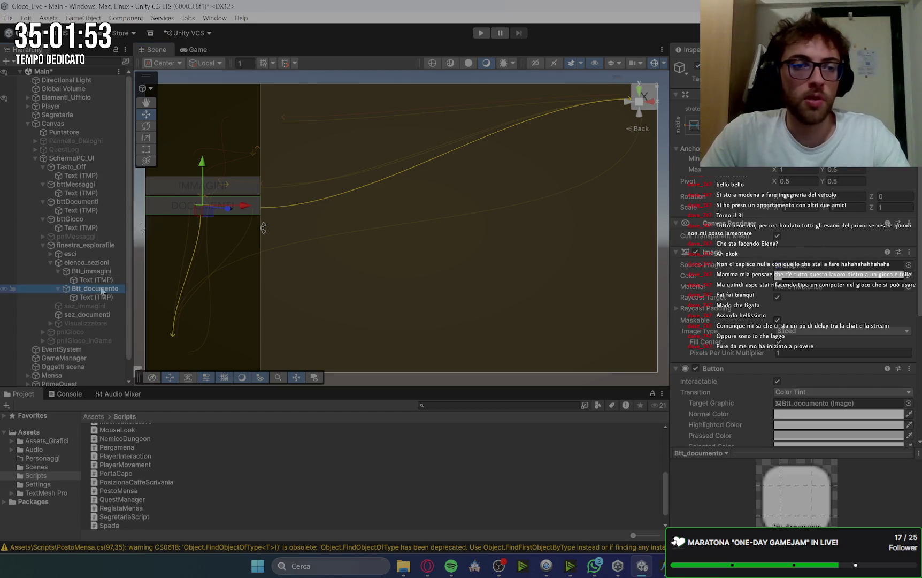
pyautogui.press('Down')
pyautogui.keyDown('ctrl'); pyautogui.click(108, 297); pyautogui.keyUp('ctrl')
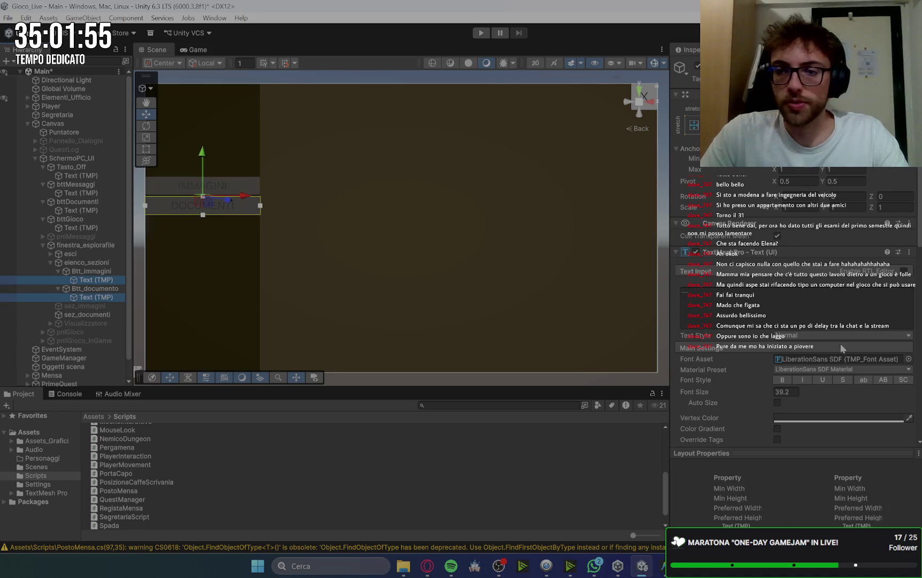
pyautogui.click(840, 419)
pyautogui.click(805, 456)
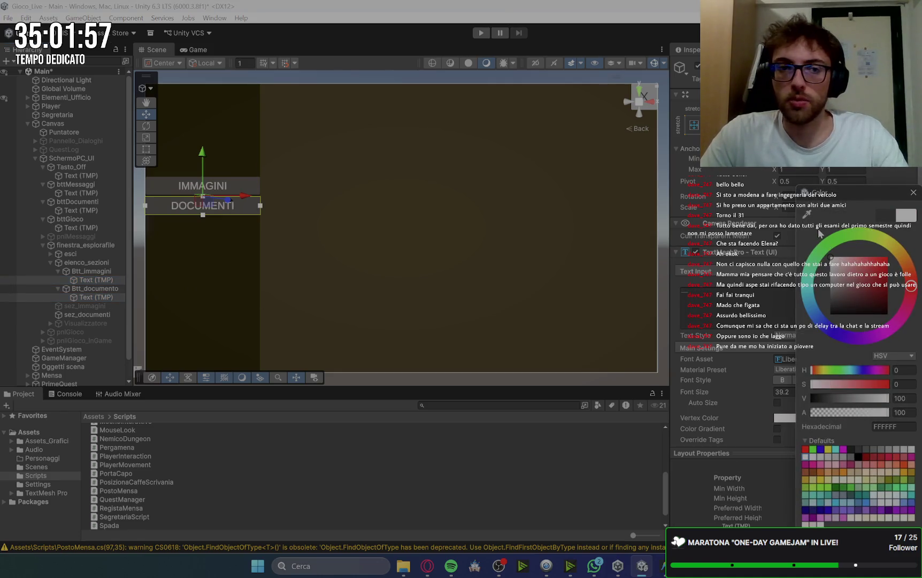
pyautogui.click(92, 271)
pyautogui.click(471, 74)
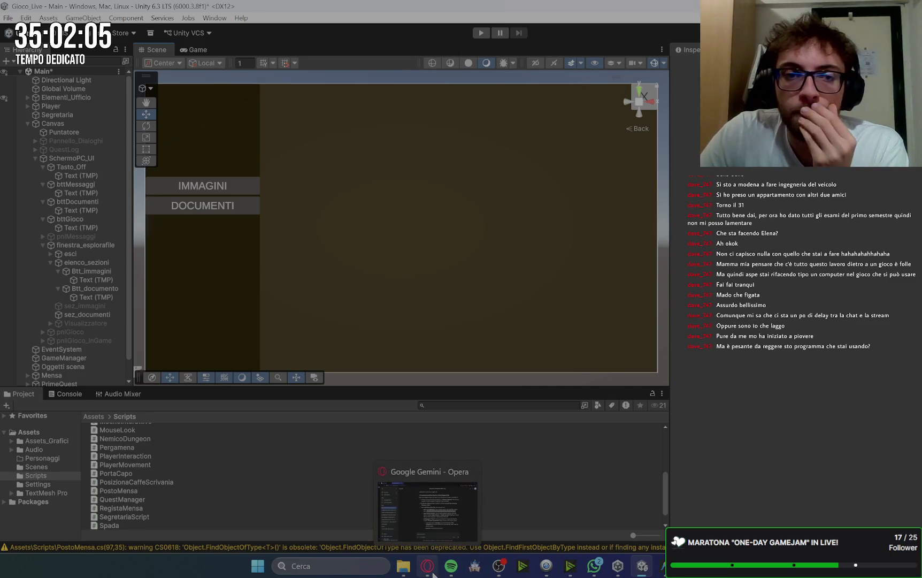
pyautogui.click(430, 568)
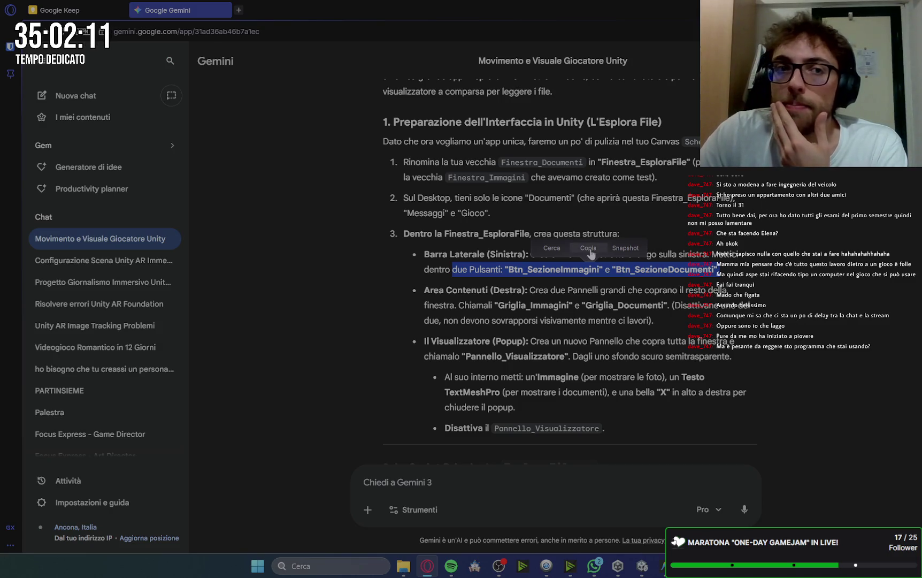
pyautogui.hotkey('alt', 'Tab')
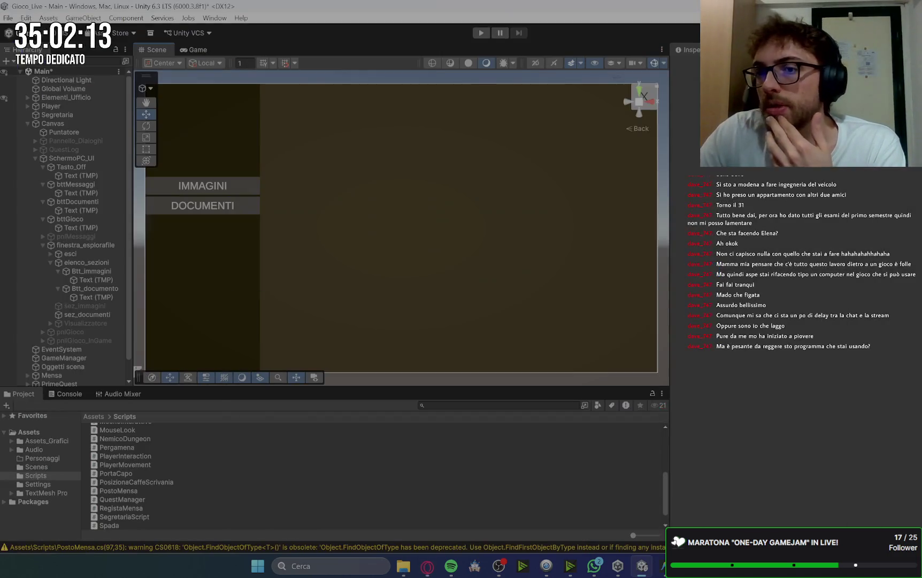